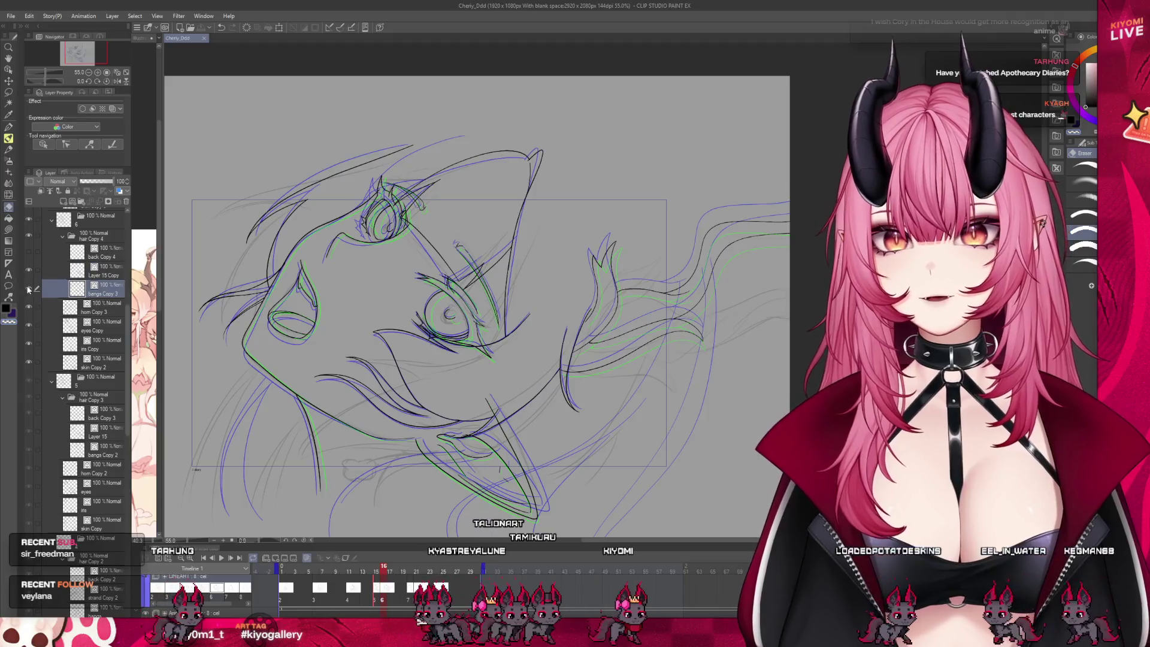
# Erase the stray lines around the lower face on bangs Copy 3.
pyautogui.scroll(1, 320, 339)
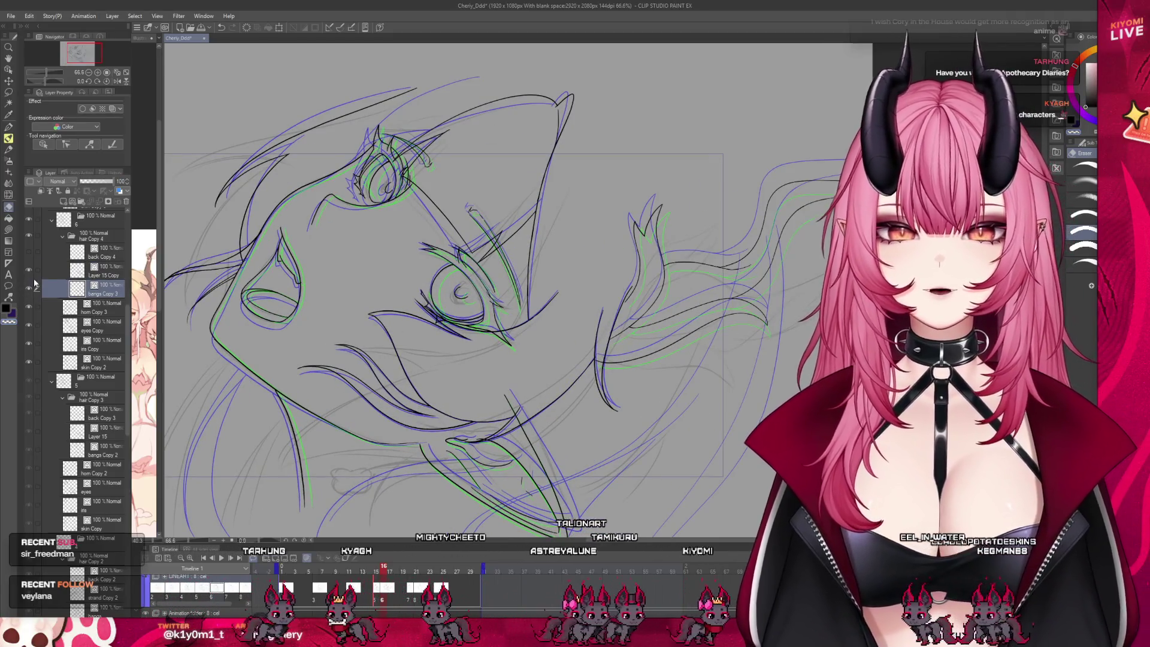
pyautogui.moveTo(311, 360); pyautogui.dragTo(455, 384)
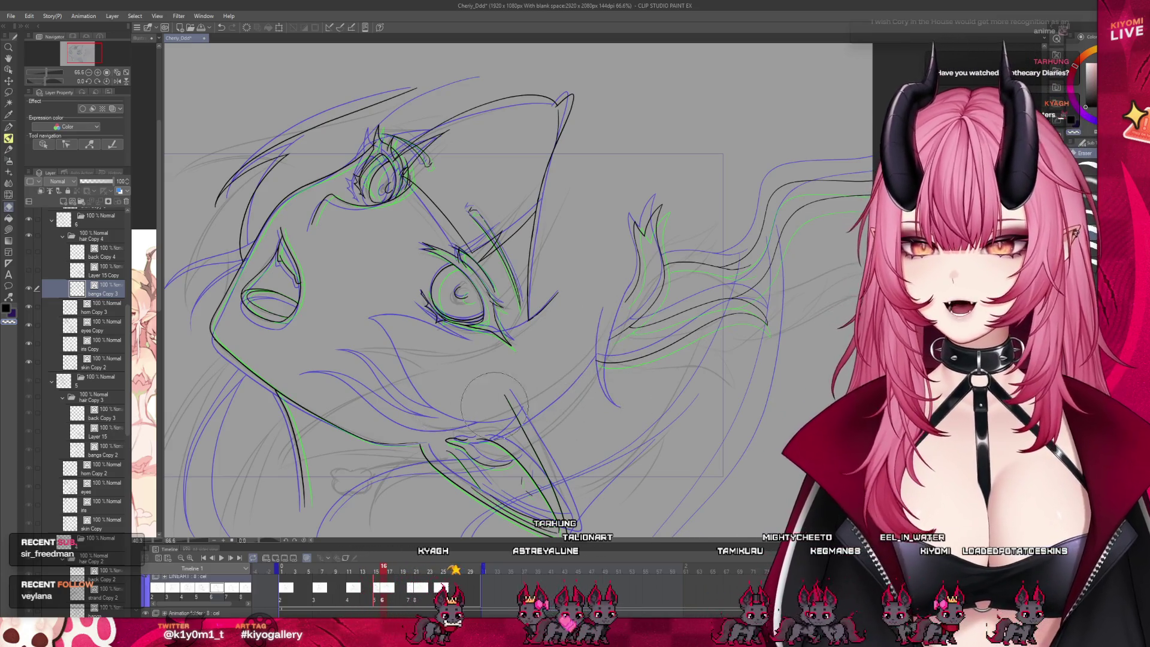
pyautogui.click(7, 127)
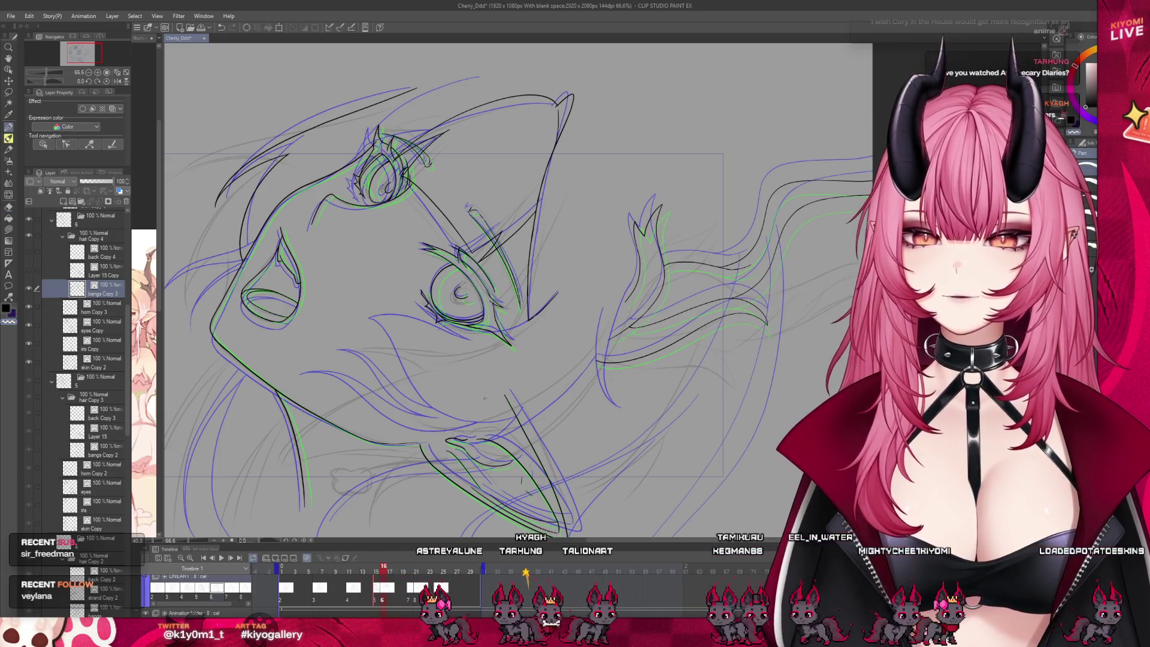
pyautogui.scroll(2, 461, 389)
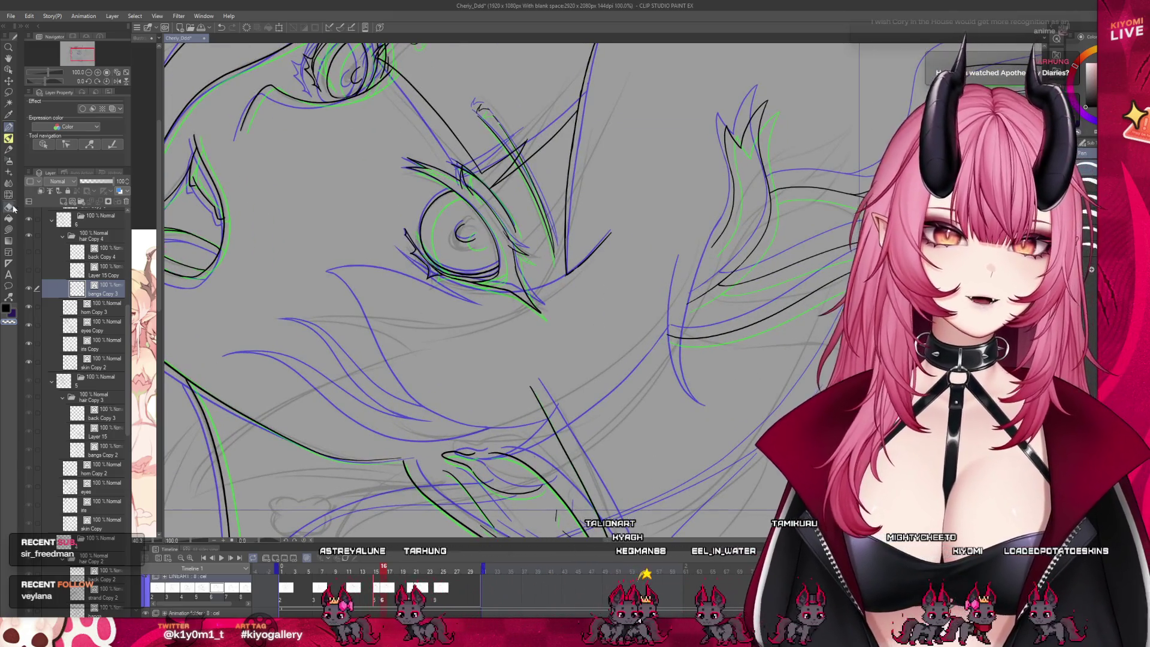
pyautogui.press('e')
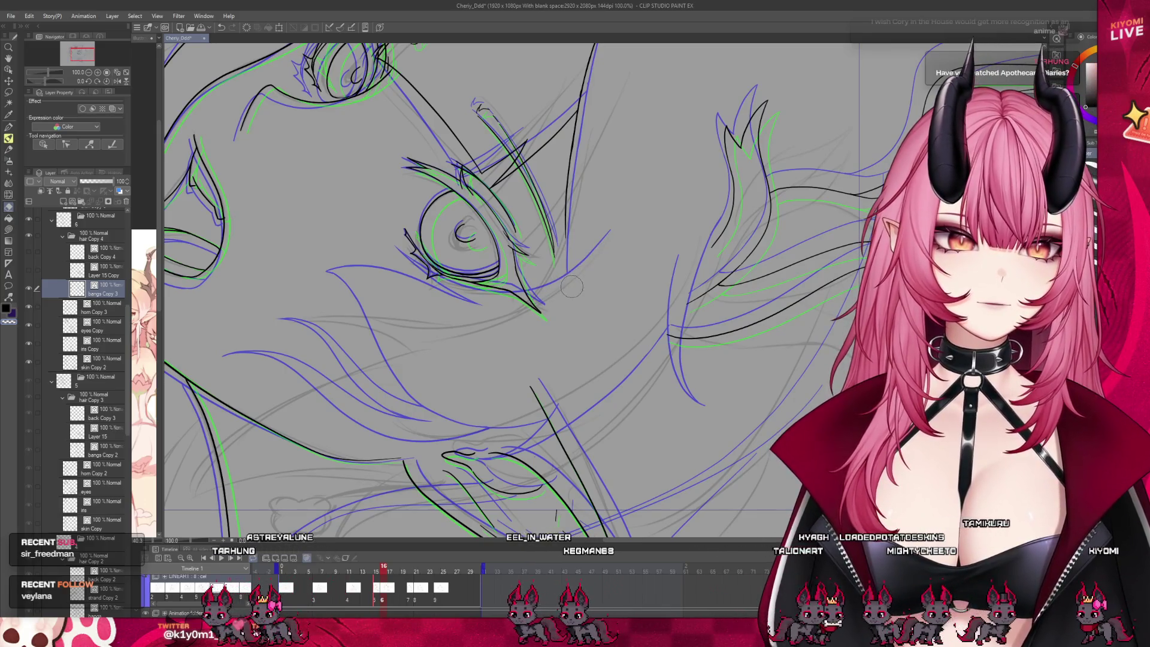
# Draw trial pen strokes beside the eye, then undo all of them with Ctrl+Z.
pyautogui.press('p')
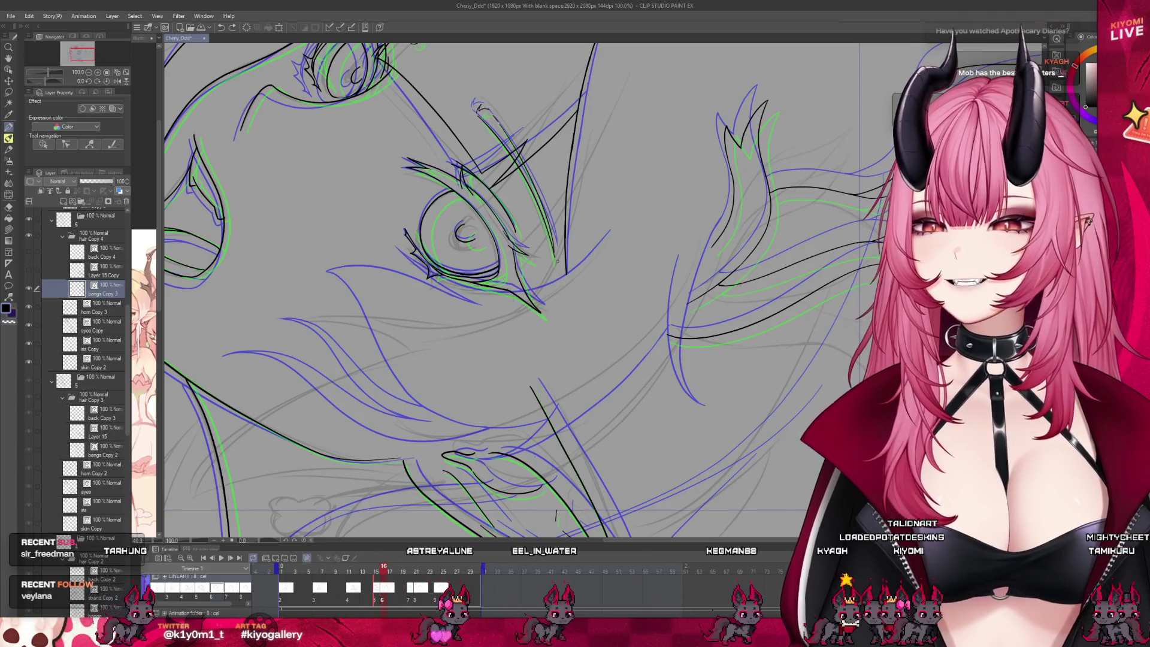
pyautogui.moveTo(613, 223); pyautogui.dragTo(482, 318)
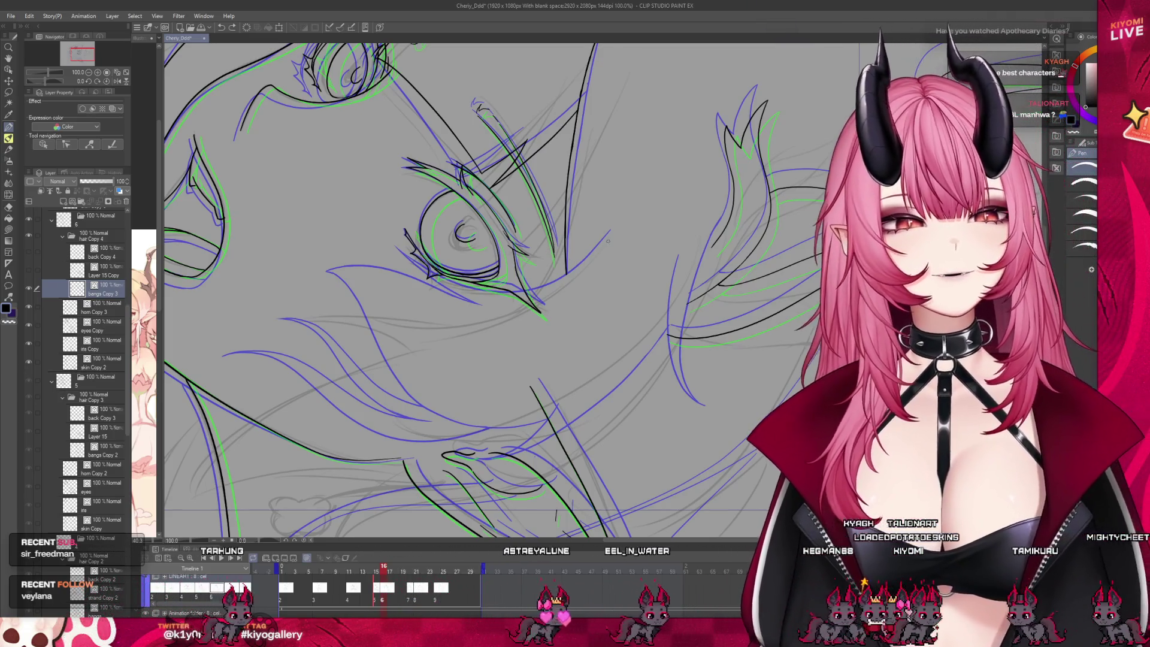
pyautogui.hotkey('ctrl', 'z')
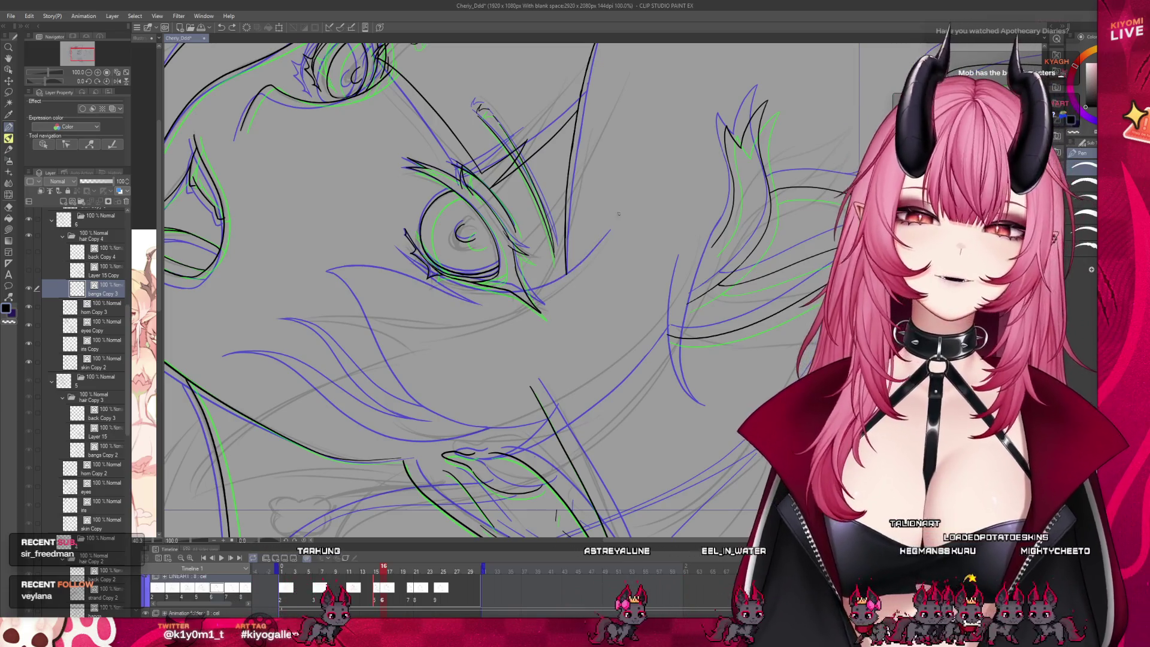
pyautogui.hotkey('ctrl', 'z')
pyautogui.hotkey('ctrl', 'z')
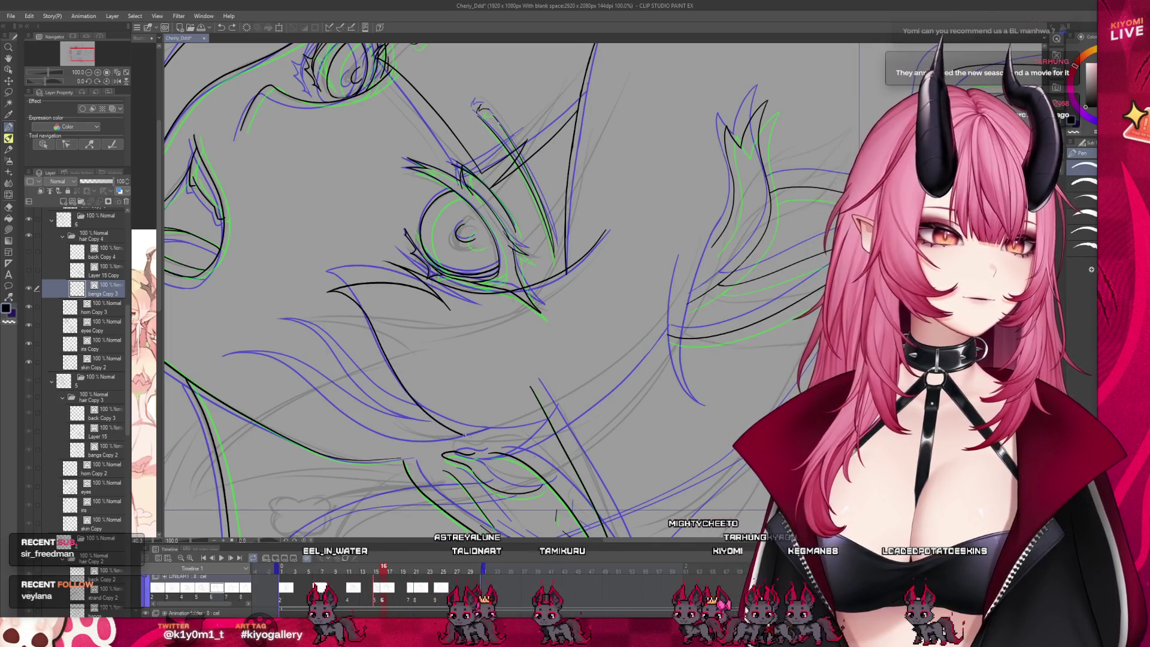
pyautogui.hotkey('ctrl', 'z')
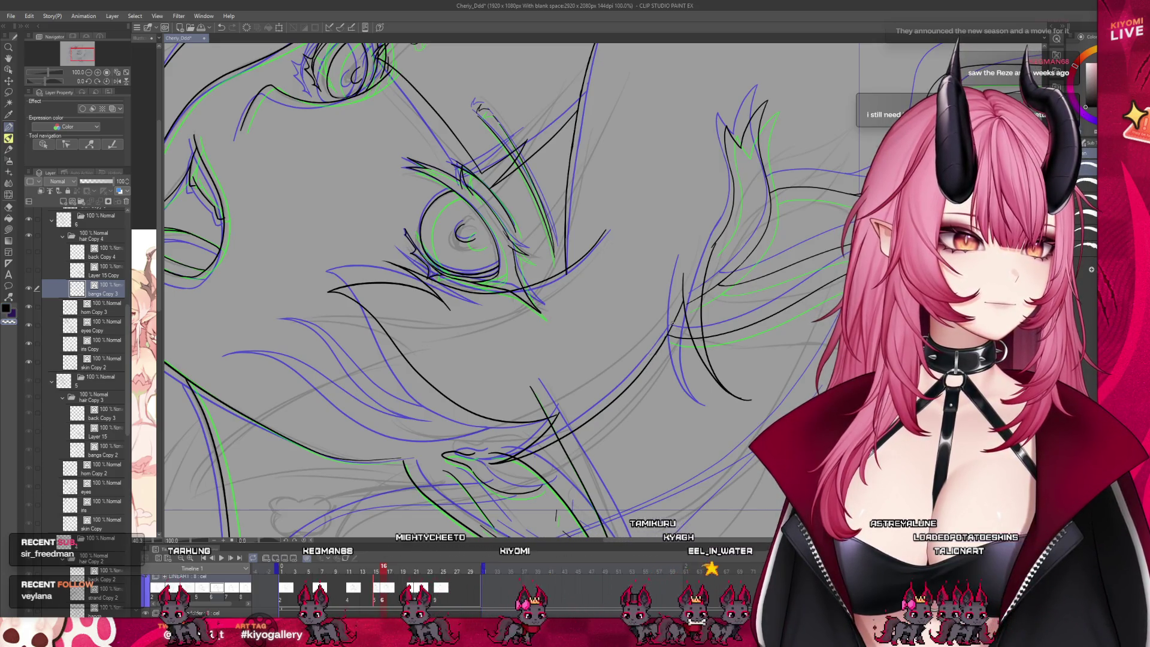
pyautogui.scroll(-5, 429, 352)
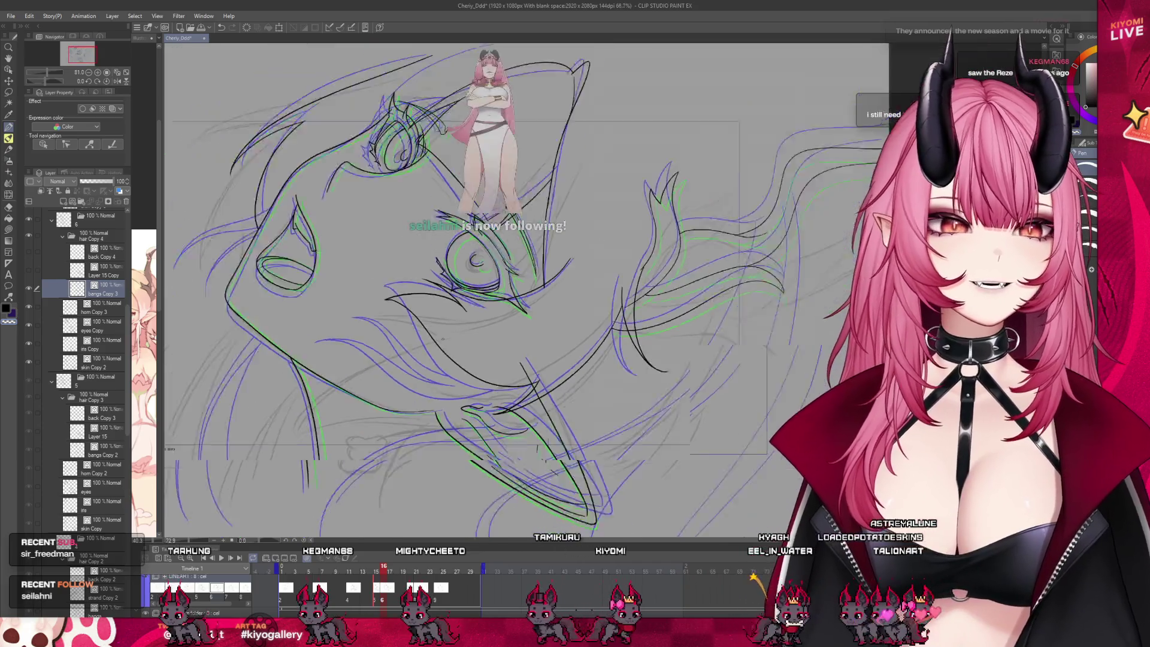
# Zoom in and out to view the current frame's black lineart without onion-skin lines.
pyautogui.scroll(4, 495, 372)
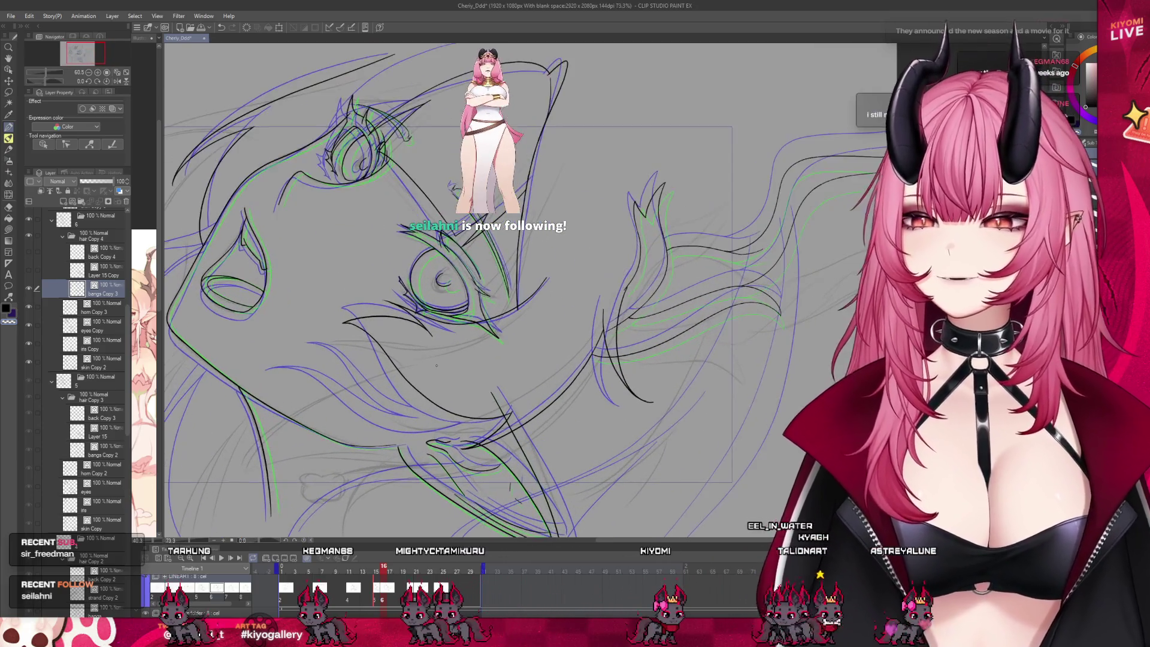
pyautogui.scroll(-2, 495, 371)
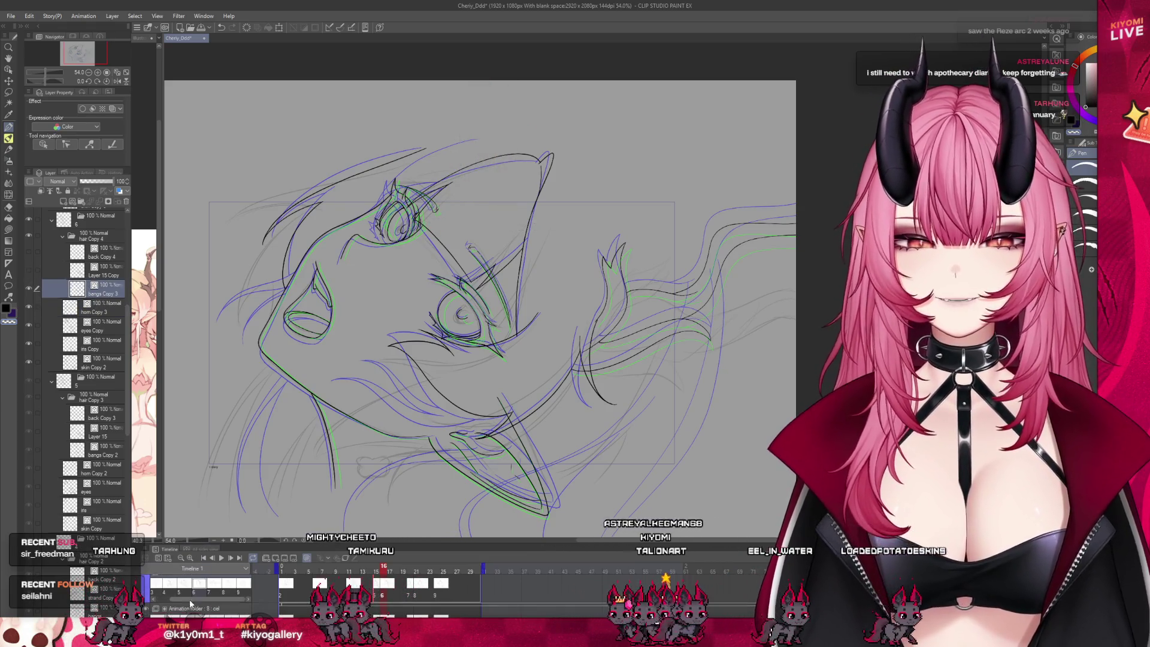
pyautogui.scroll(-2, 546, 359)
pyautogui.scroll(1, 546, 360)
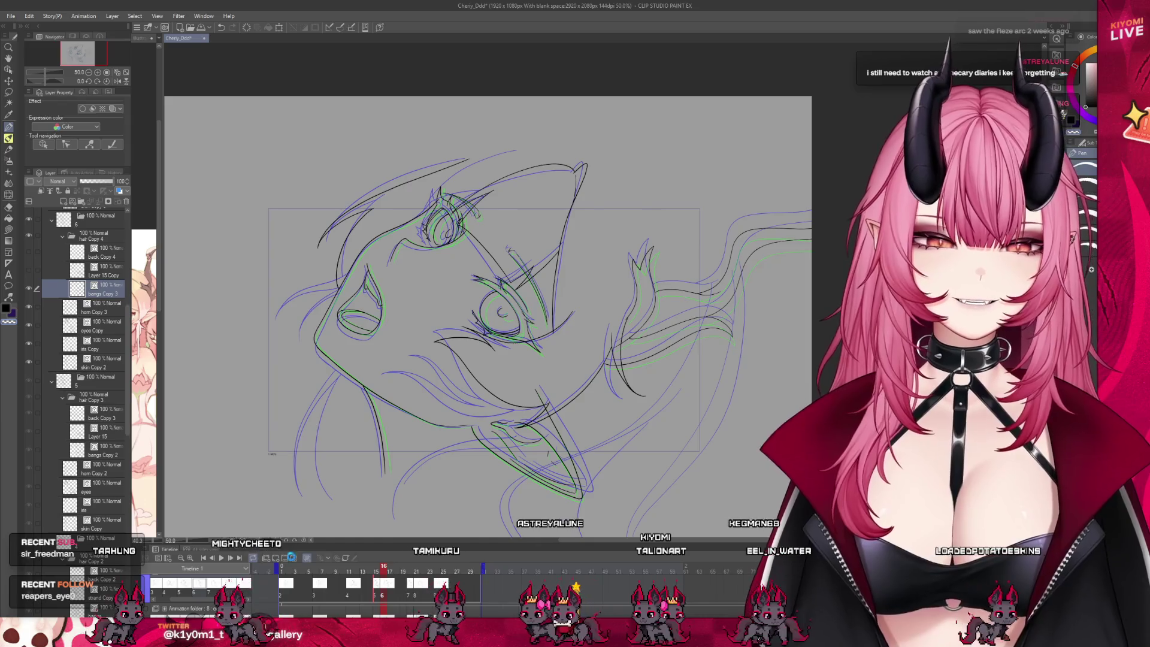
pyautogui.scroll(-2, 467, 356)
pyautogui.scroll(2, 466, 355)
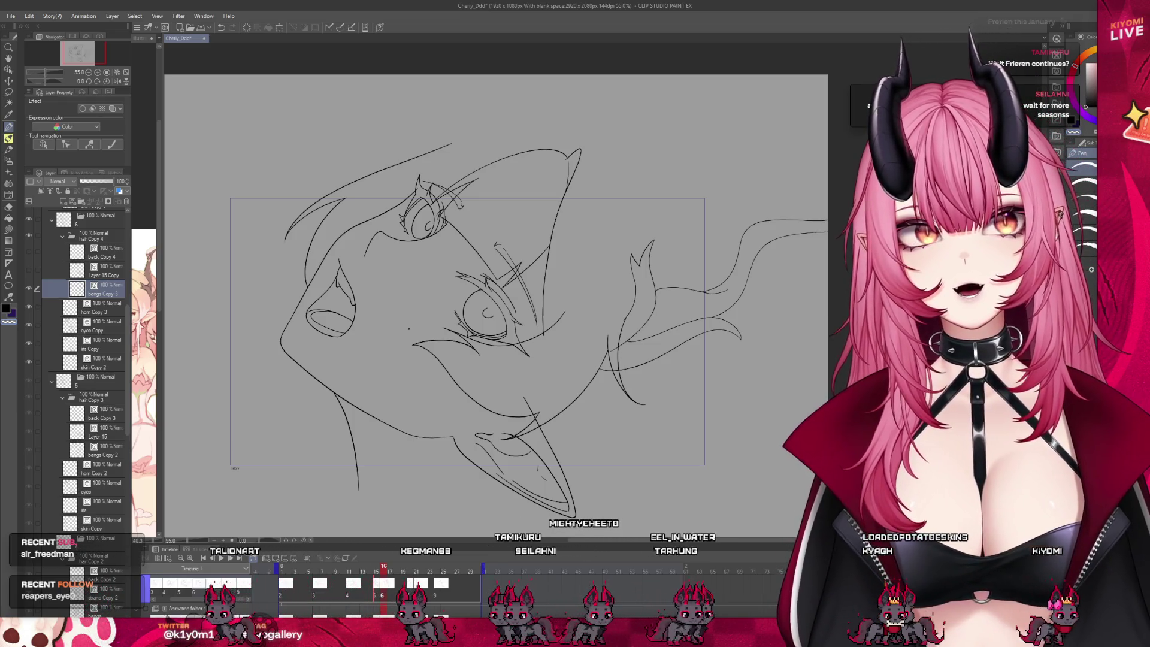
pyautogui.scroll(-2, 420, 317)
pyautogui.scroll(1, 430, 308)
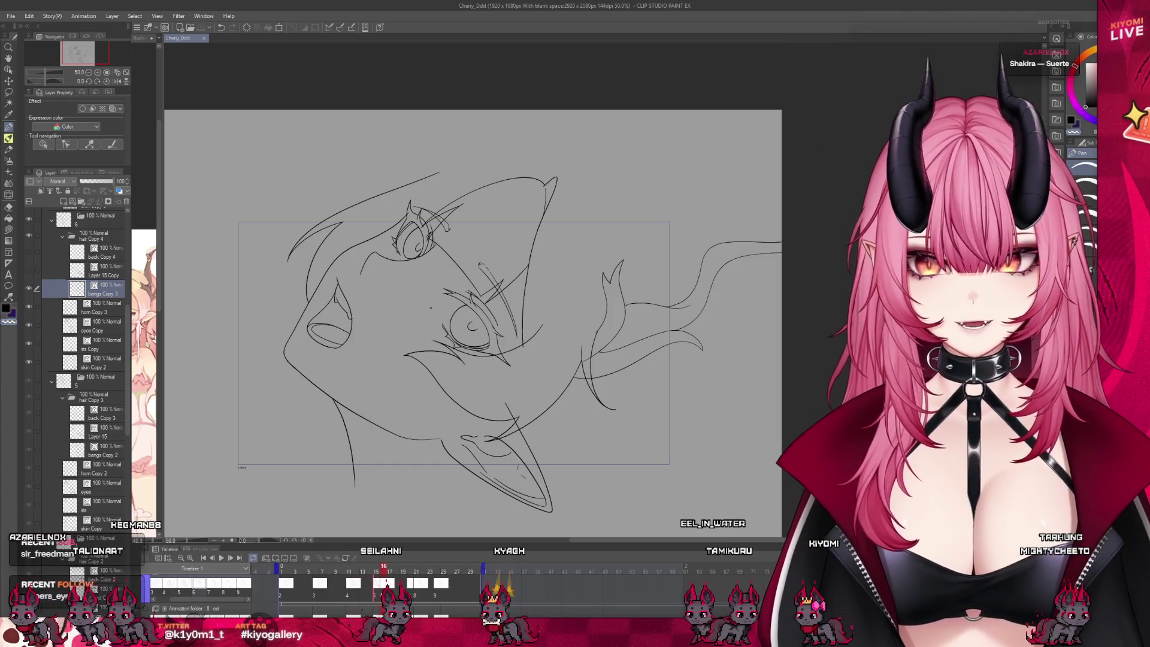
# Show Layer 15 Copy and erase the left part of its mouth stroke.
pyautogui.click(29, 270)
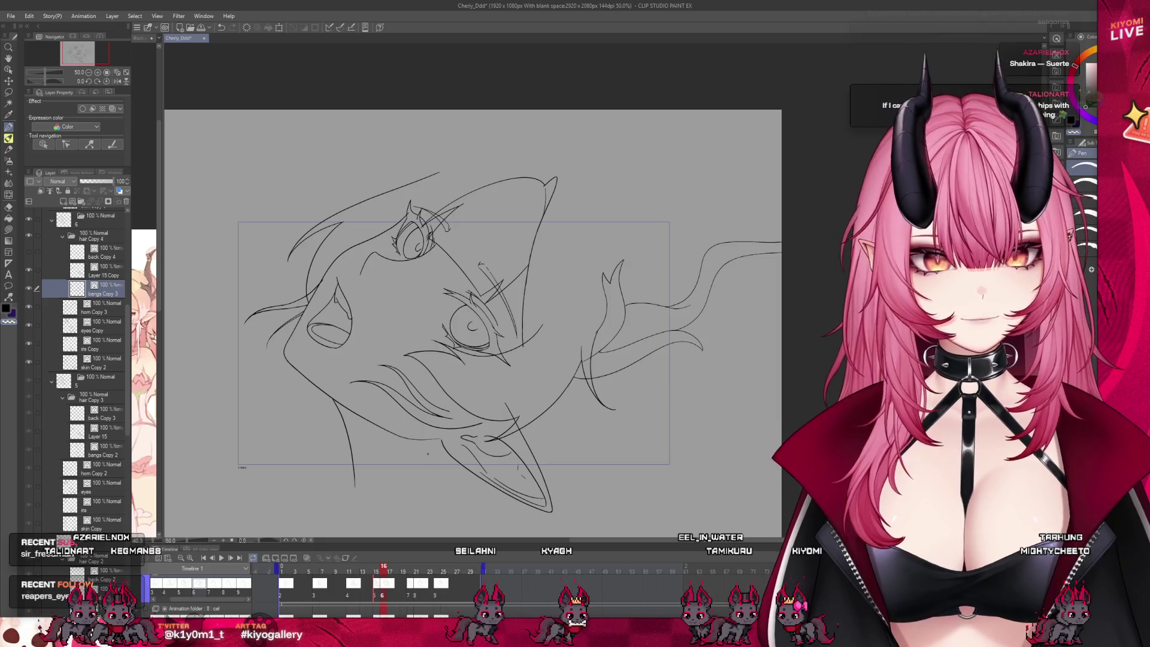
pyautogui.scroll(2, 428, 453)
pyautogui.press('m')
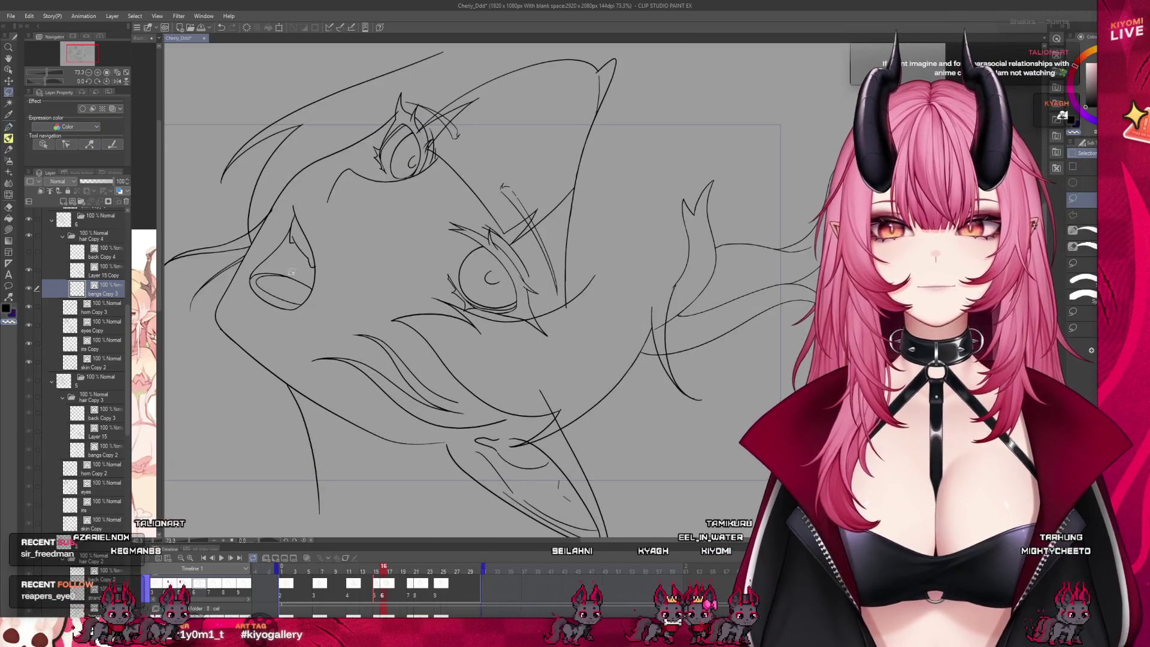
pyautogui.click(8, 207)
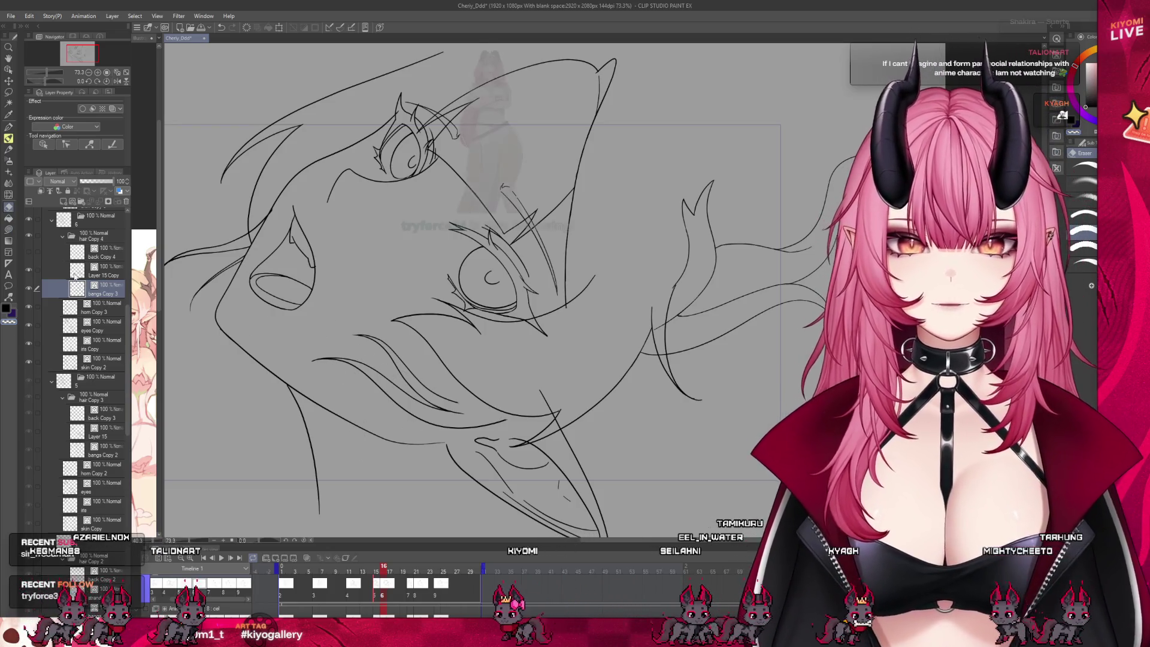
pyautogui.click(102, 271)
pyautogui.moveTo(315, 358); pyautogui.dragTo(403, 393)
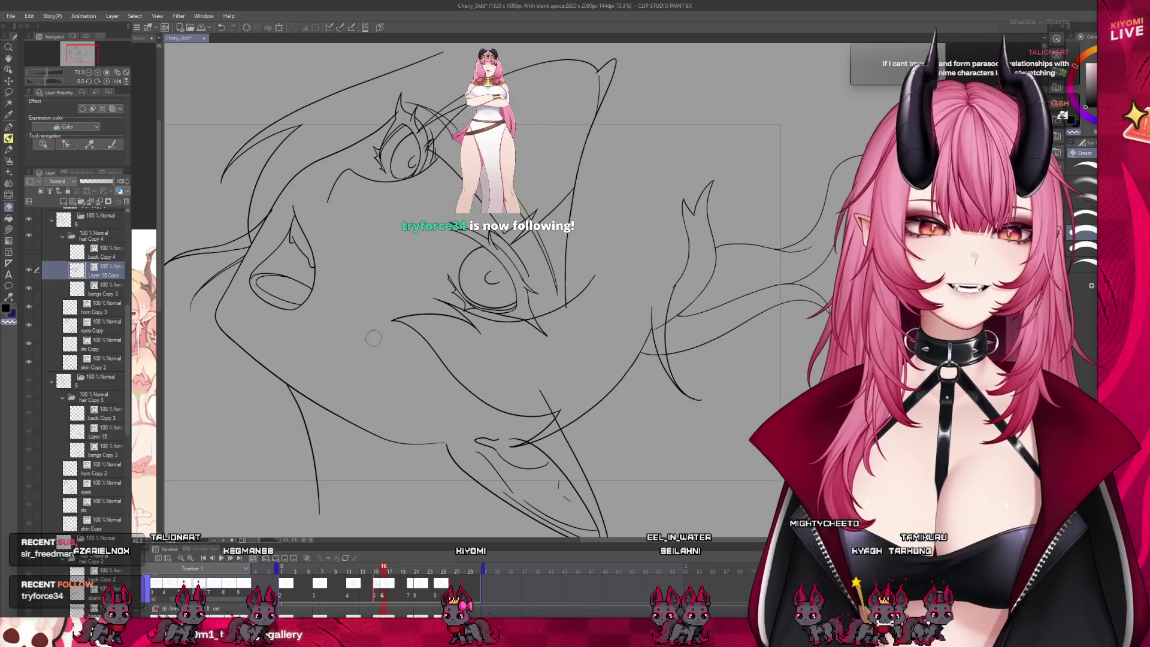
# Draw a new curved strand near the mouth, then open misamisa.png in a new tab.
pyautogui.click(8, 127)
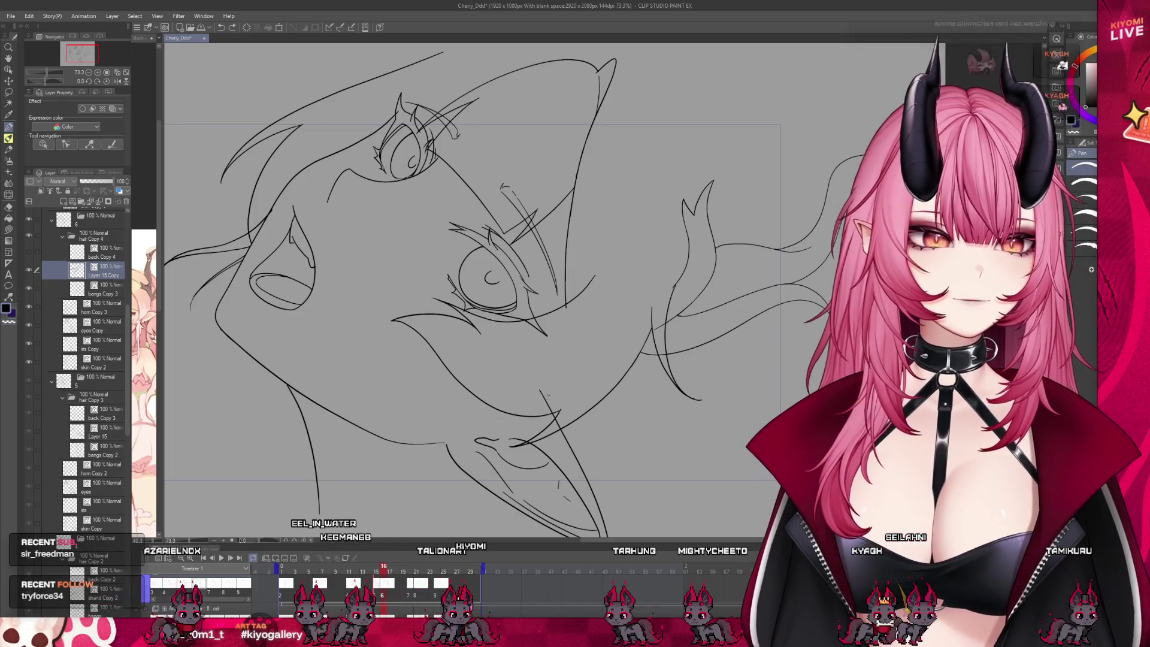
pyautogui.moveTo(339, 341); pyautogui.dragTo(419, 398)
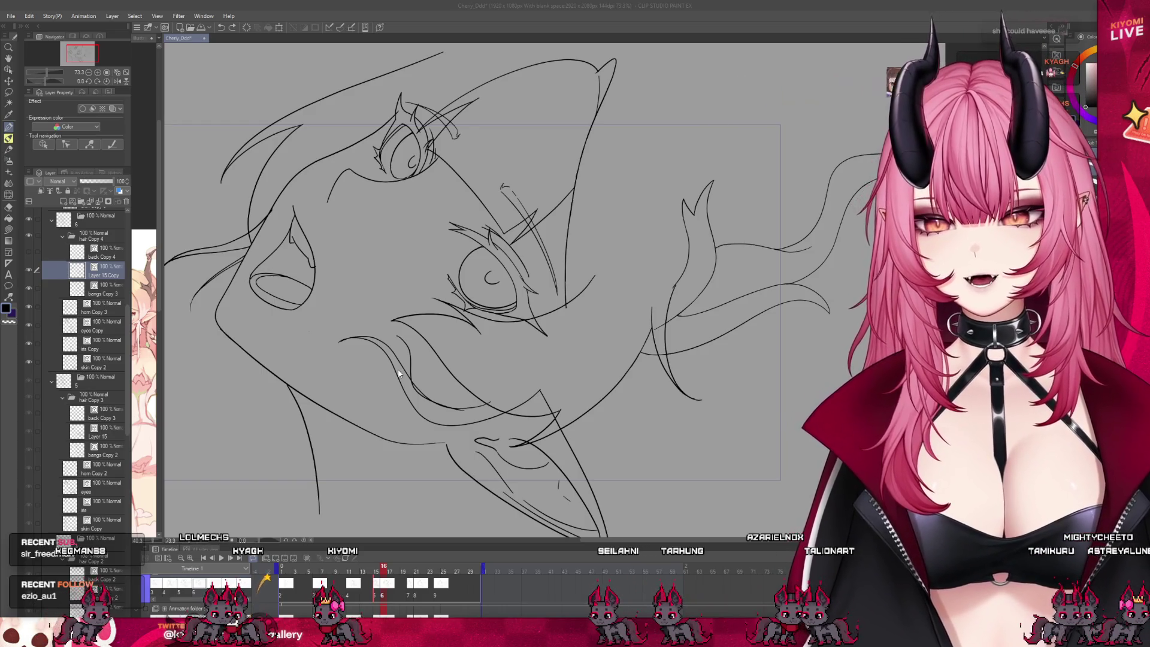
pyautogui.moveTo(744, 99); pyautogui.dragTo(436, 269)
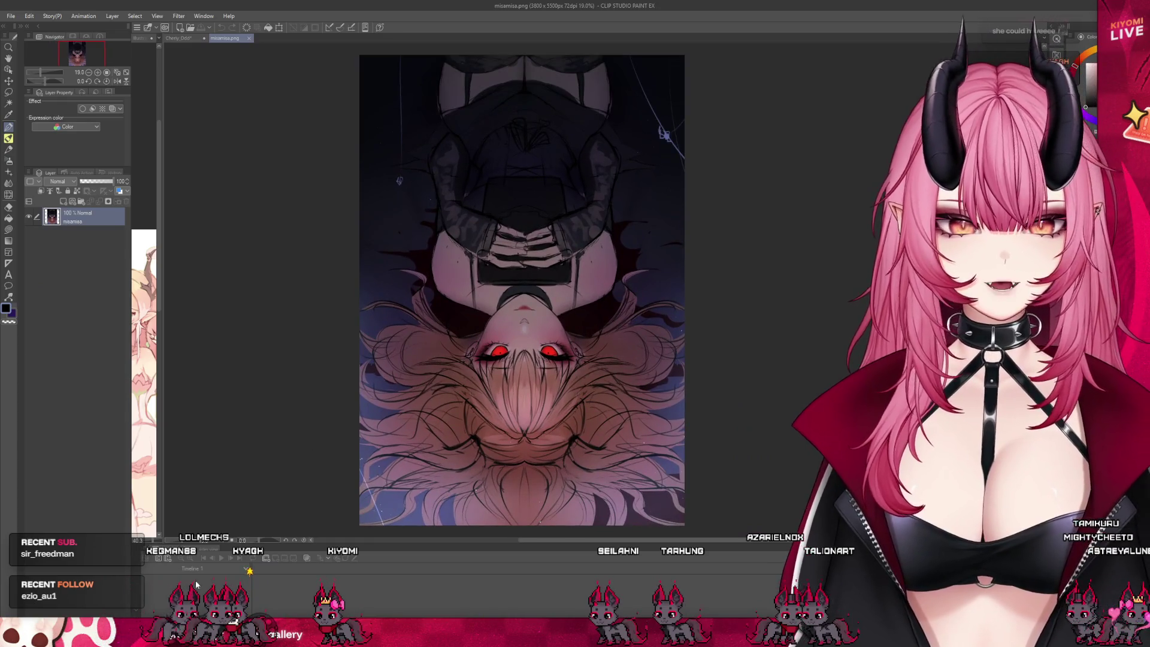
# Zoom around misamisa.png, then close its tab to return to the face animation.
pyautogui.scroll(4, 477, 353)
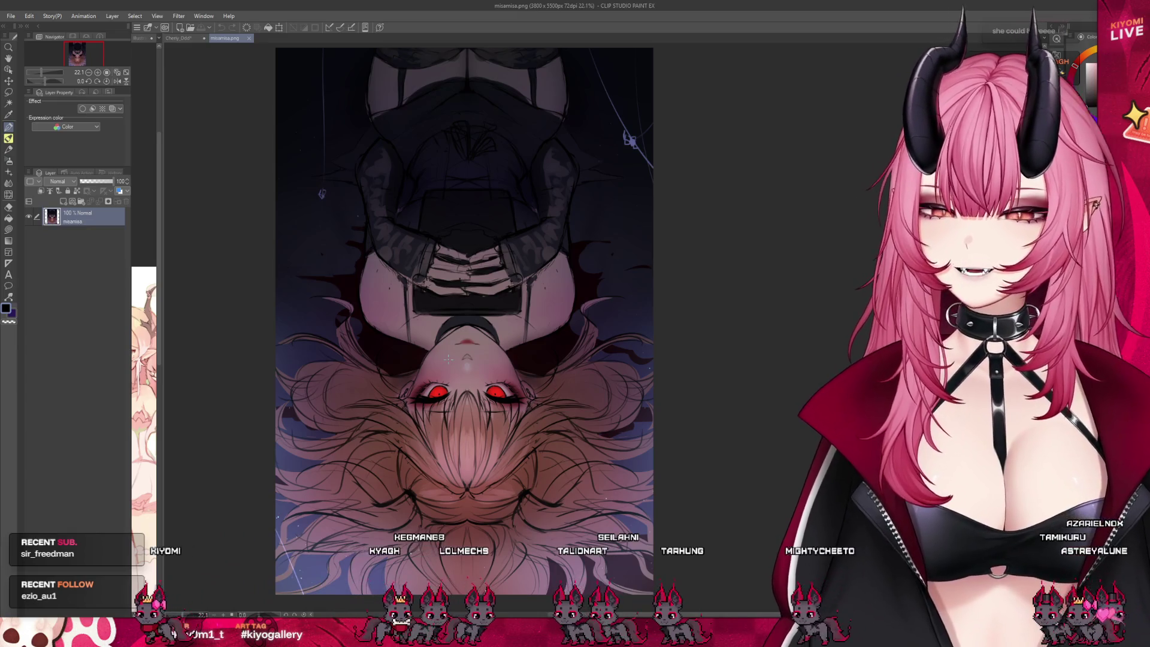
pyautogui.scroll(2, 459, 348)
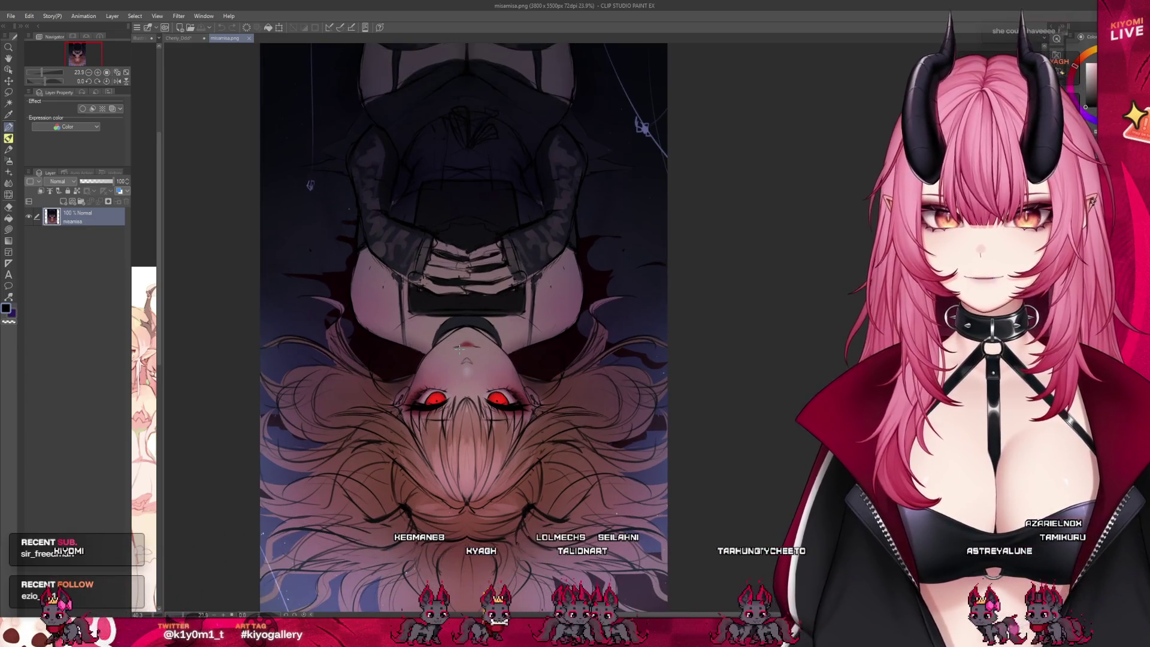
pyautogui.scroll(1, 460, 349)
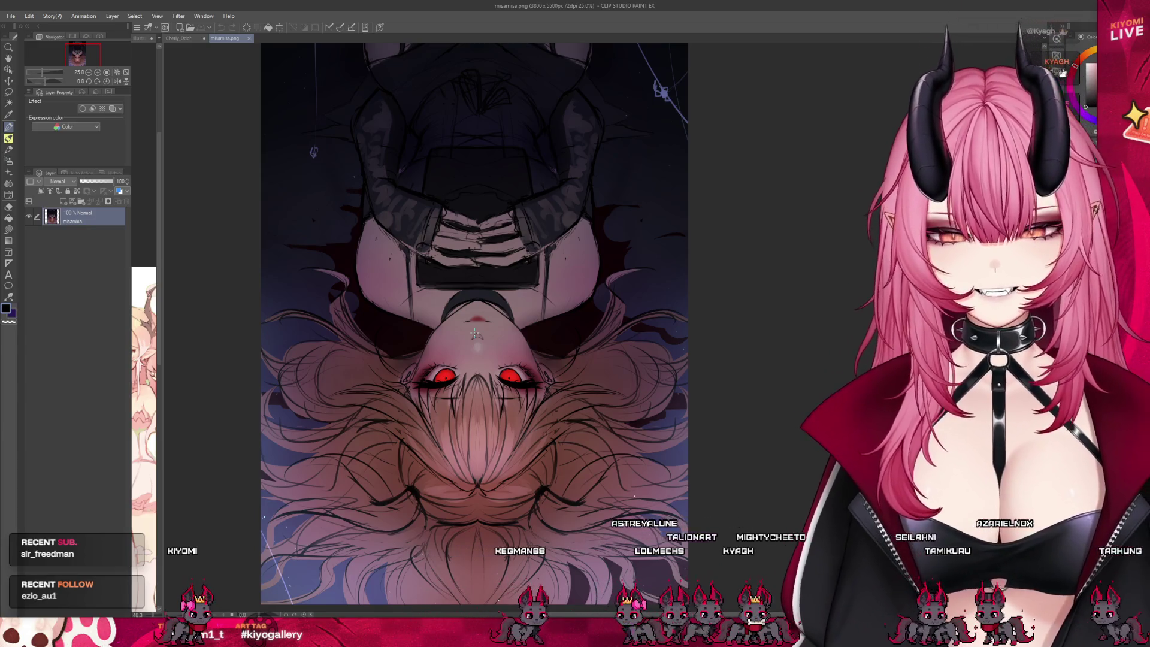
pyautogui.scroll(-2, 488, 348)
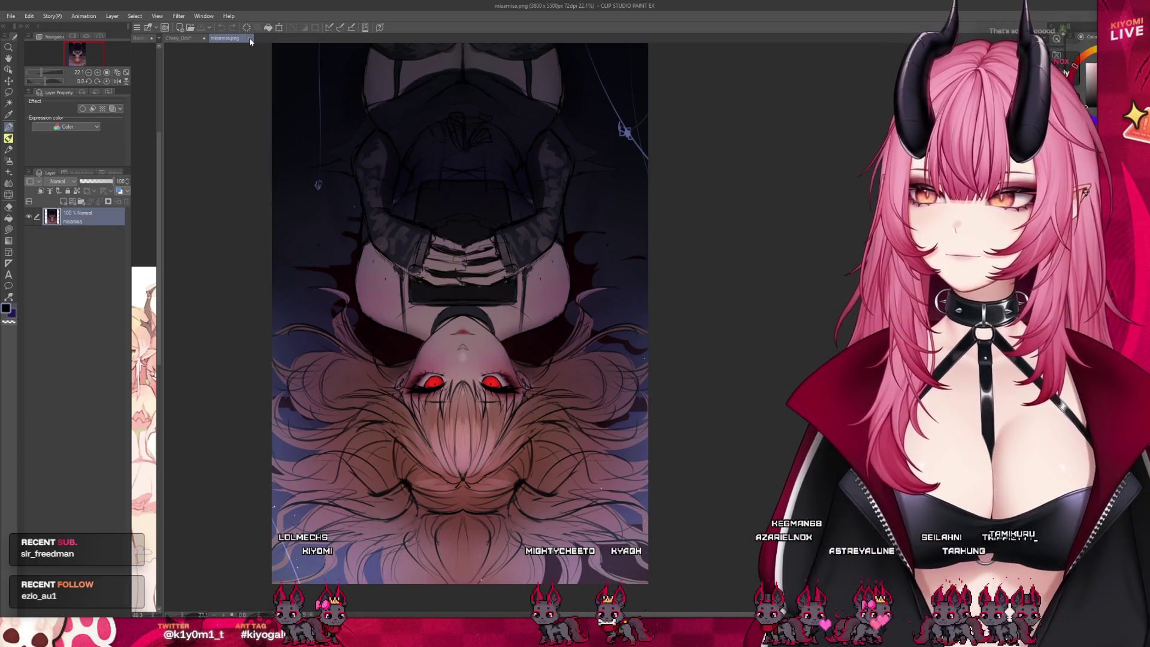
pyautogui.click(250, 38)
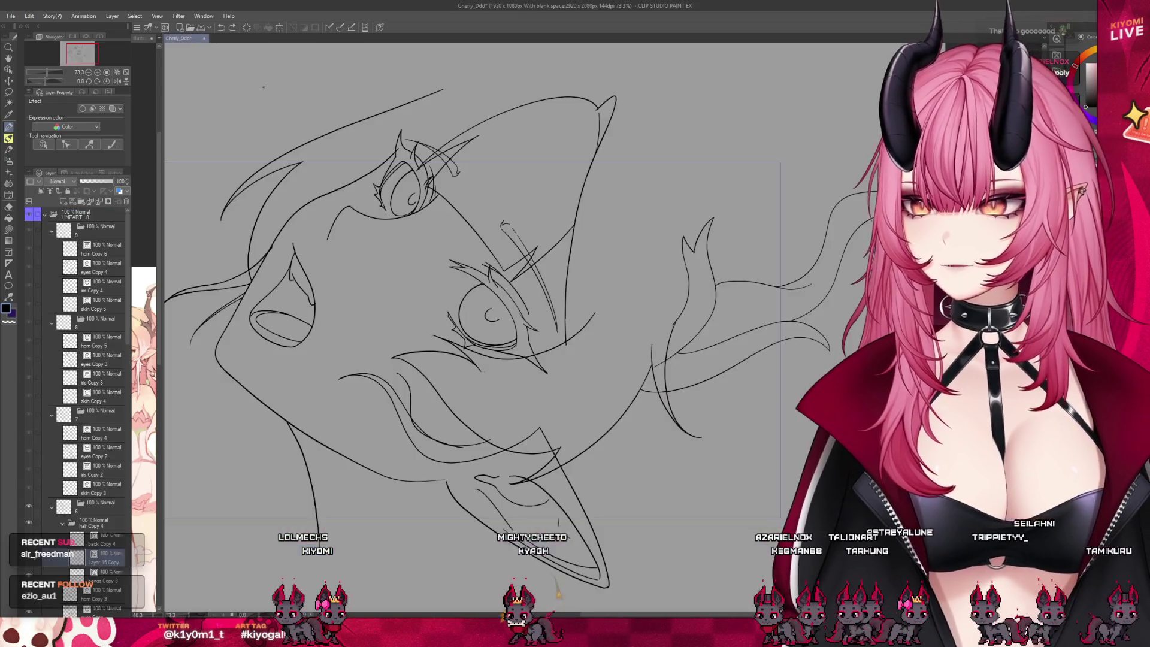
# Jump to an earlier timeline frame and view its eye and hair lineart closely.
pyautogui.scroll(3, 454, 162)
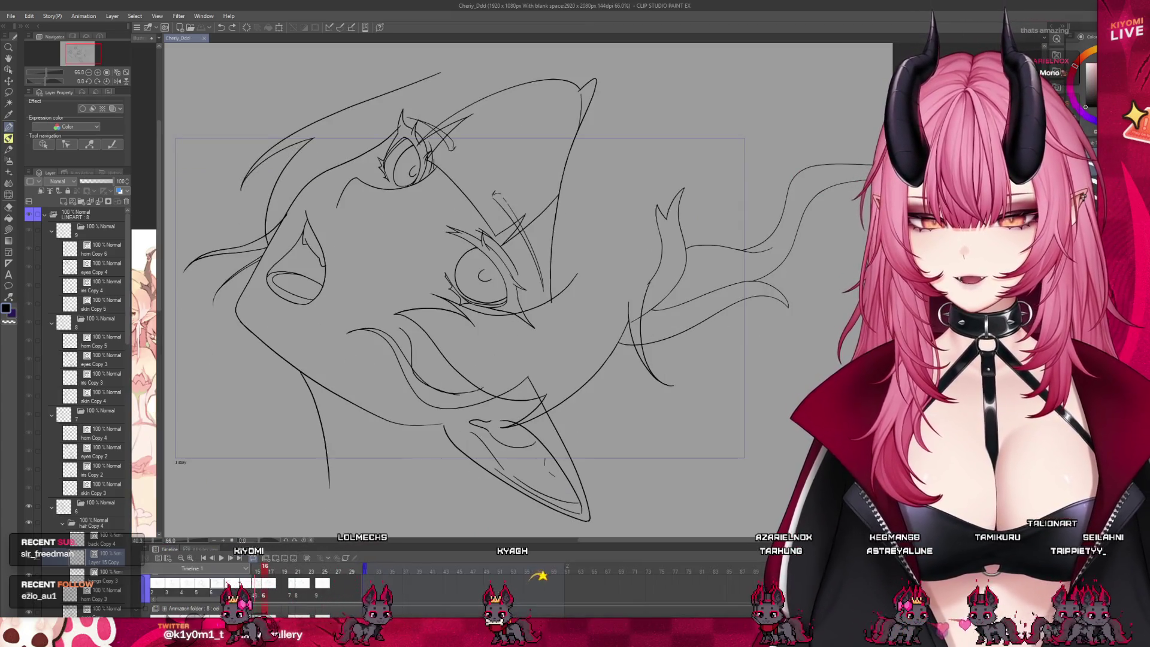
pyautogui.click(341, 577)
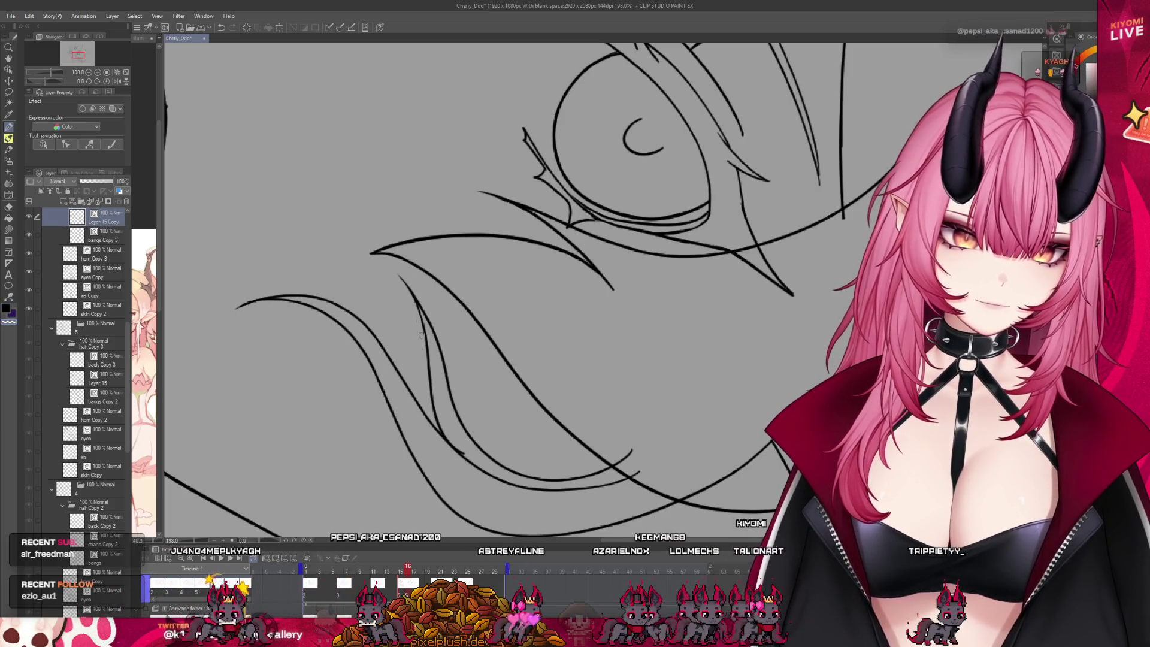
# Zoom around the tilted face and flip back to the previous frame to compare.
pyautogui.scroll(-10, 405, 276)
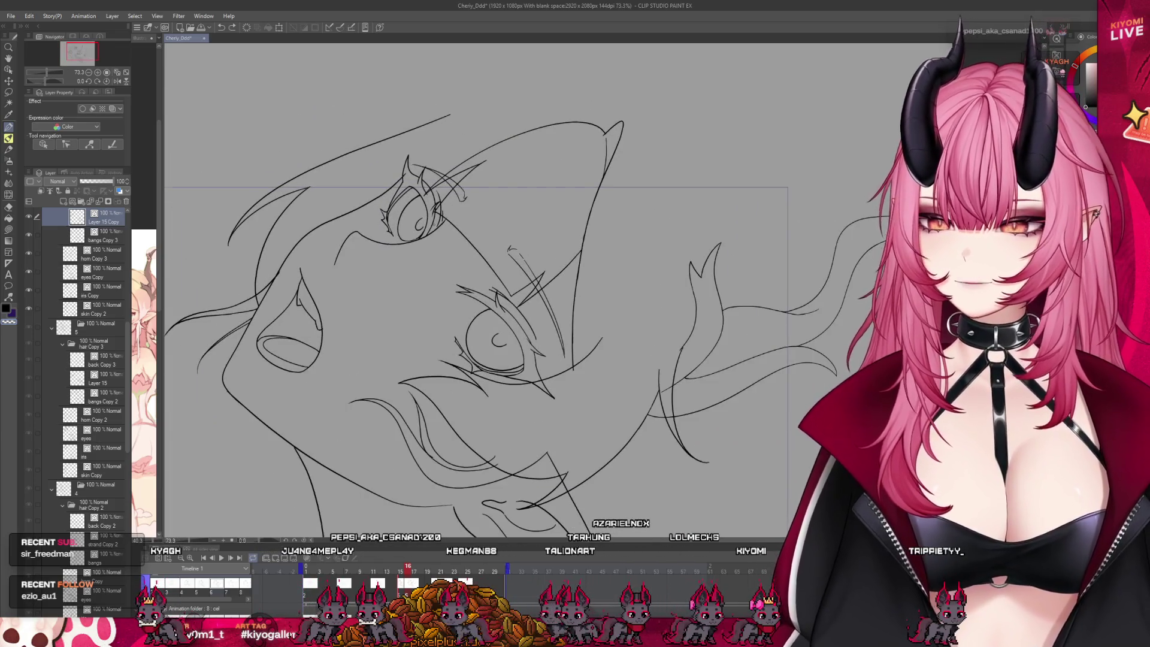
pyautogui.scroll(-2, 431, 258)
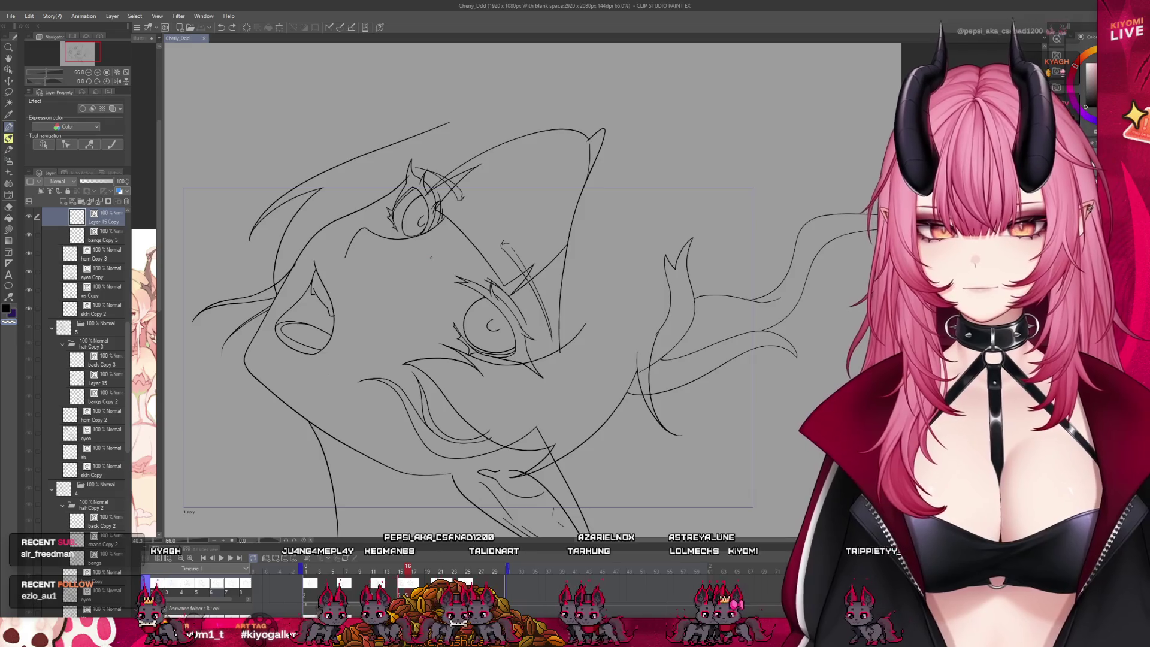
pyautogui.scroll(4, 366, 256)
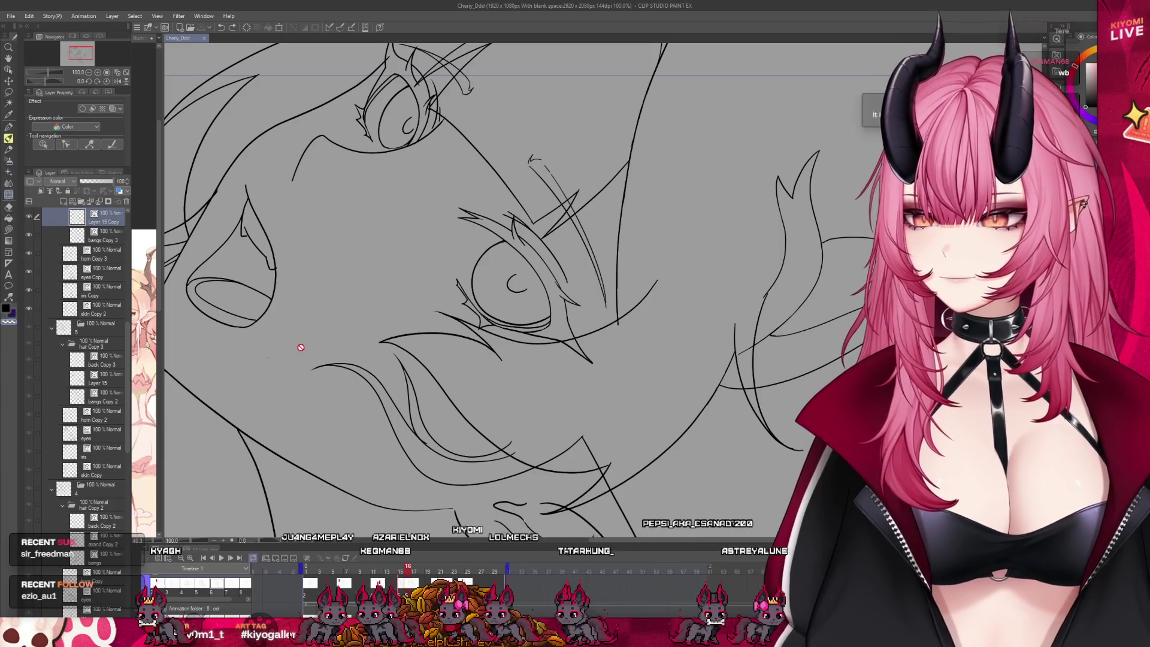
pyautogui.scroll(-2, 299, 349)
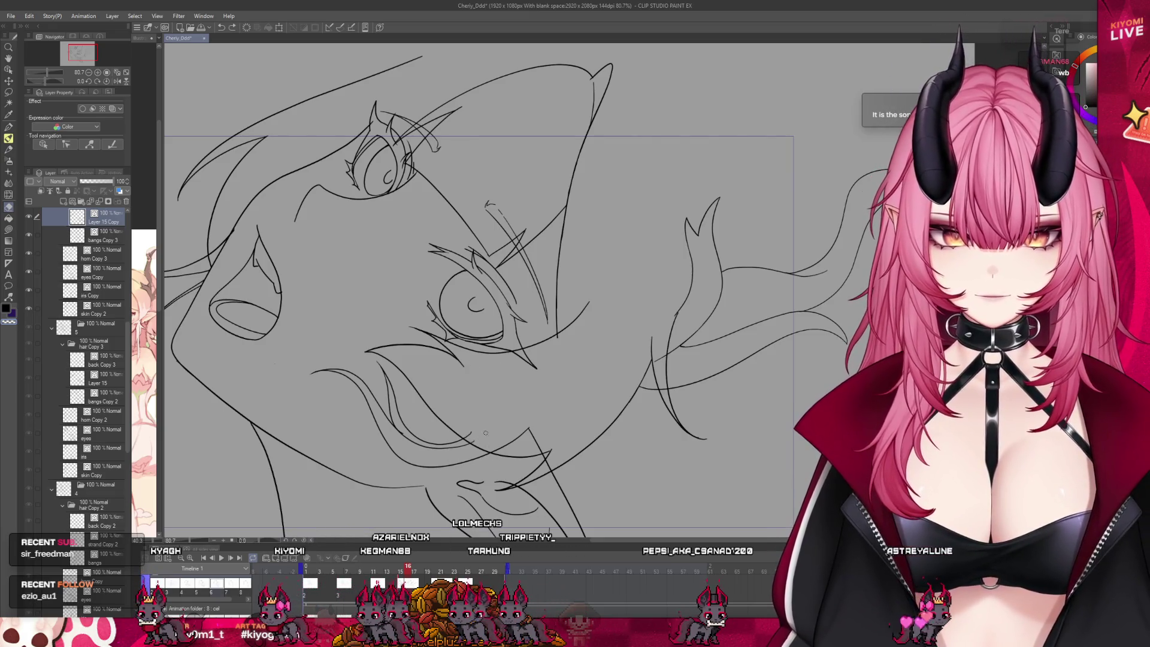
pyautogui.scroll(-1, 431, 335)
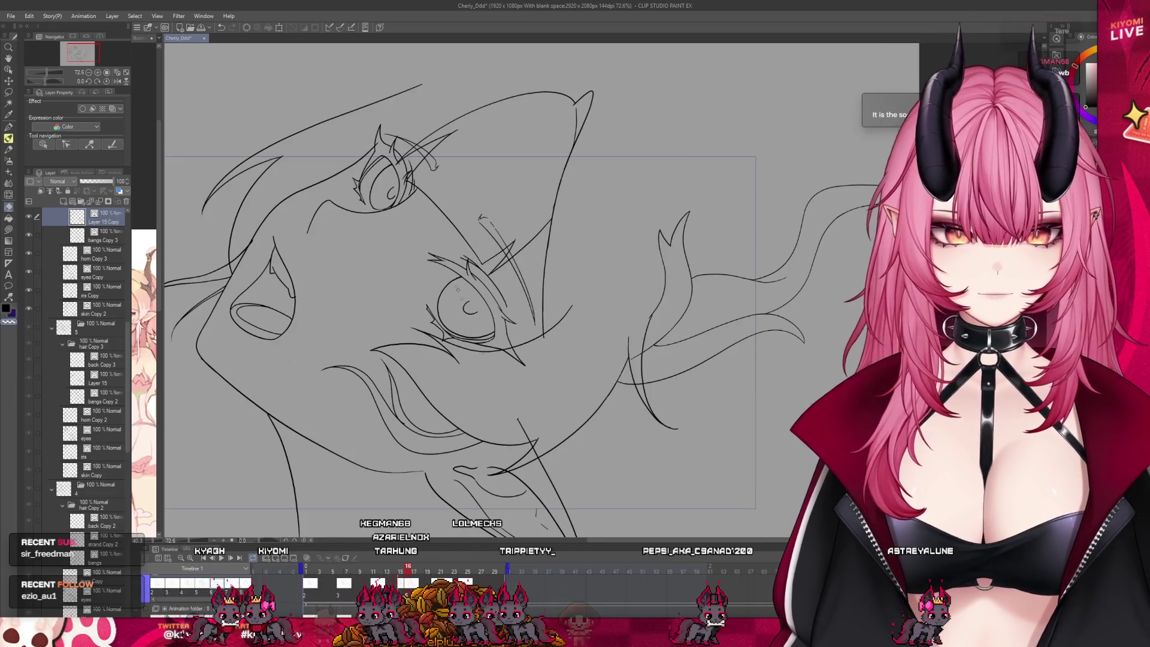
pyautogui.scroll(-2, 384, 287)
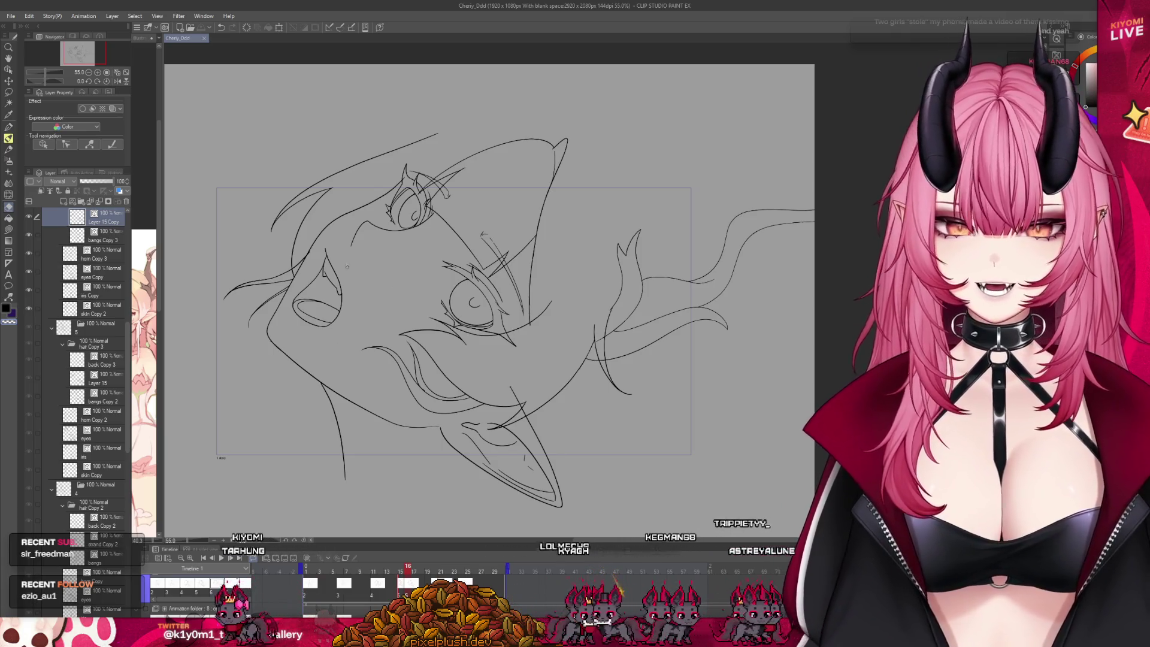
pyautogui.scroll(4, 261, 253)
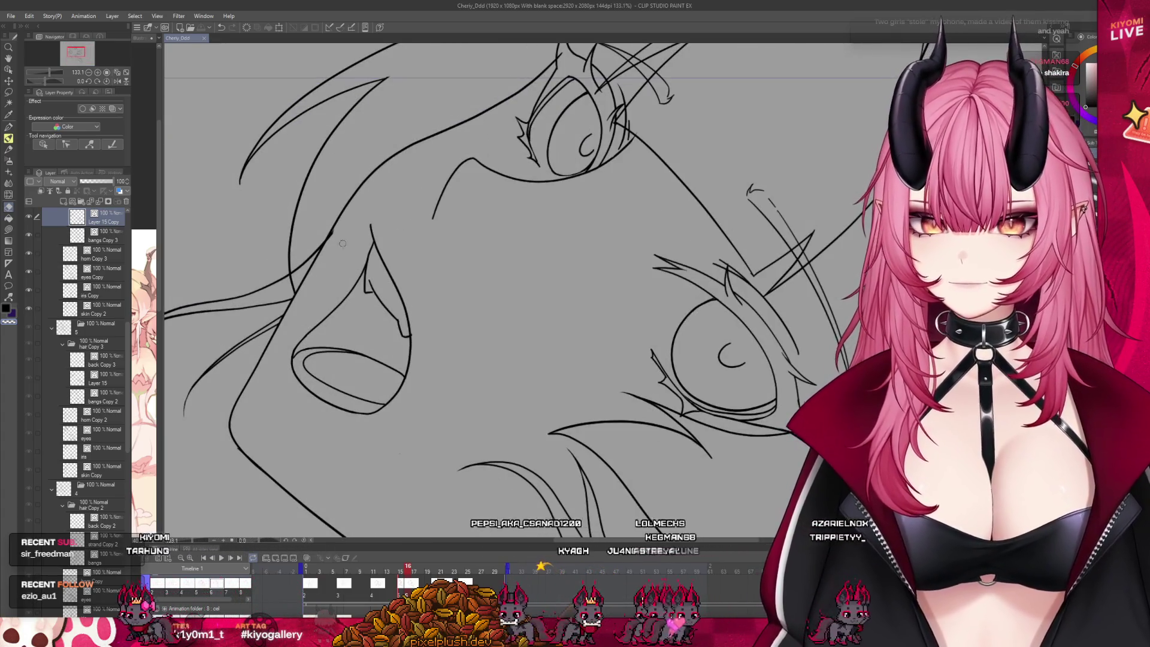
pyautogui.scroll(-6, 351, 282)
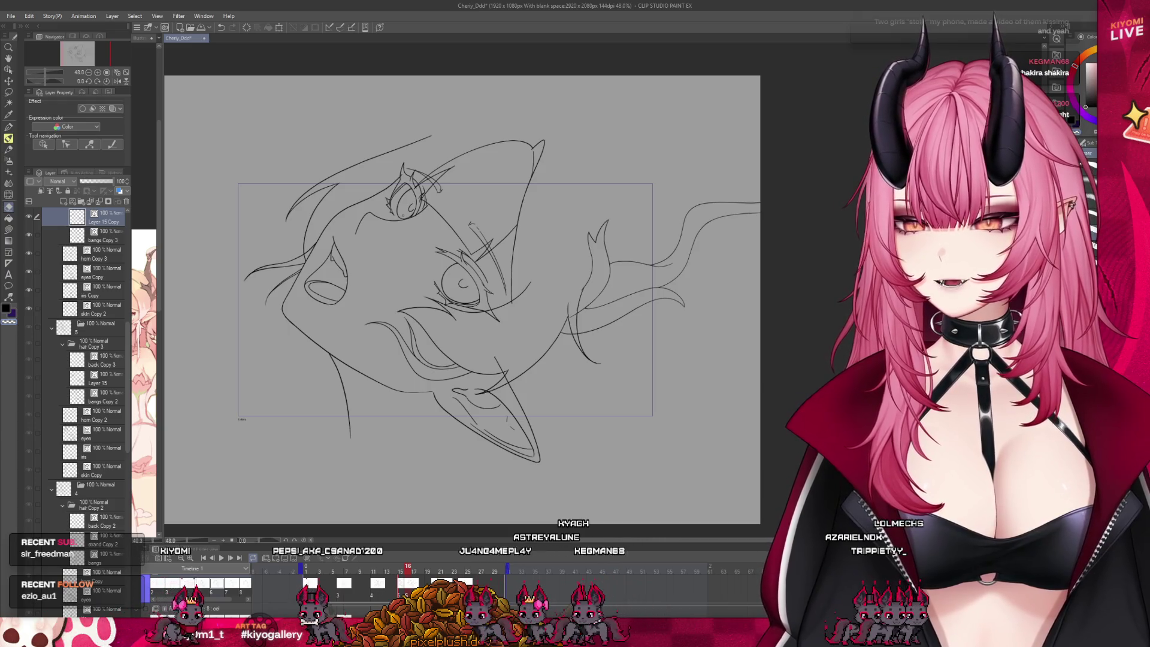
pyautogui.scroll(1, 403, 228)
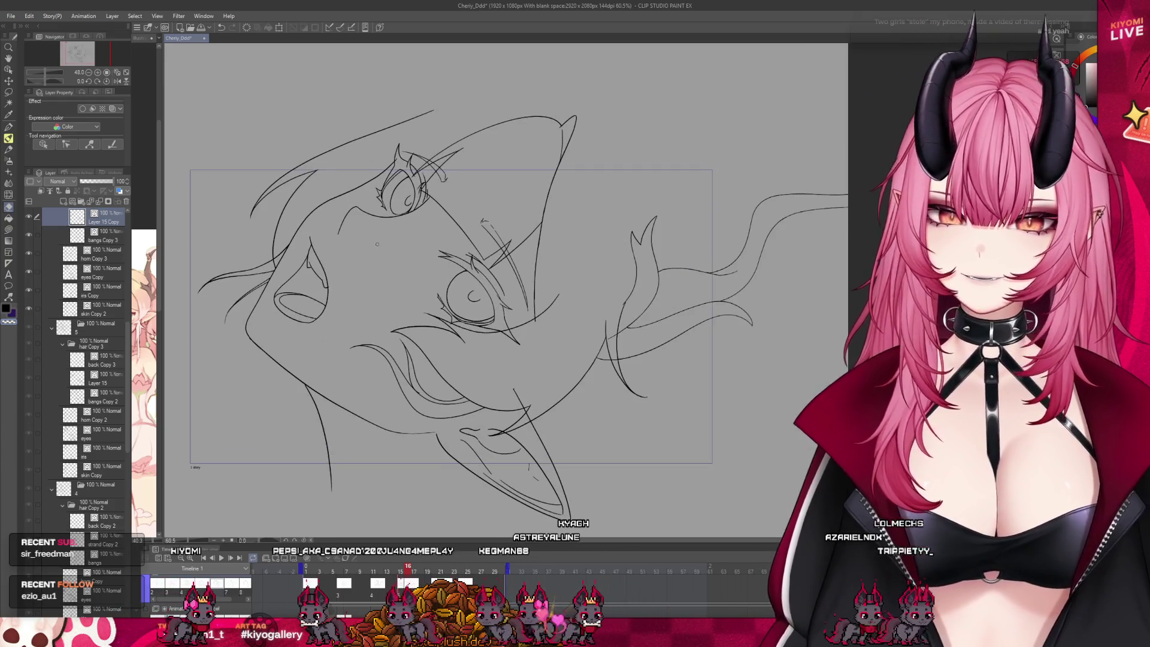
pyautogui.scroll(3, 399, 303)
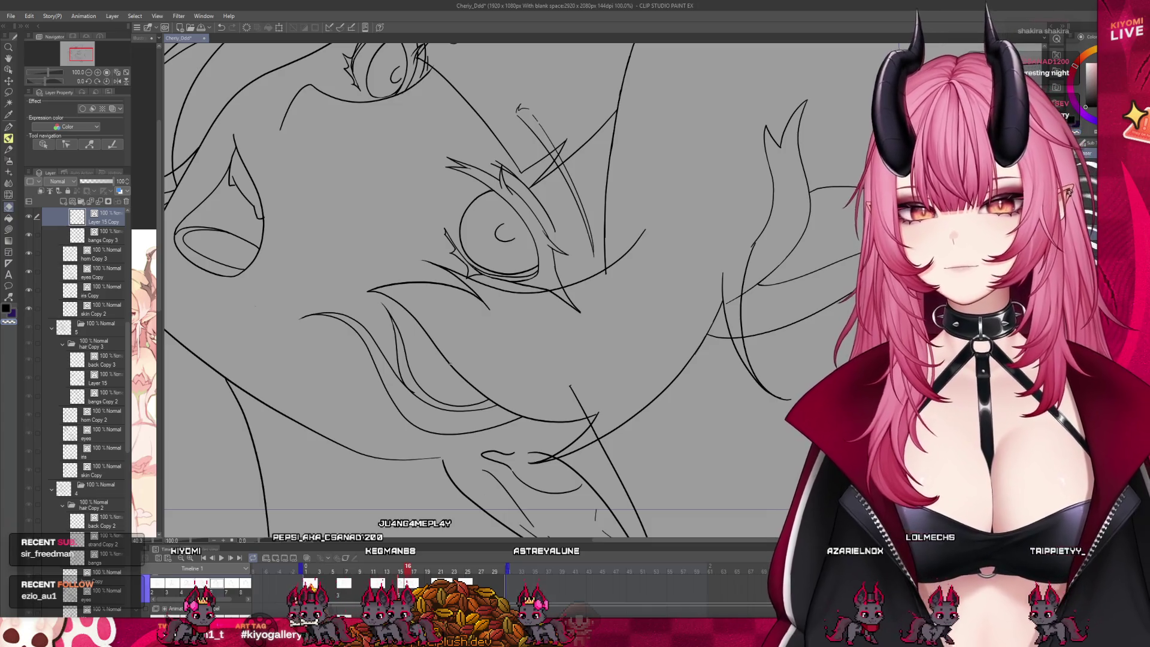
pyautogui.scroll(2, 256, 306)
pyautogui.scroll(2, 386, 254)
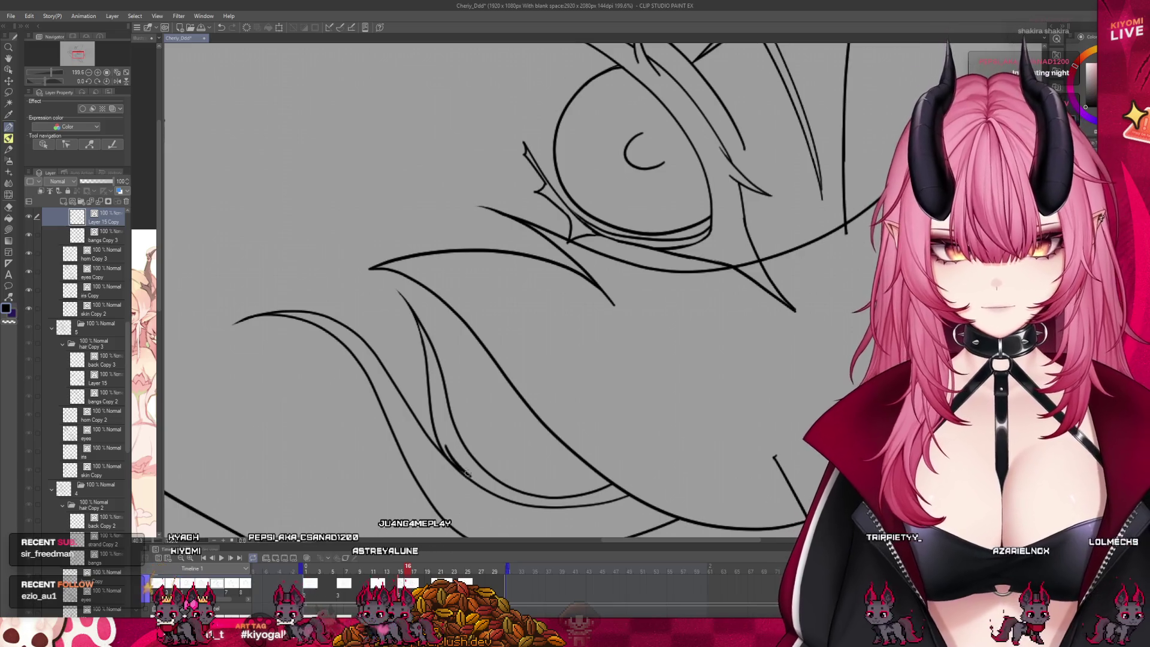
pyautogui.scroll(-6, 498, 379)
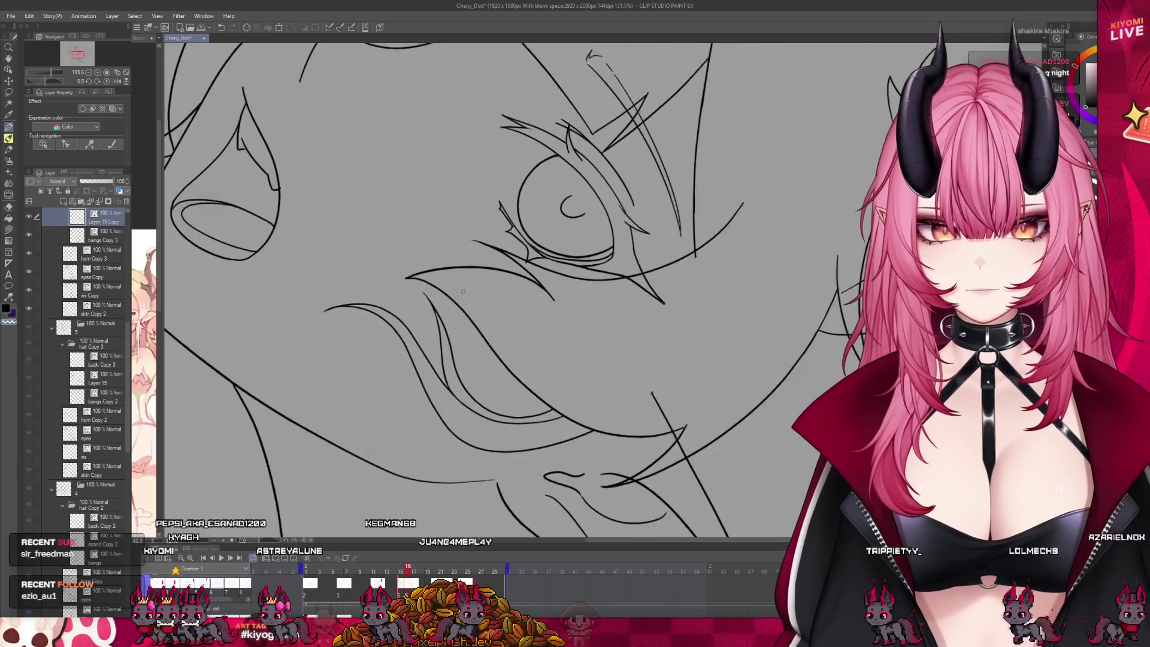
pyautogui.moveTo(404, 572); pyautogui.dragTo(408, 573)
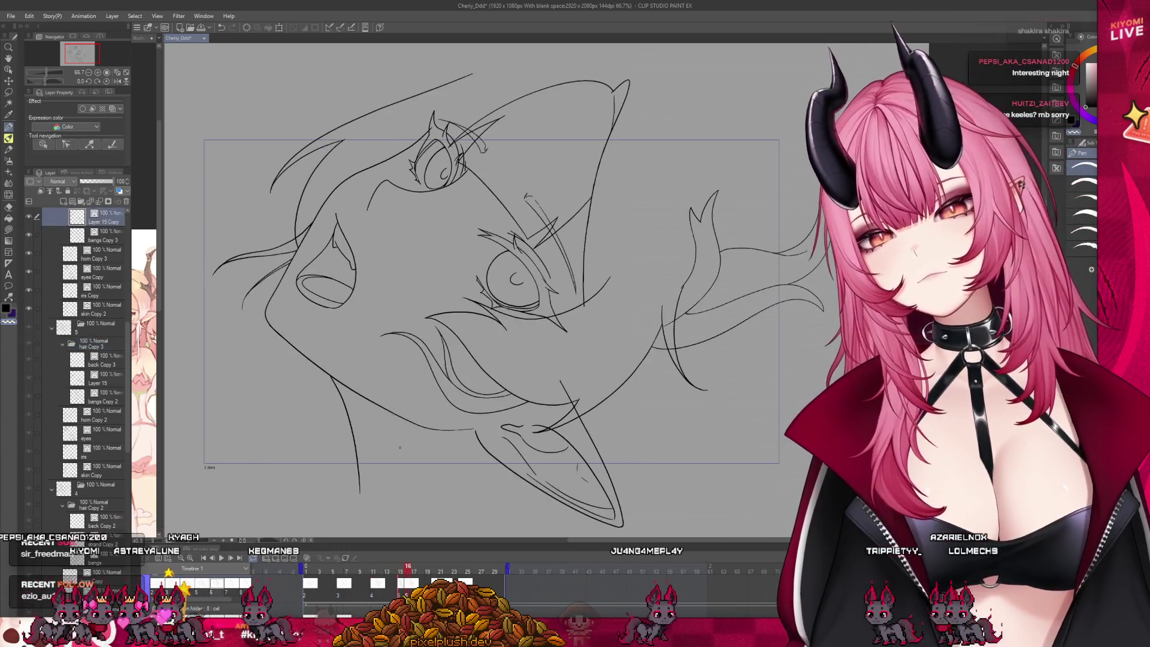
pyautogui.scroll(-4, 450, 317)
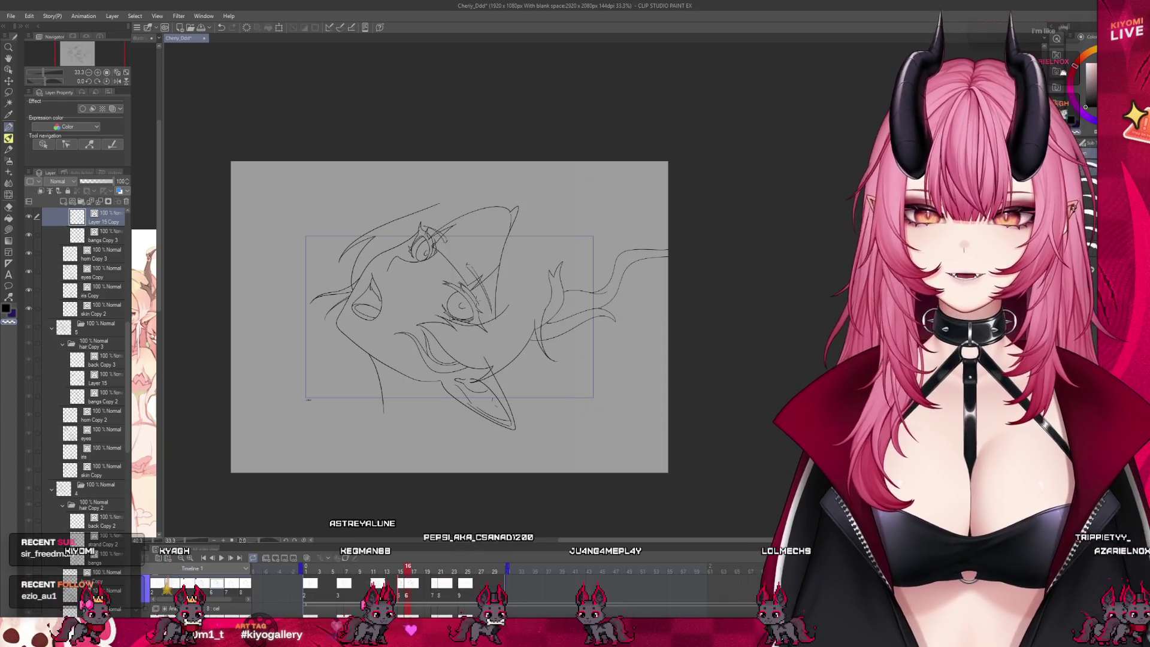
pyautogui.scroll(3, 436, 336)
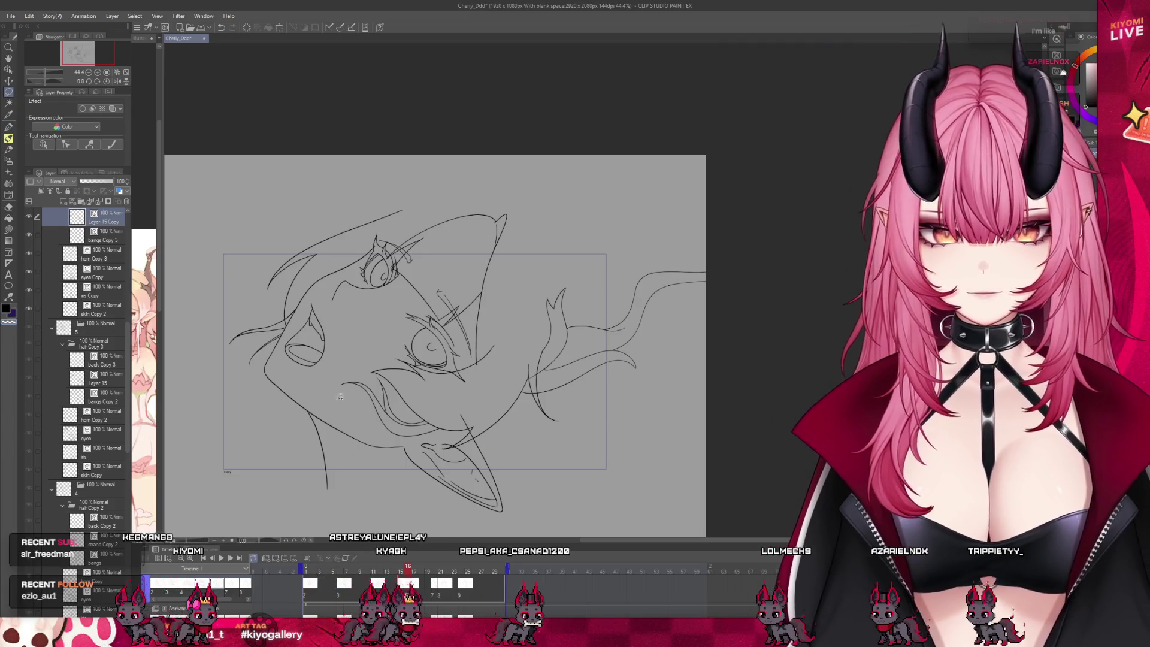
pyautogui.moveTo(412, 571); pyautogui.dragTo(408, 573)
# Select the bangs Copy 3 layer and hide its strokes.
pyautogui.scroll(3, 180, 279)
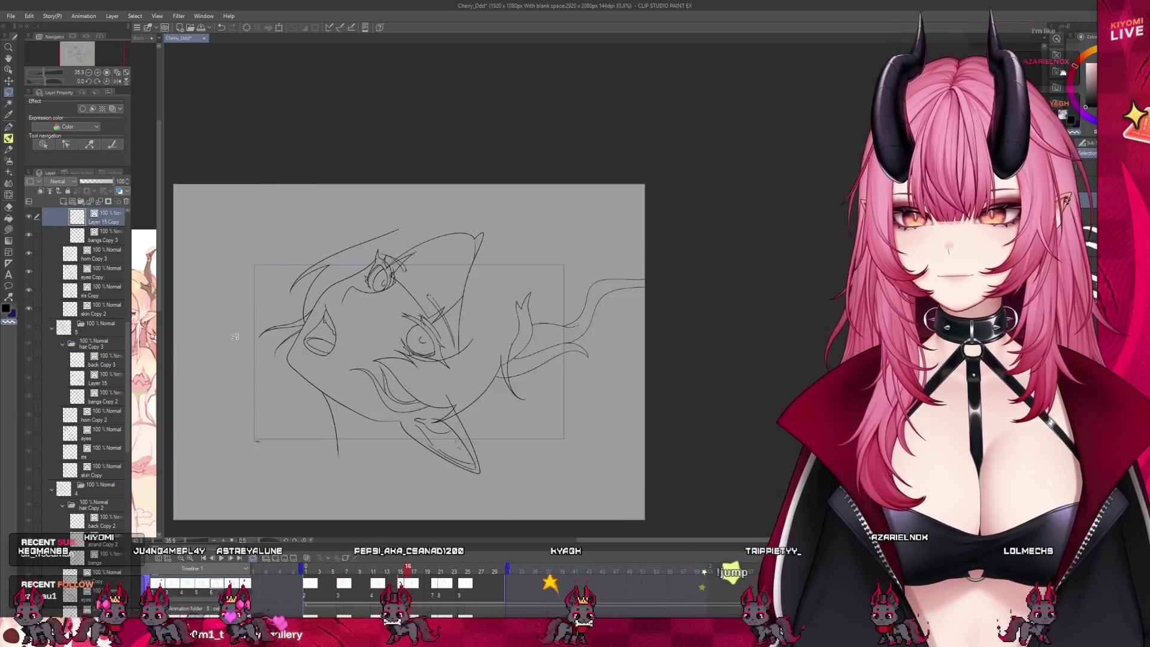
pyautogui.scroll(3, 90, 300)
pyautogui.click(90, 282)
pyautogui.click(29, 282)
pyautogui.scroll(3, 312, 278)
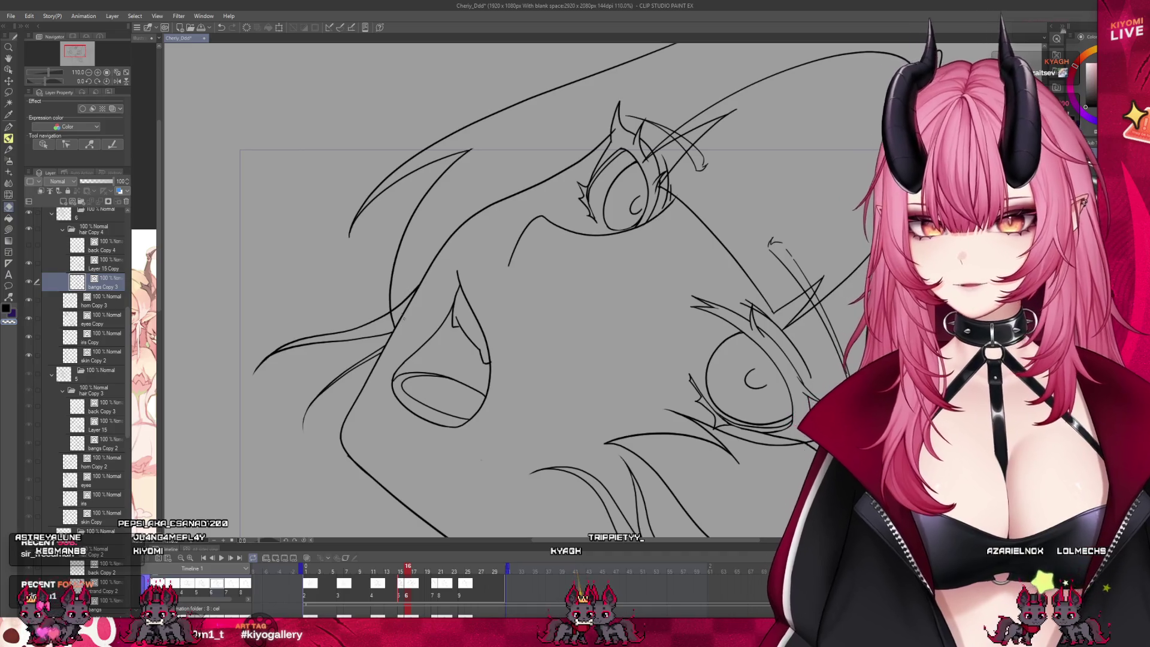
pyautogui.scroll(-5, 390, 273)
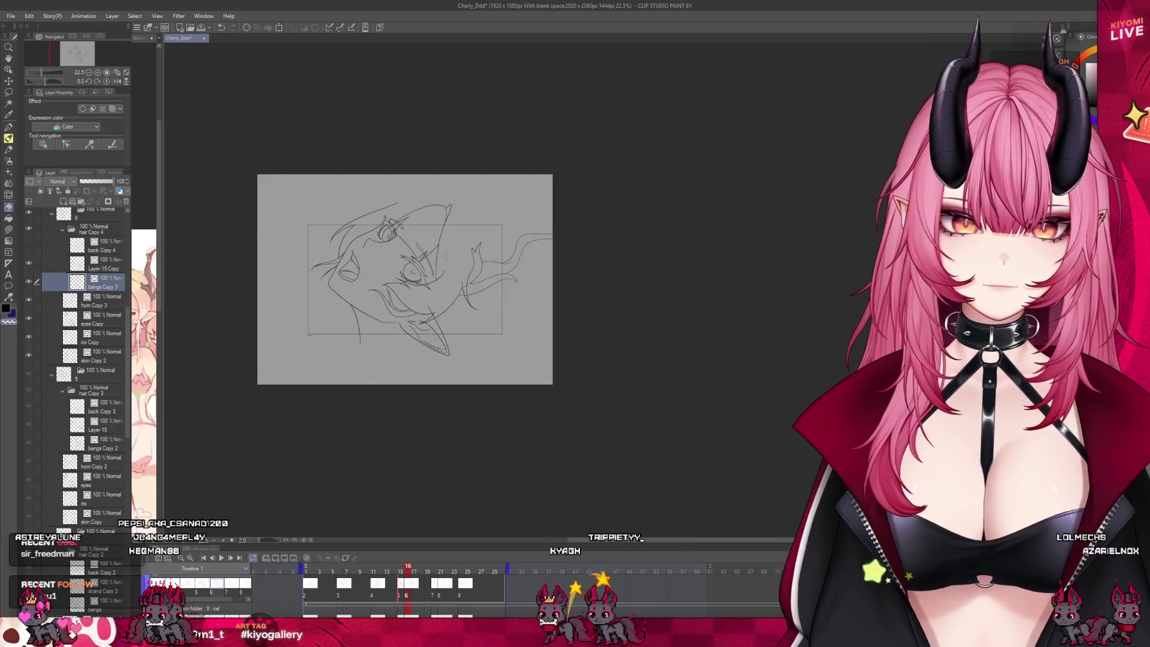
pyautogui.scroll(1, 327, 271)
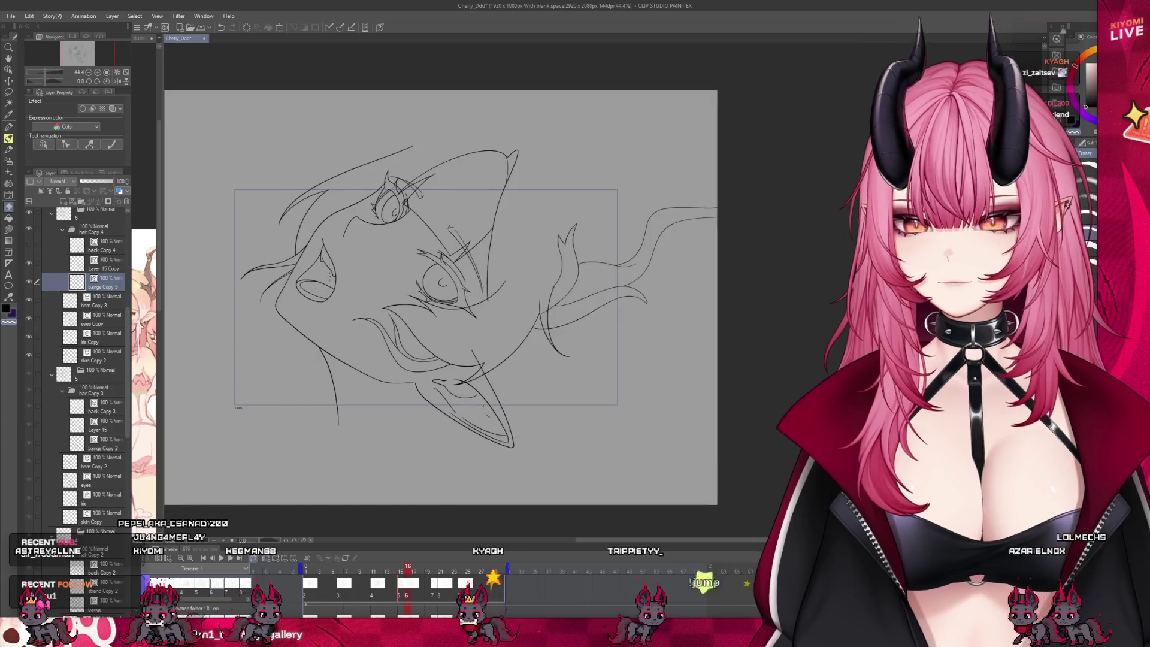
# Advance to frame 17 and select the back Copy 4 hair layer.
pyautogui.moveTo(396, 563)
pyautogui.mouseDown()
pyautogui.moveTo(420, 568)
pyautogui.moveTo(408, 573)
pyautogui.mouseUp()
pyautogui.scroll(3, 105, 357)
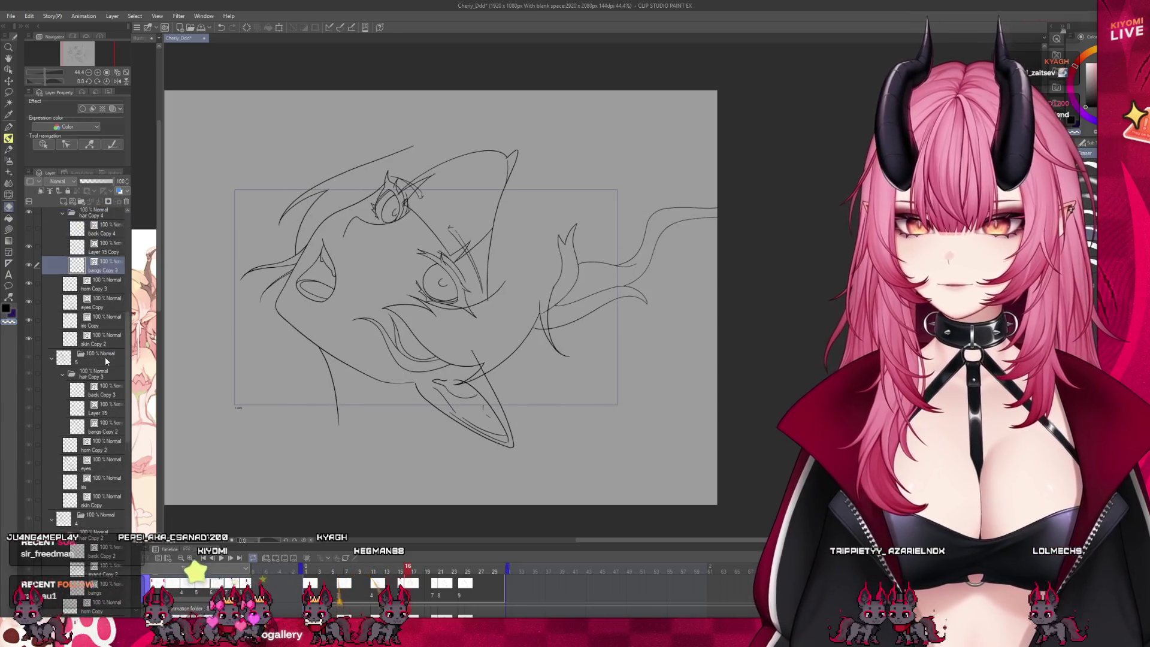
pyautogui.click(102, 253)
pyautogui.scroll(-1, 470, 466)
pyautogui.scroll(2, 505, 398)
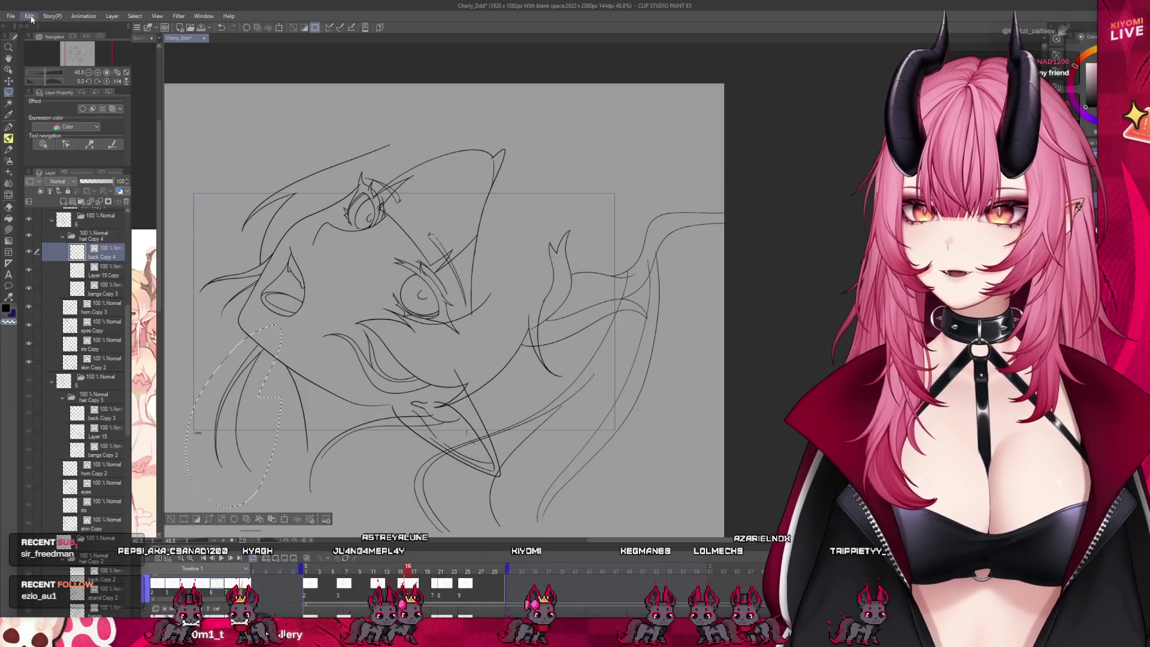
# Free-transform the lassoed left-side hair strands with Ctrl+T and apply the change.
pyautogui.hotkey('ctrl', 't')
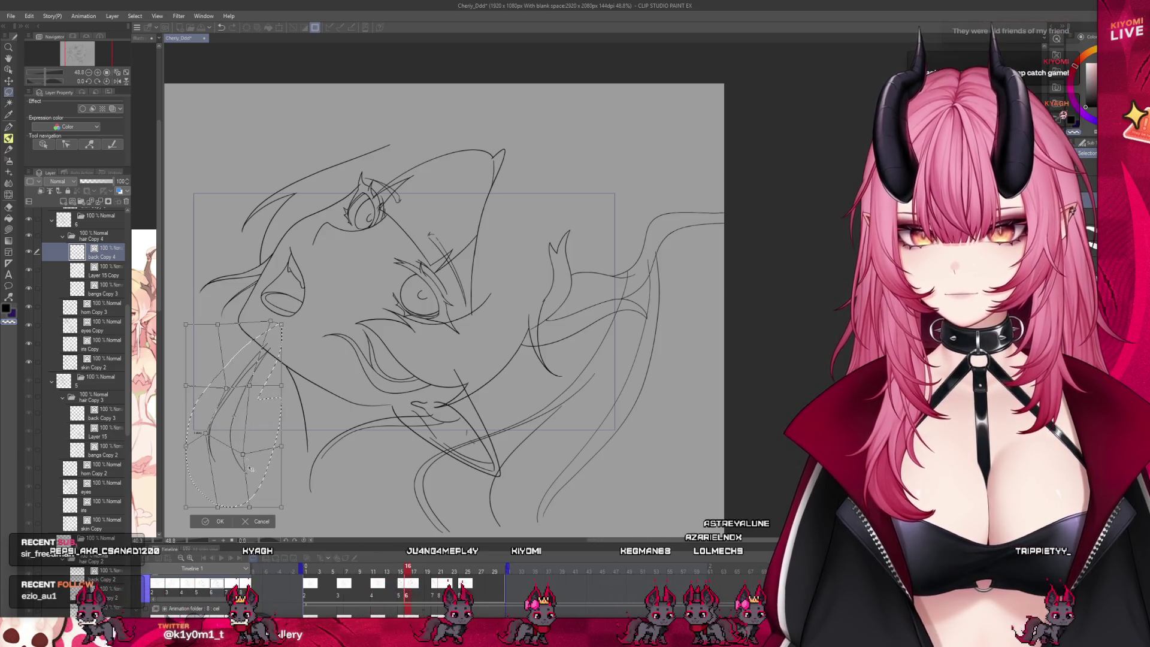
pyautogui.click(216, 522)
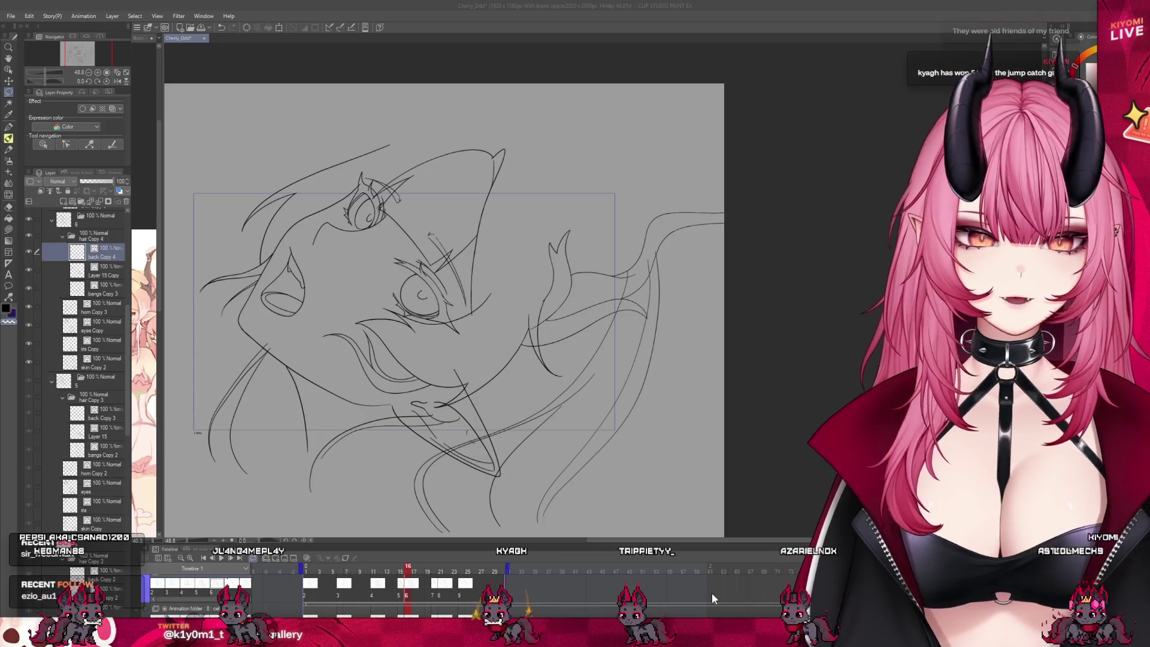
pyautogui.scroll(2, 427, 309)
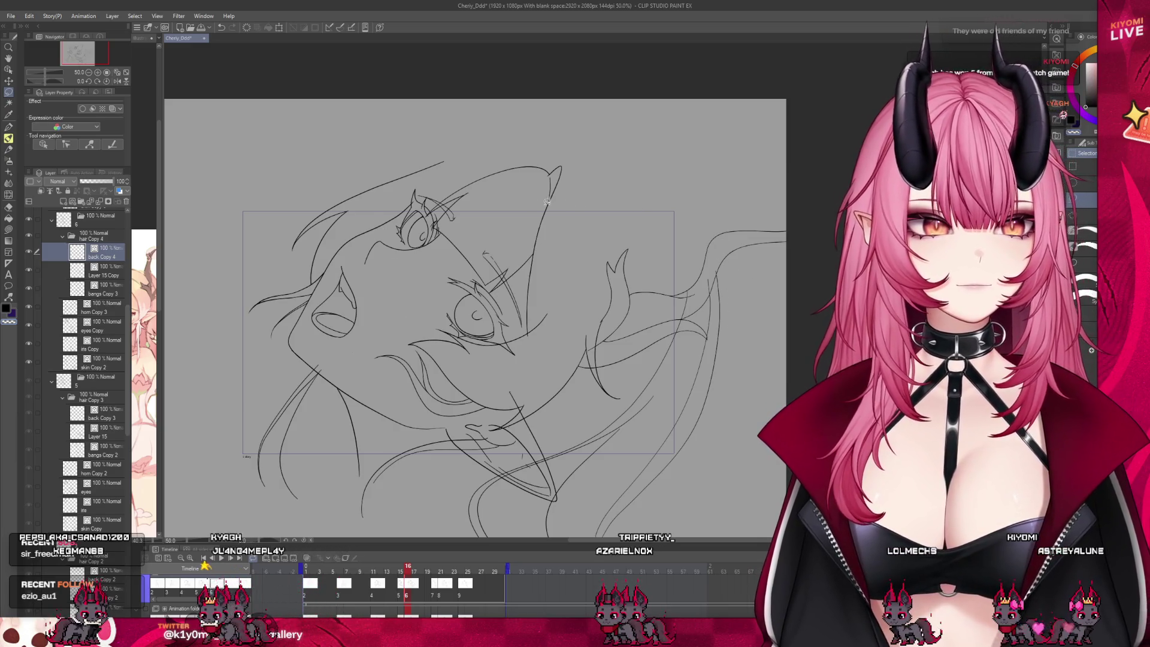
# Switch to the Pen, fit the canvas, and scrub to frames 2 and 4.
pyautogui.click(9, 127)
pyautogui.moveTo(408, 572); pyautogui.dragTo(367, 568)
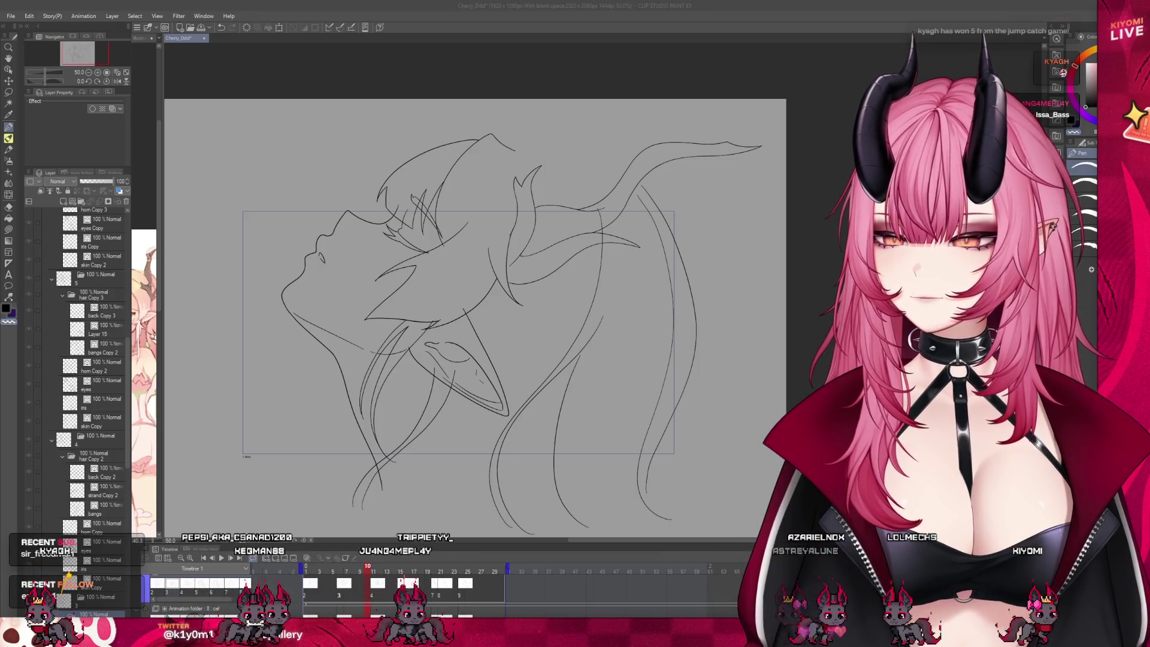
pyautogui.hotkey('ctrl', '0')
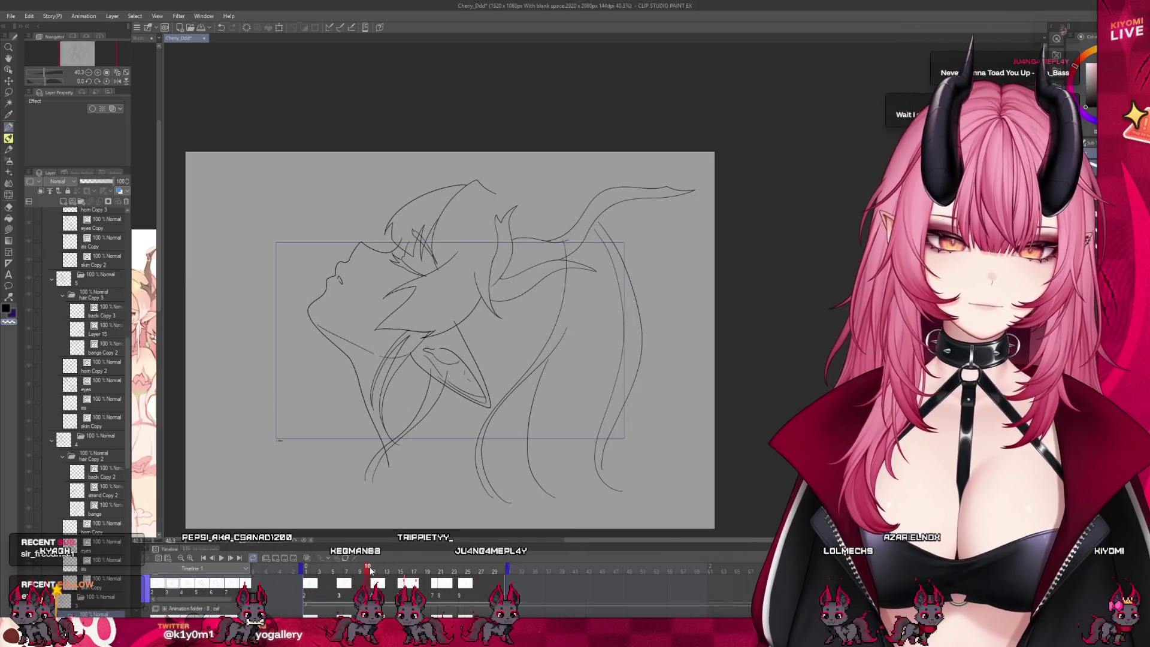
pyautogui.click(312, 571)
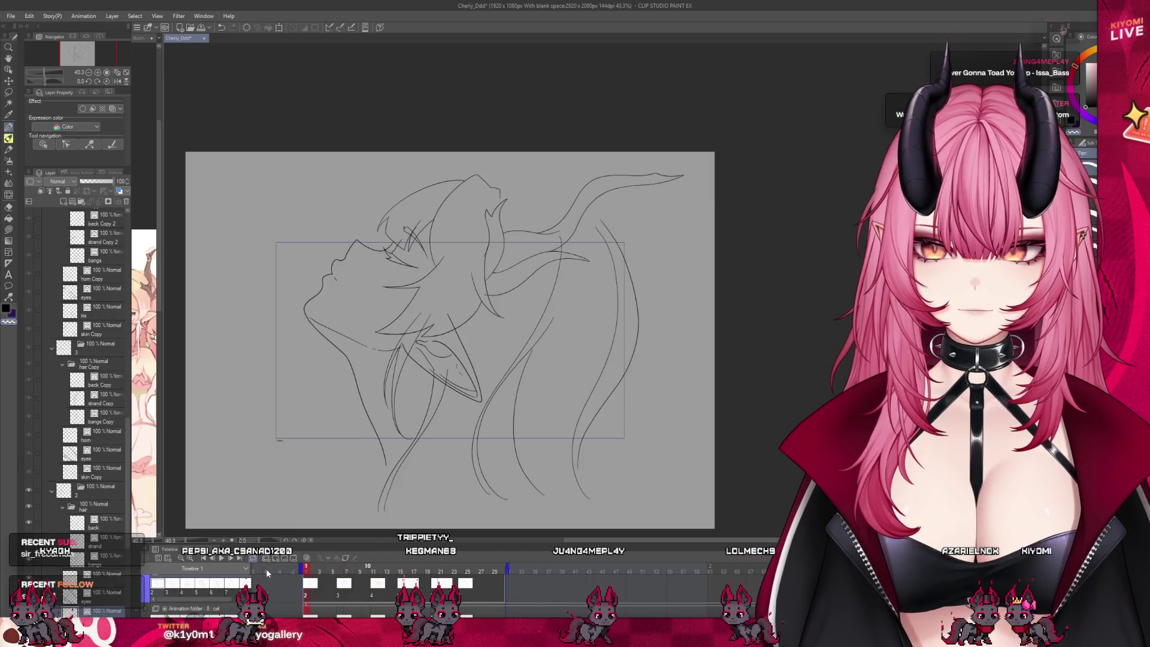
pyautogui.moveTo(324, 574); pyautogui.dragTo(260, 579)
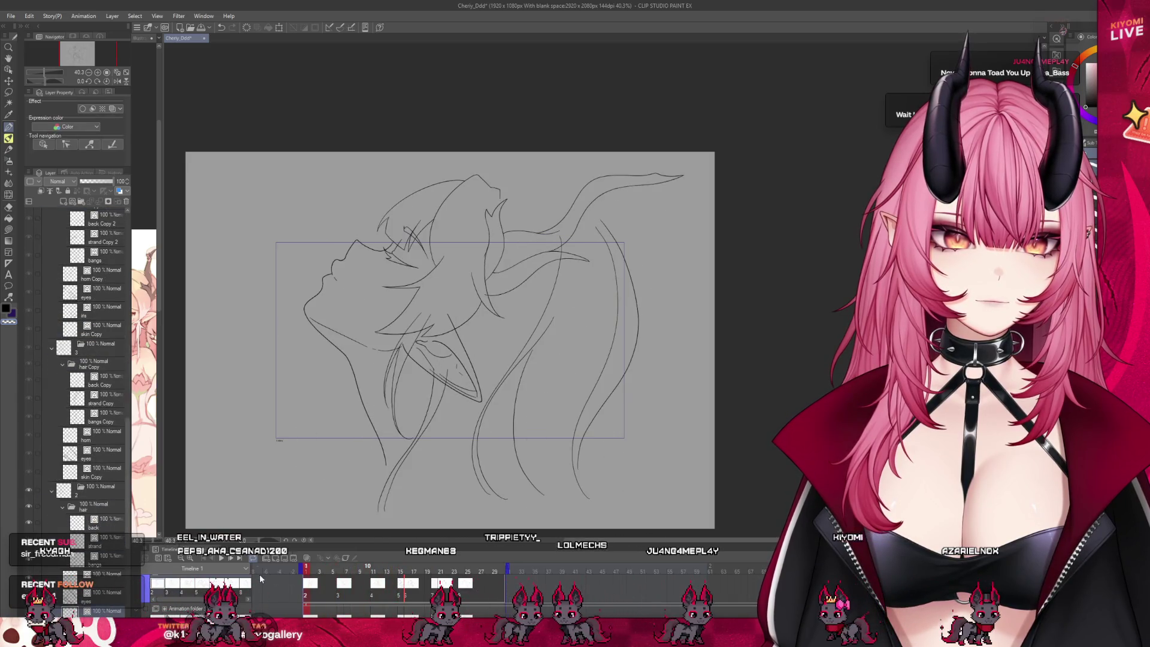
# Play the animation, stop on frame 16, and zoom in on the face.
pyautogui.click(223, 561)
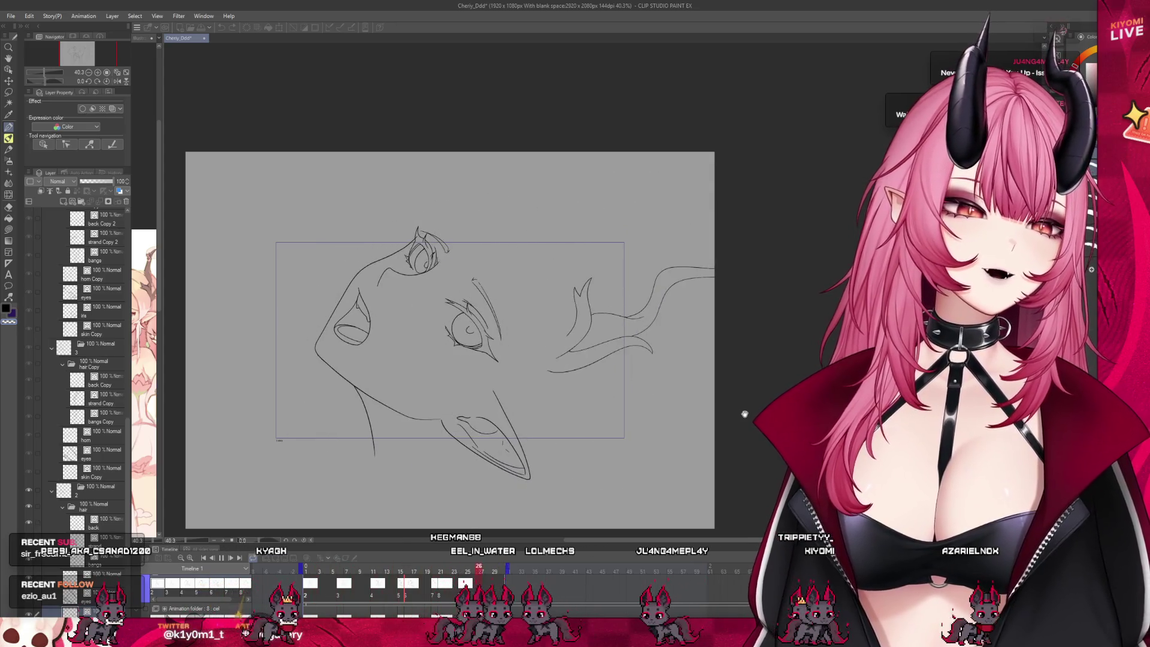
pyautogui.click(221, 558)
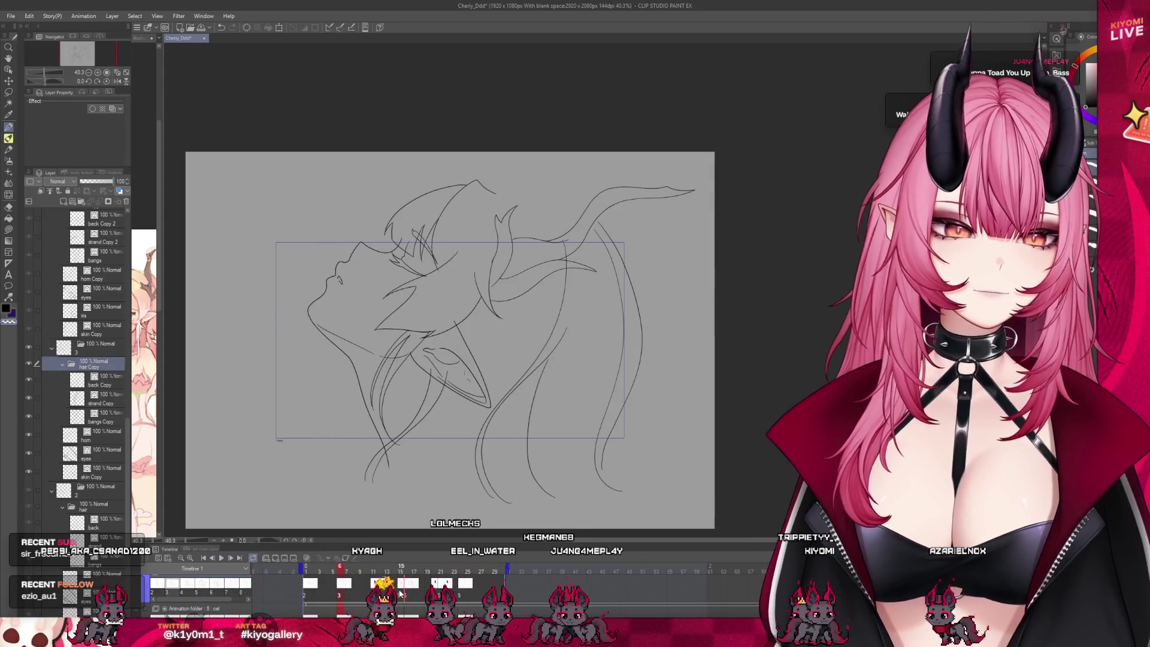
pyautogui.hotkey('ctrl', '+')
pyautogui.hotkey('ctrl', '+')
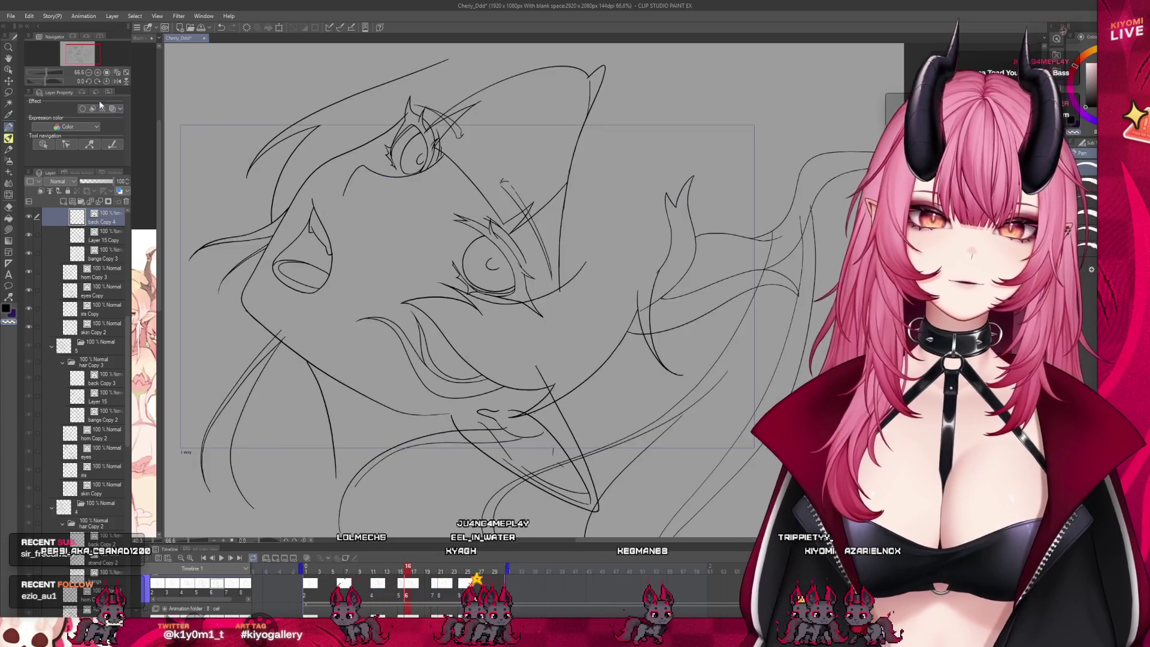
# Lasso the strands below the mouth and warp them: raise the top, bulge the left edge outward.
pyautogui.click(9, 92)
pyautogui.moveTo(474, 473)
pyautogui.mouseDown()
pyautogui.moveTo(386, 422)
pyautogui.moveTo(528, 431)
pyautogui.moveTo(348, 527)
pyautogui.moveTo(338, 414)
pyautogui.mouseUp()
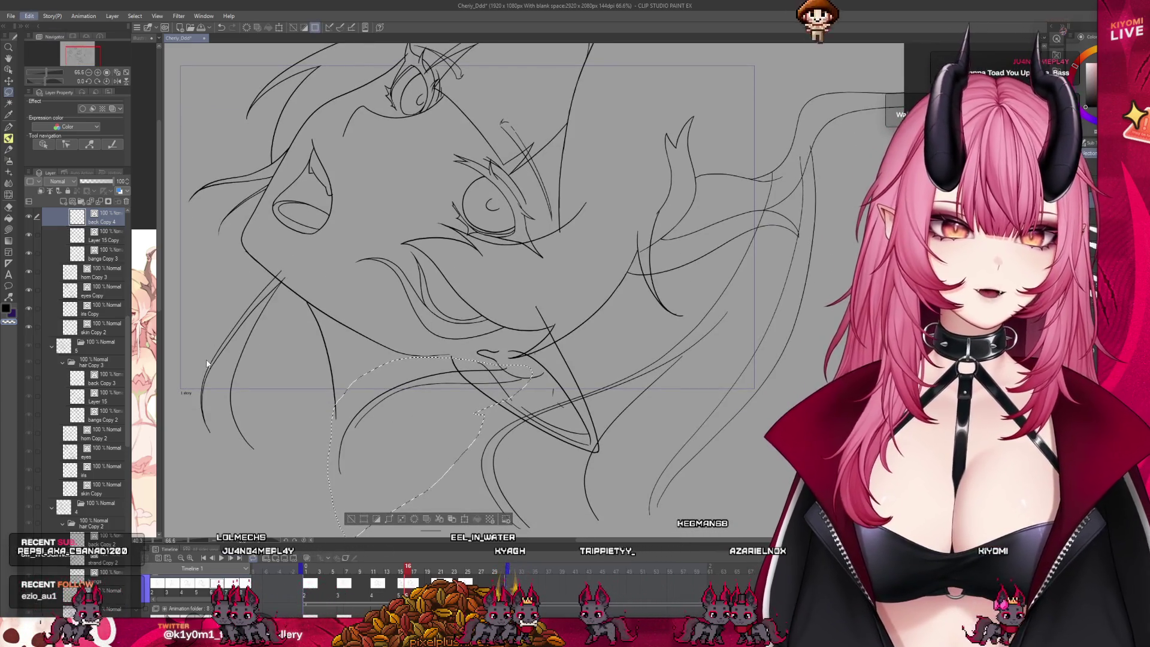
pyautogui.hotkey('ctrl', 't')
pyautogui.moveTo(401, 413); pyautogui.dragTo(383, 404)
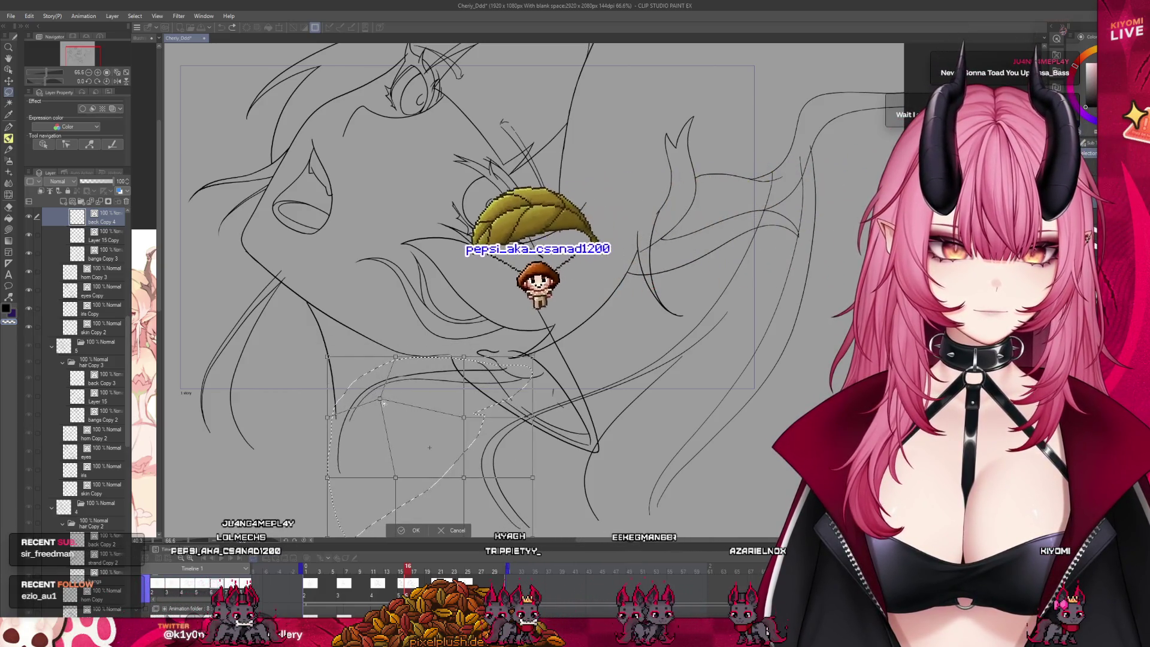
pyautogui.moveTo(396, 357); pyautogui.dragTo(389, 342)
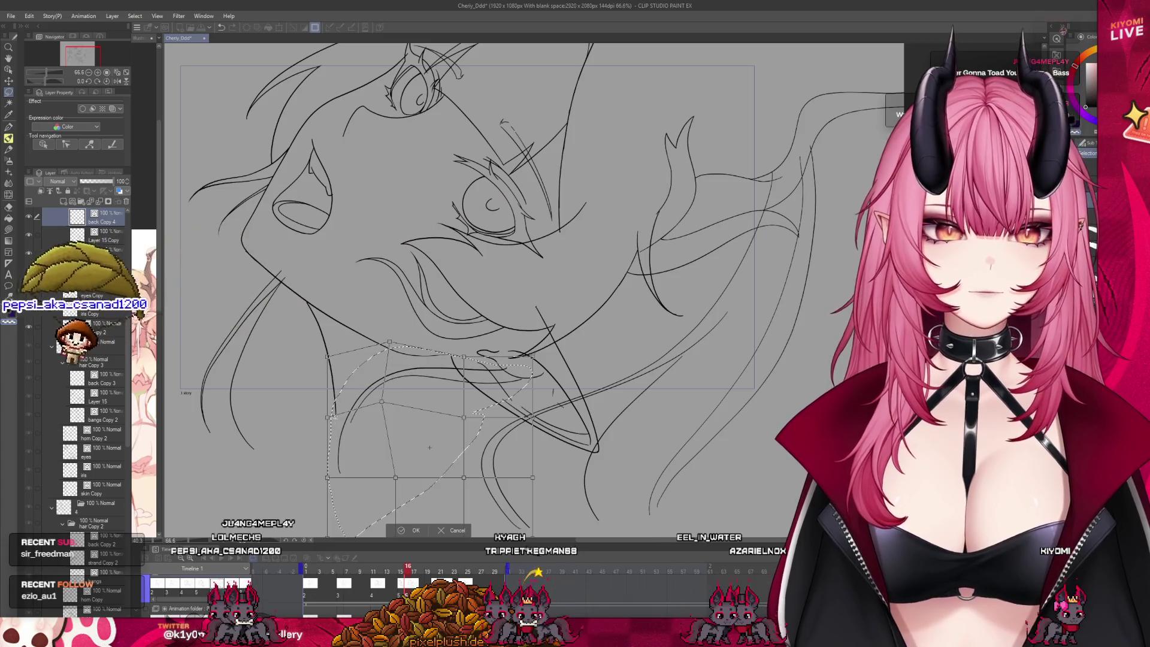
pyautogui.moveTo(329, 417); pyautogui.dragTo(293, 408)
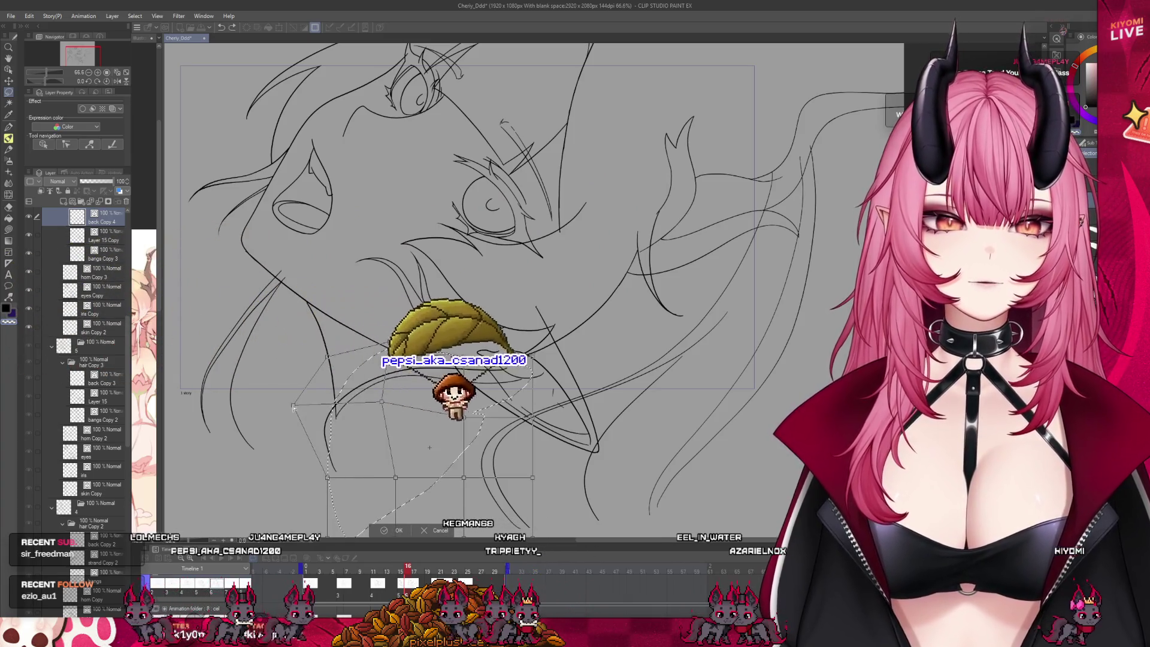
pyautogui.moveTo(327, 477); pyautogui.dragTo(295, 484)
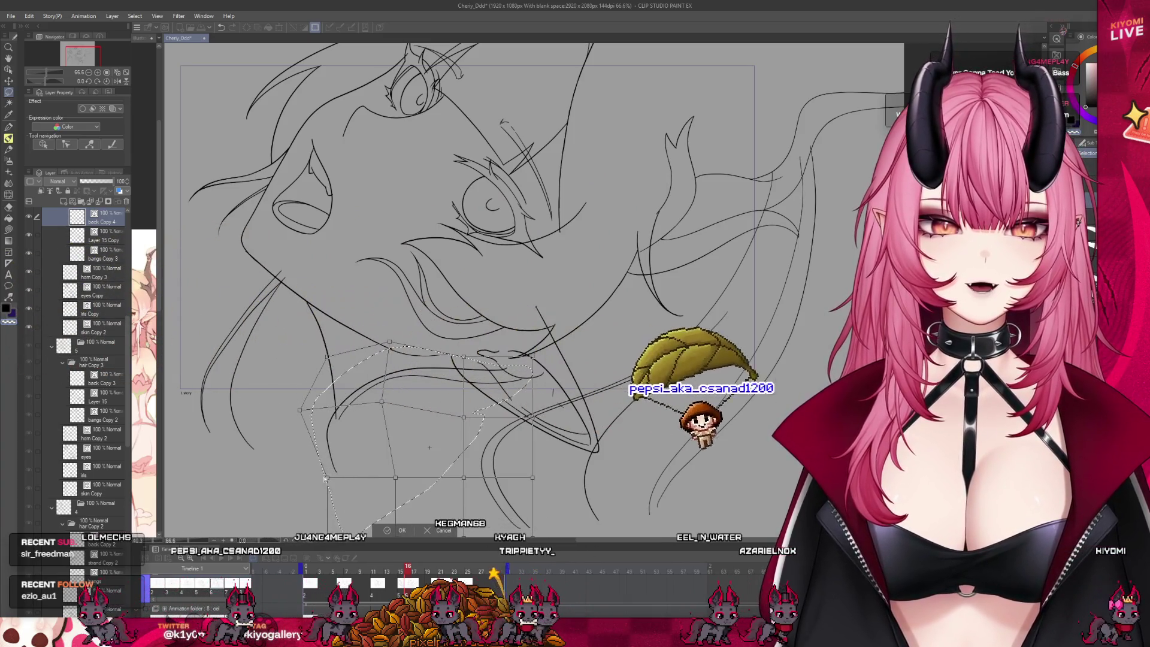
pyautogui.click(390, 530)
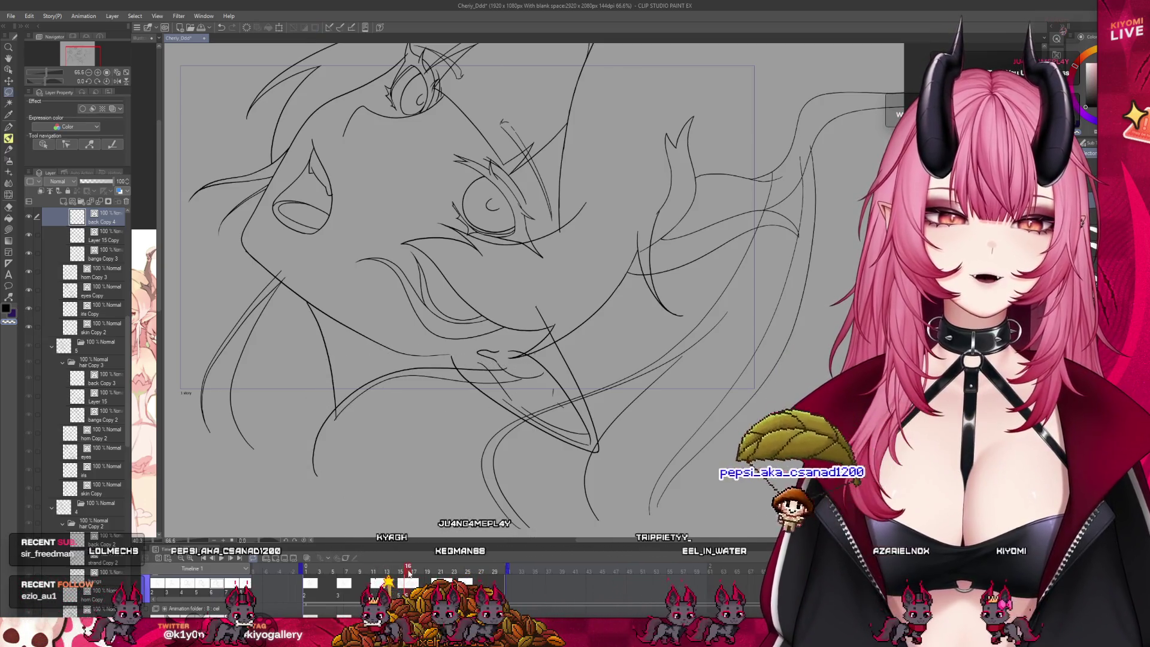
# Lasso the lower-left strands, move them up slightly, and clear the selection.
pyautogui.scroll(-2, 323, 366)
pyautogui.scroll(3, 323, 367)
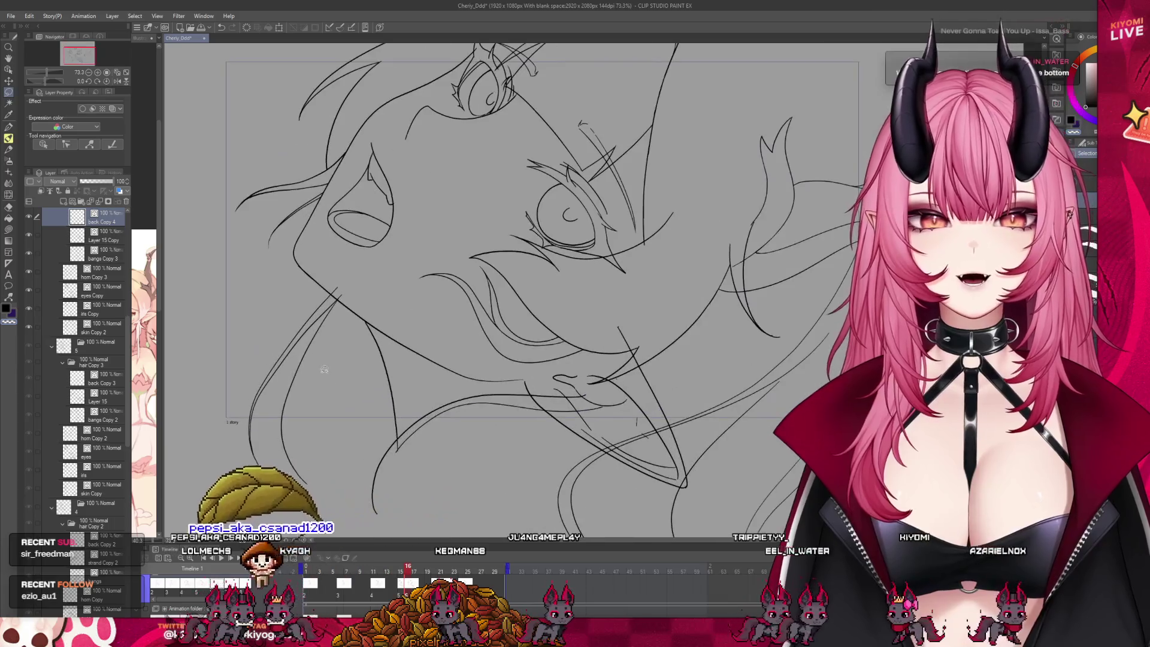
pyautogui.moveTo(336, 274); pyautogui.dragTo(356, 300)
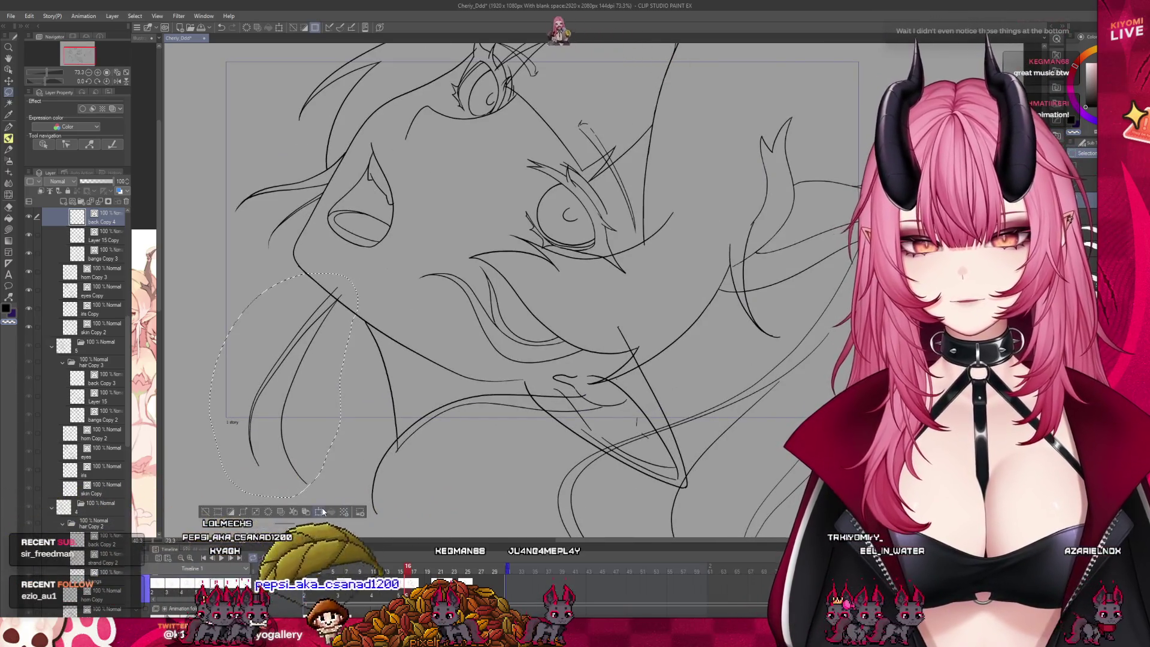
pyautogui.click(321, 512)
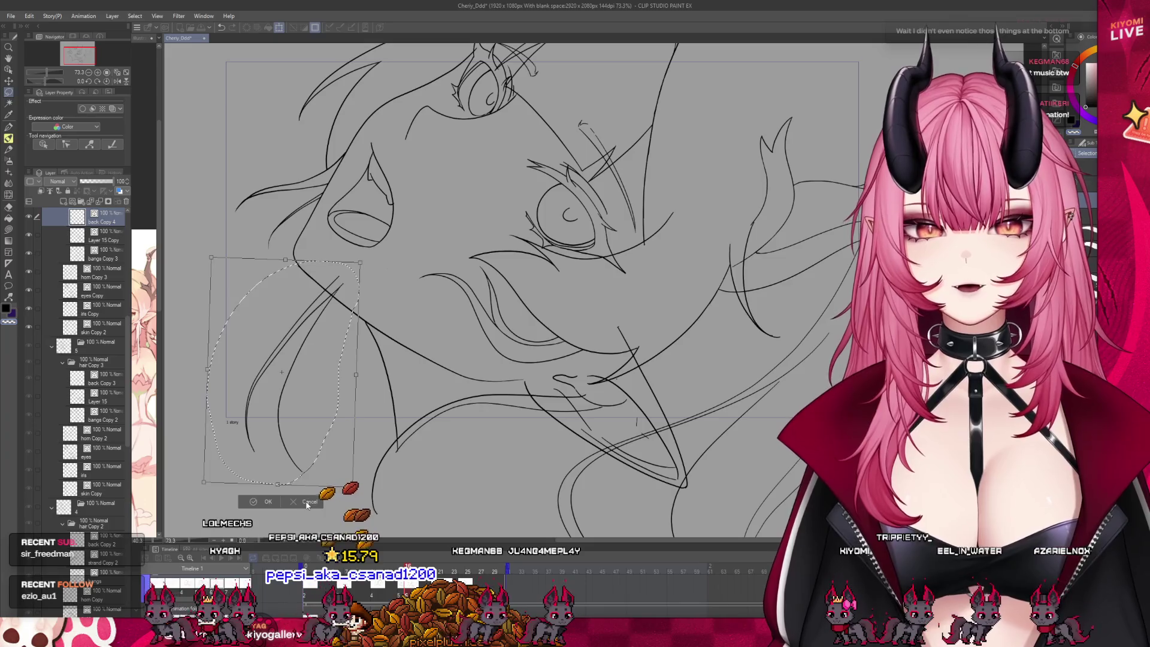
pyautogui.click(308, 503)
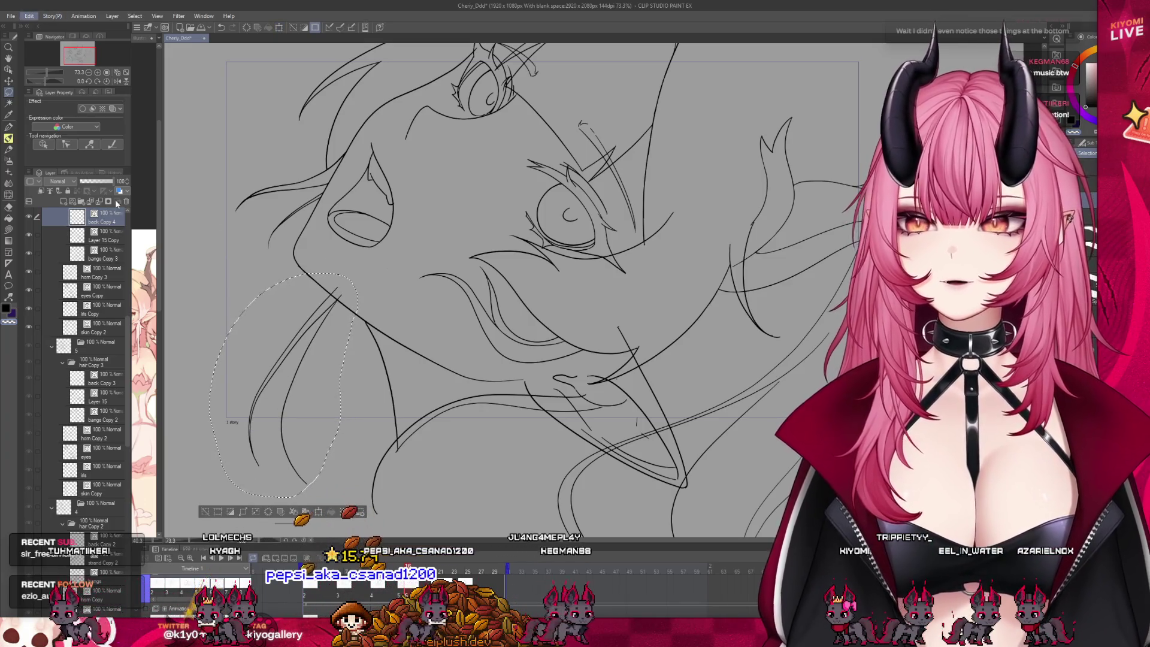
pyautogui.hotkey('ctrl', 't')
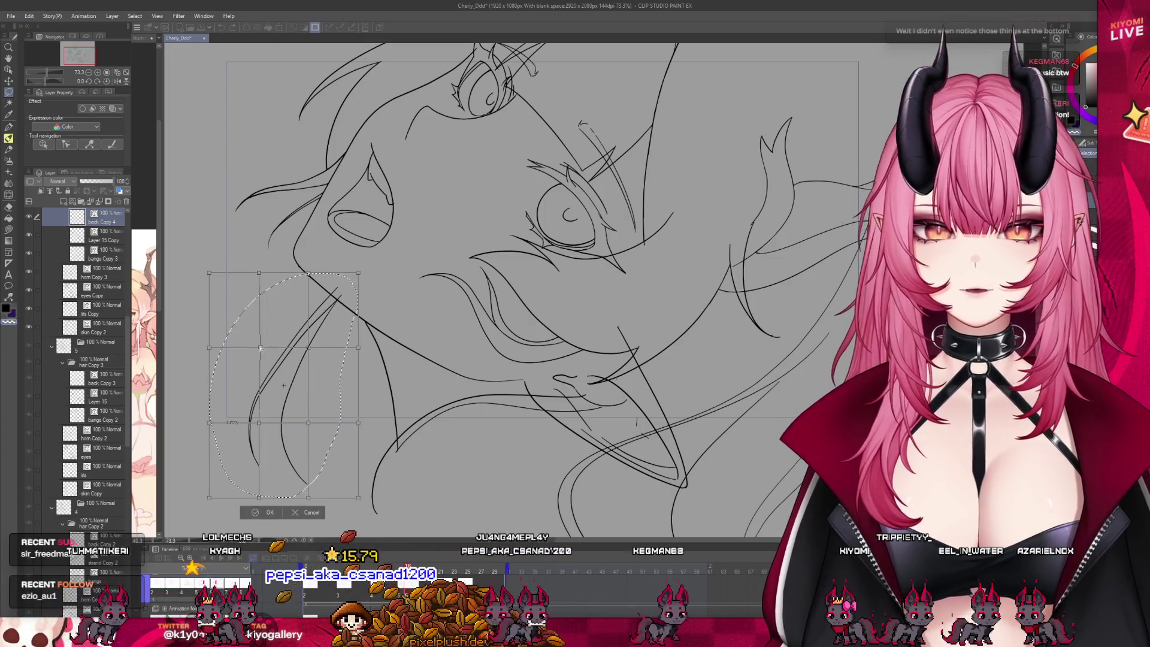
pyautogui.moveTo(290, 384); pyautogui.dragTo(282, 377)
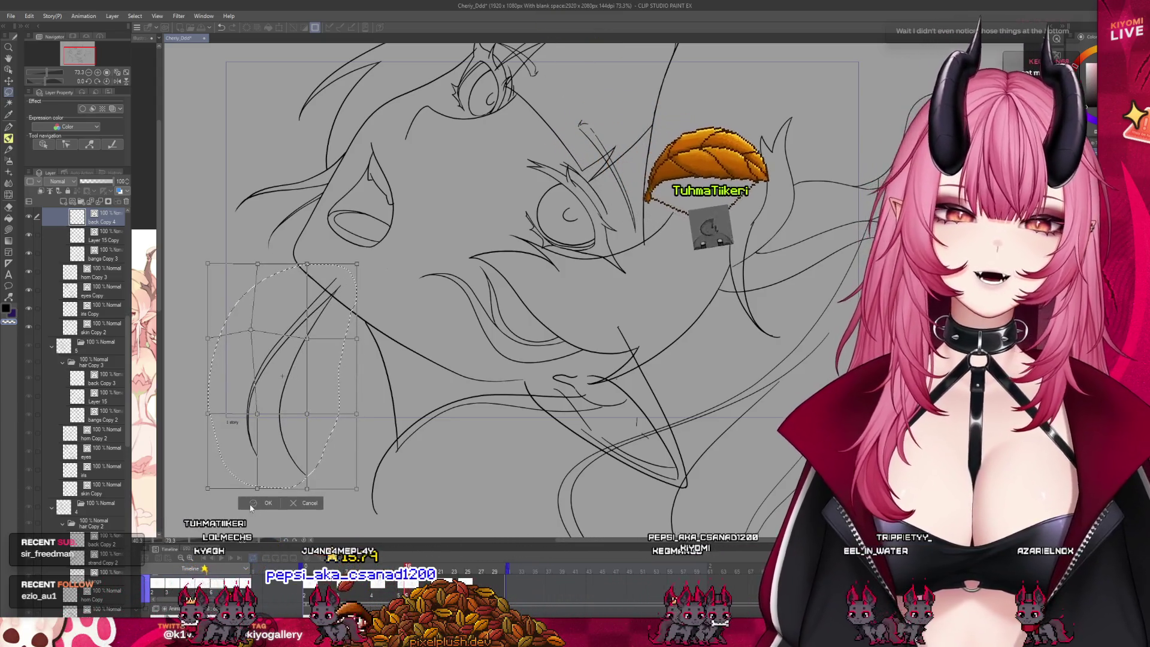
pyautogui.click(264, 503)
pyautogui.click(203, 503)
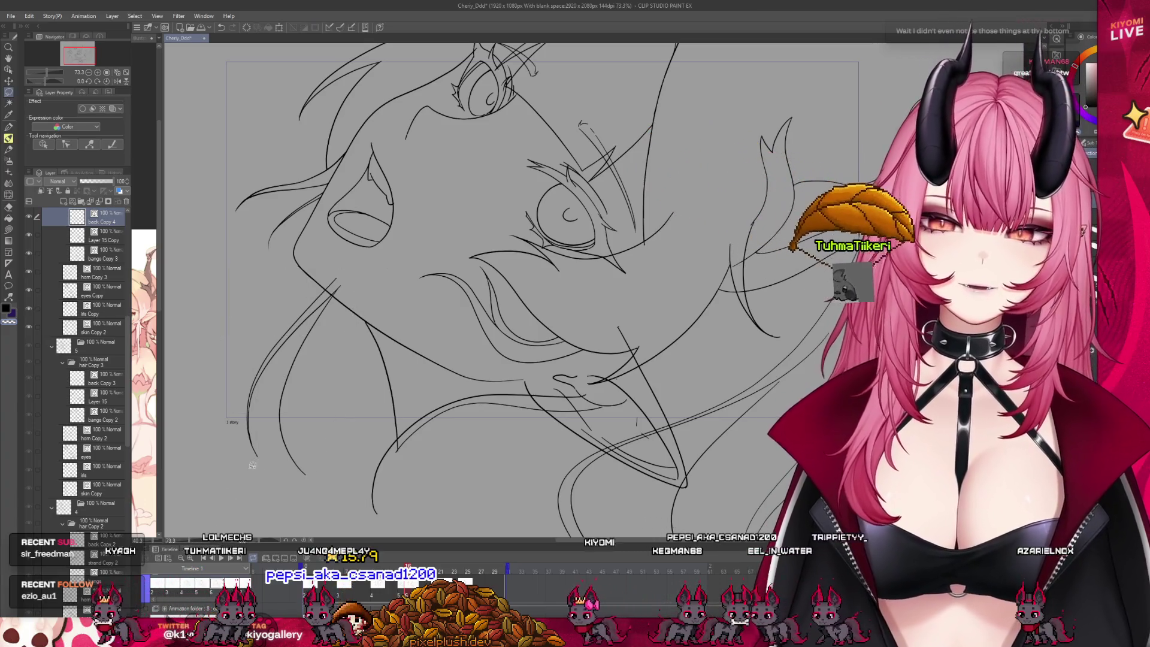
# Compare against the neighbouring frame and return to the edited frame.
pyautogui.scroll(-3, 260, 469)
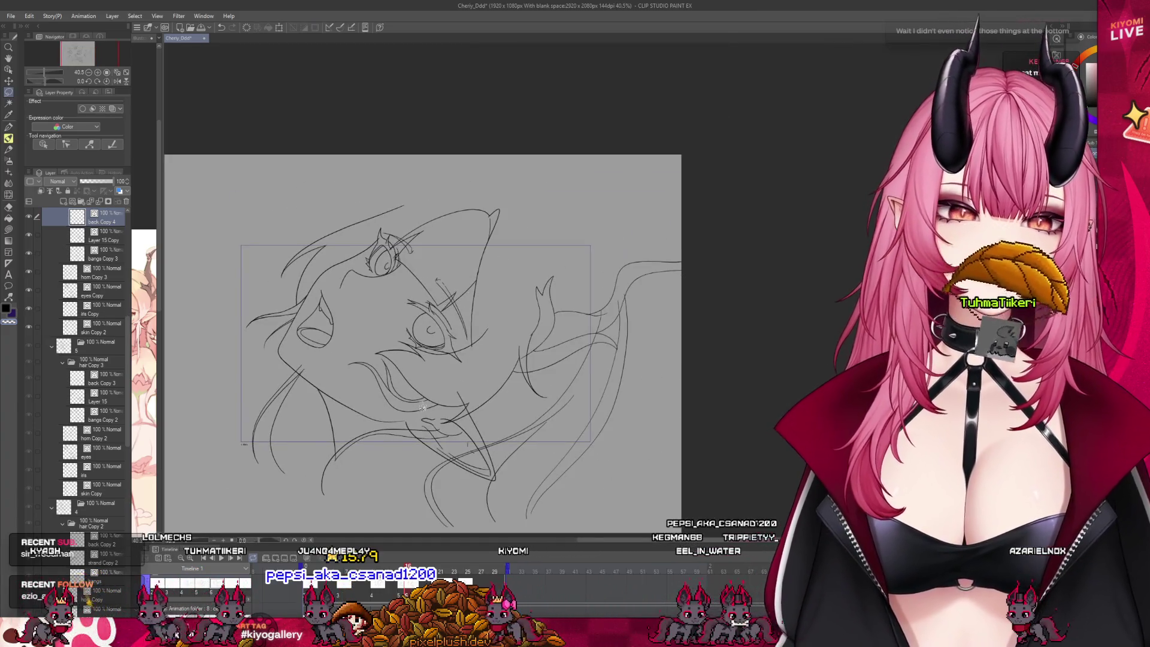
pyautogui.scroll(3, 336, 449)
pyautogui.press('Right')
pyautogui.press('Right')
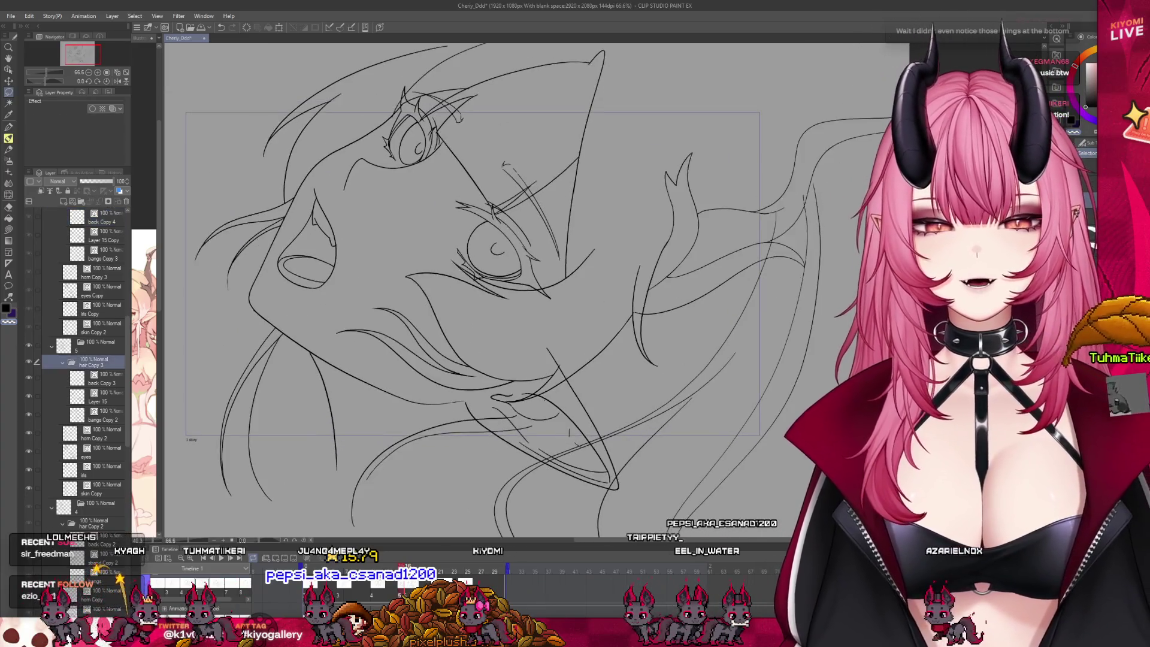
pyautogui.press('Left')
pyautogui.press('Left')
pyautogui.press('Left')
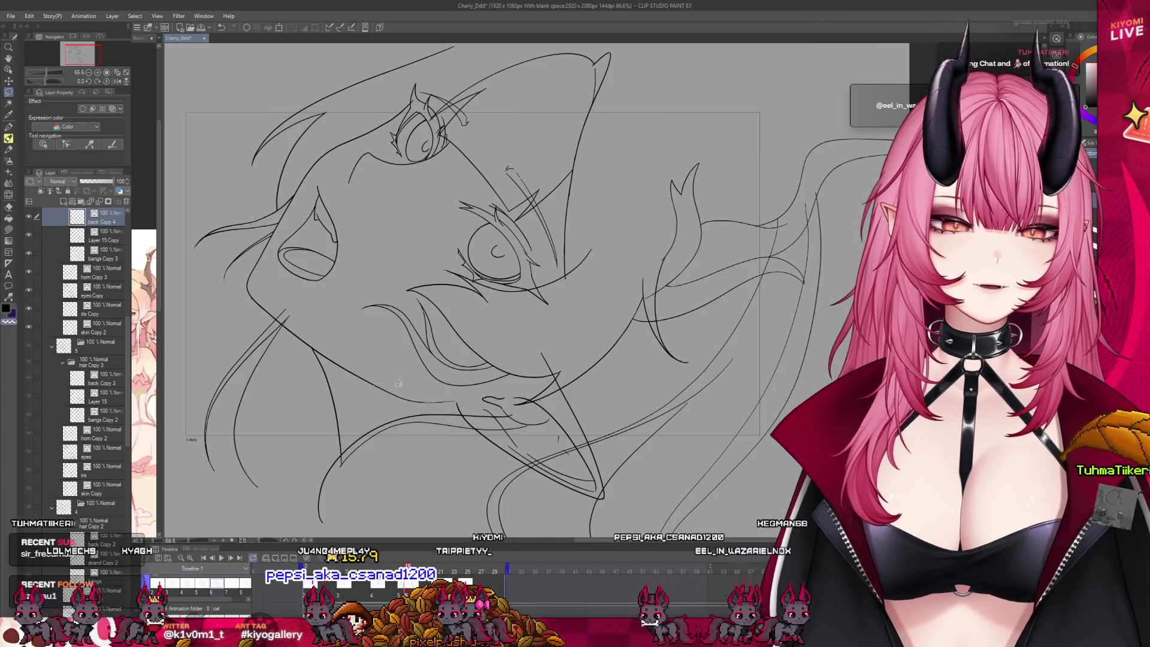
# Add a short lower-left hair stroke, rotate that hair rightward, then advance to the clean face cel.
pyautogui.moveTo(281, 374); pyautogui.dragTo(297, 298)
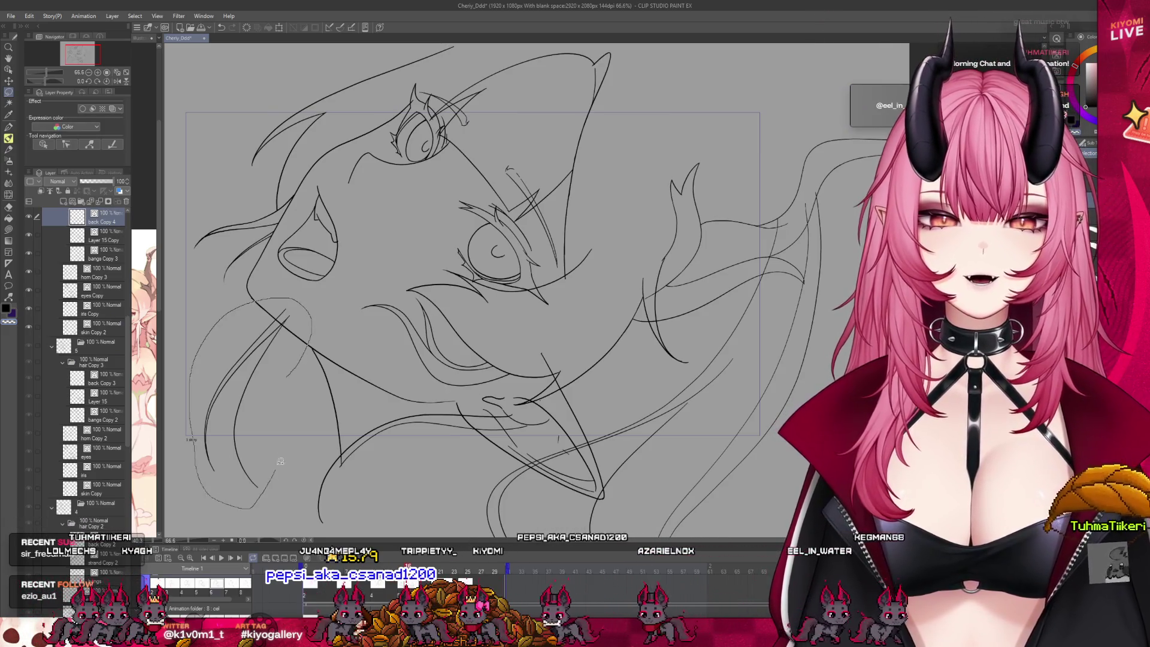
pyautogui.moveTo(275, 474); pyautogui.dragTo(288, 380)
pyautogui.hotkey('ctrl', 't')
pyautogui.moveTo(271, 457); pyautogui.dragTo(279, 400)
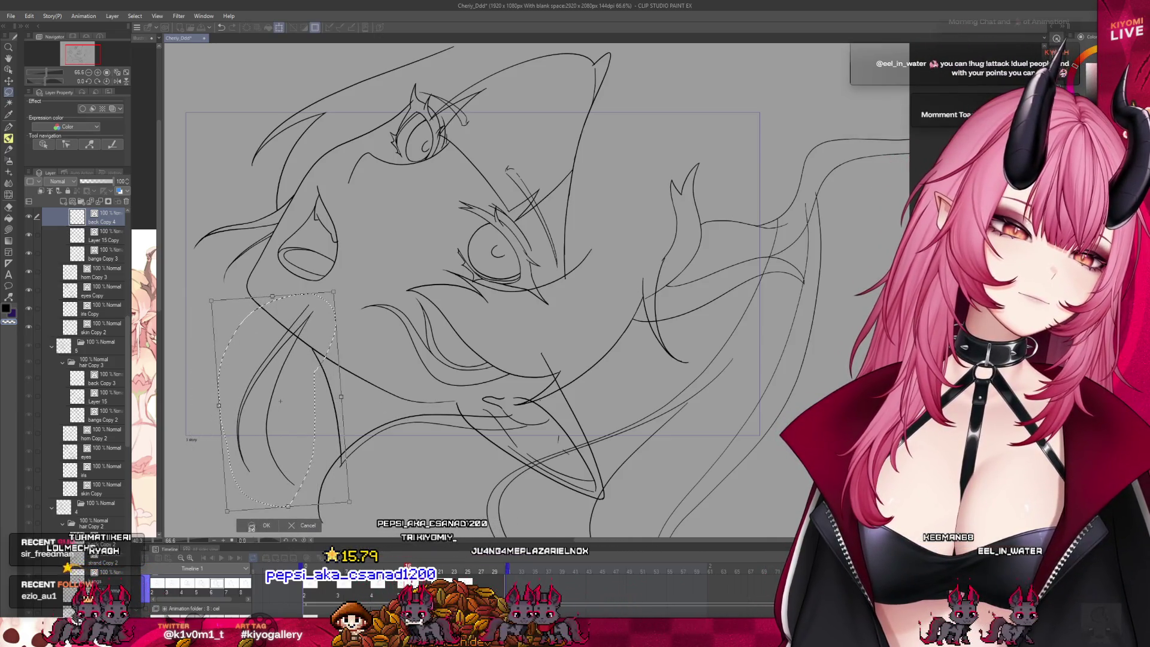
pyautogui.click(252, 528)
pyautogui.click(203, 521)
pyautogui.press('Right')
pyautogui.press('Right')
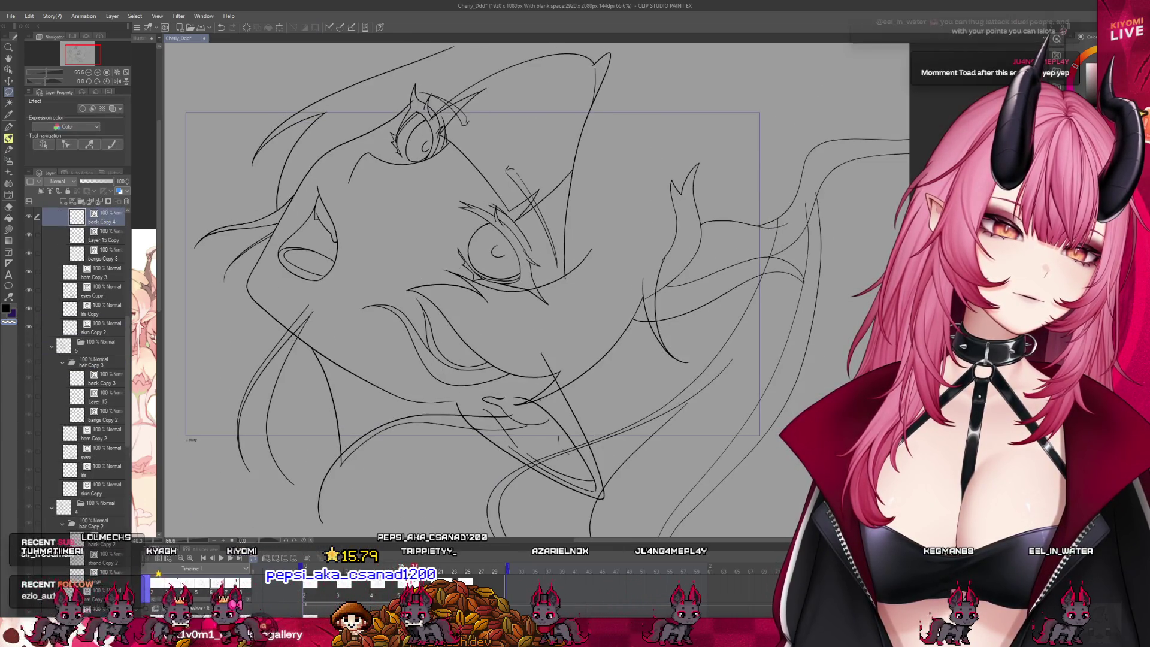
pyautogui.press('Right')
# Step to the next cel, then play and stop the animation on the timeline.
pyautogui.press('Right')
pyautogui.scroll(-3, 323, 368)
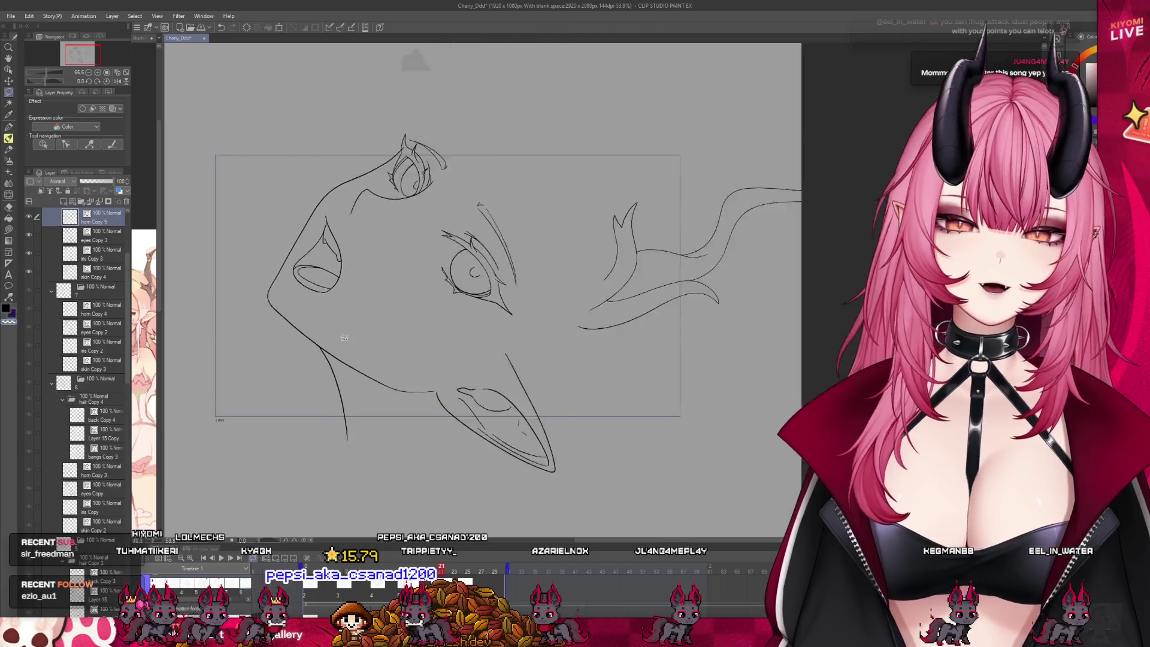
pyautogui.press('Right')
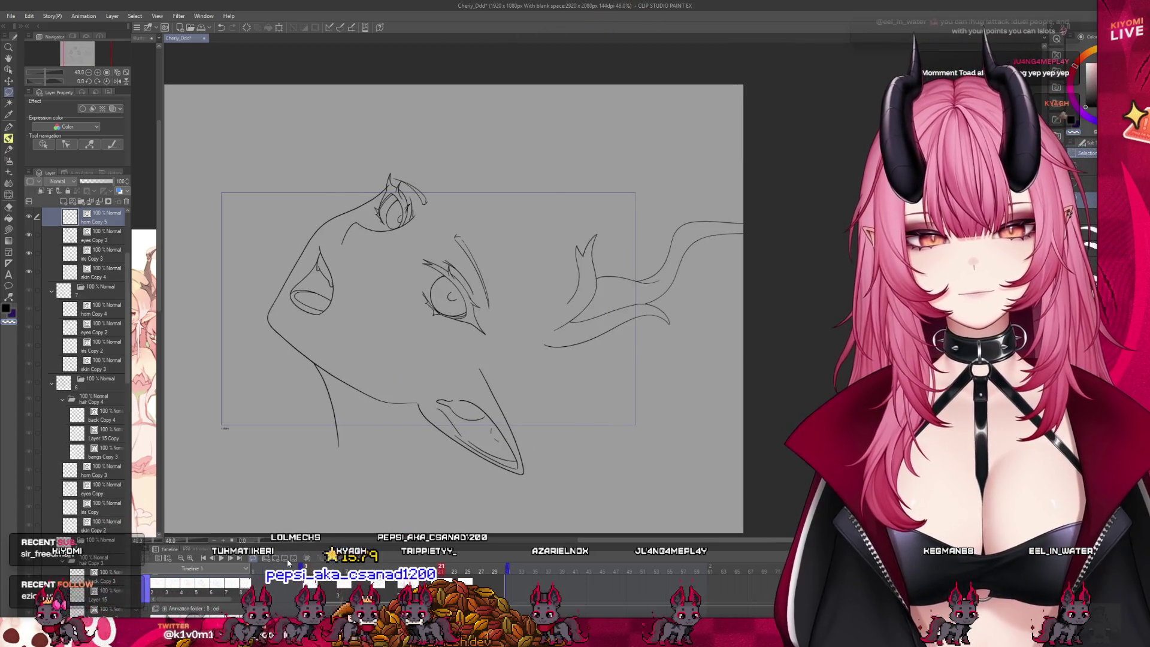
pyautogui.click(220, 560)
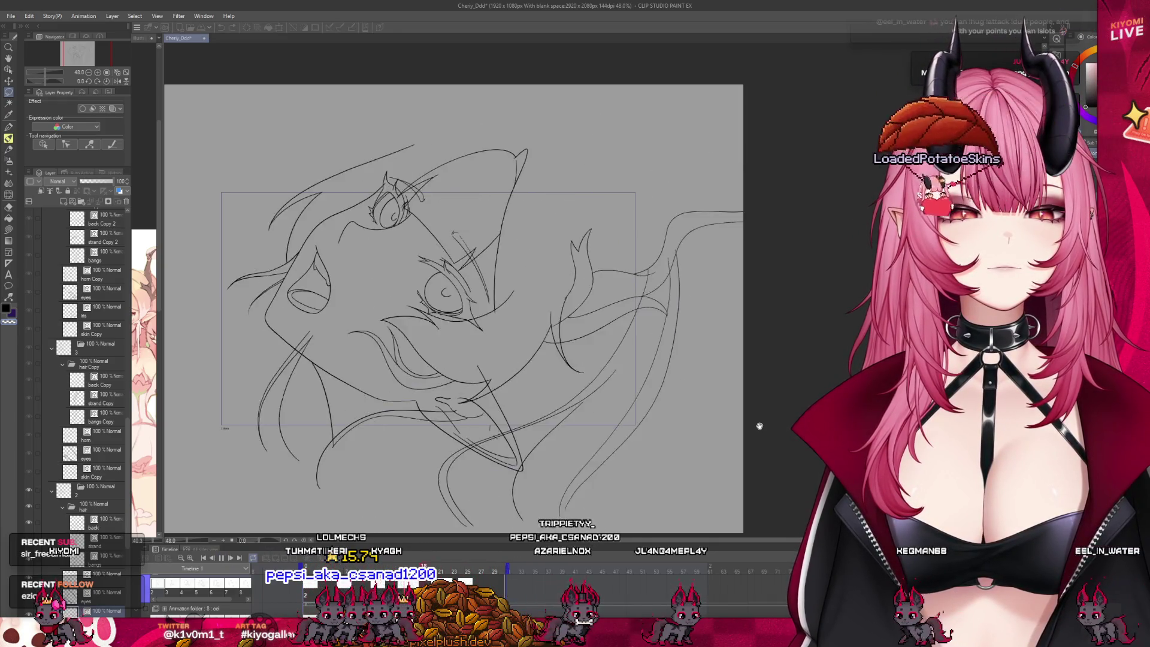
pyautogui.click(223, 558)
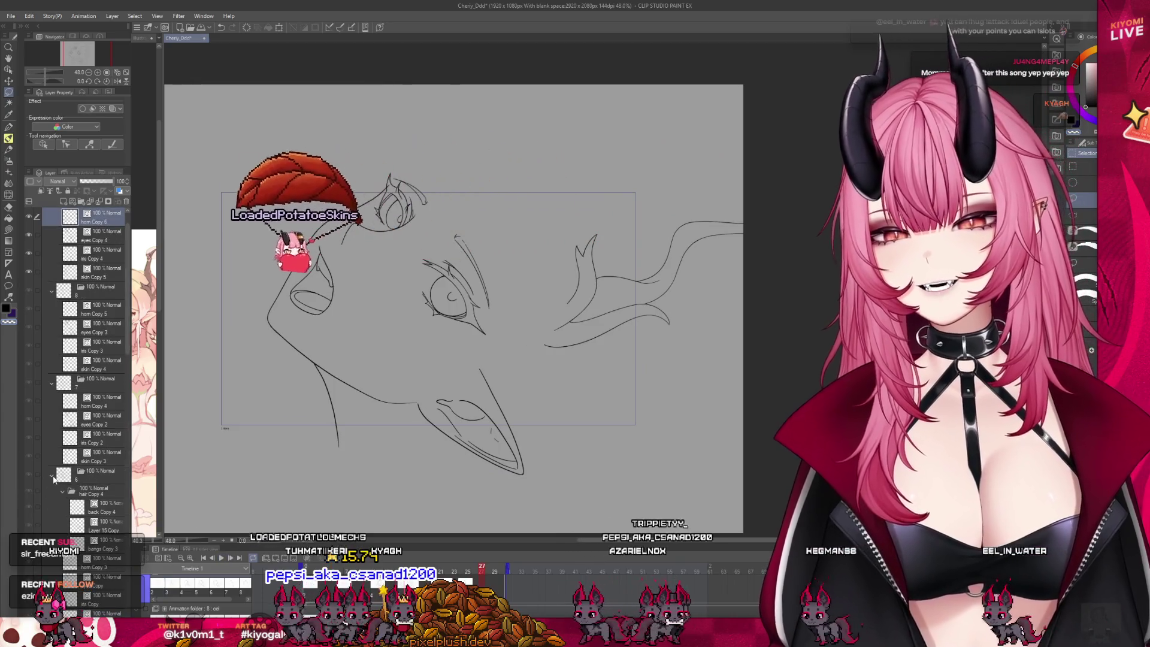
# Collapse folders 7 and 5 and show the cel drawings of folders 4 and 8.
pyautogui.click(51, 381)
pyautogui.click(52, 420)
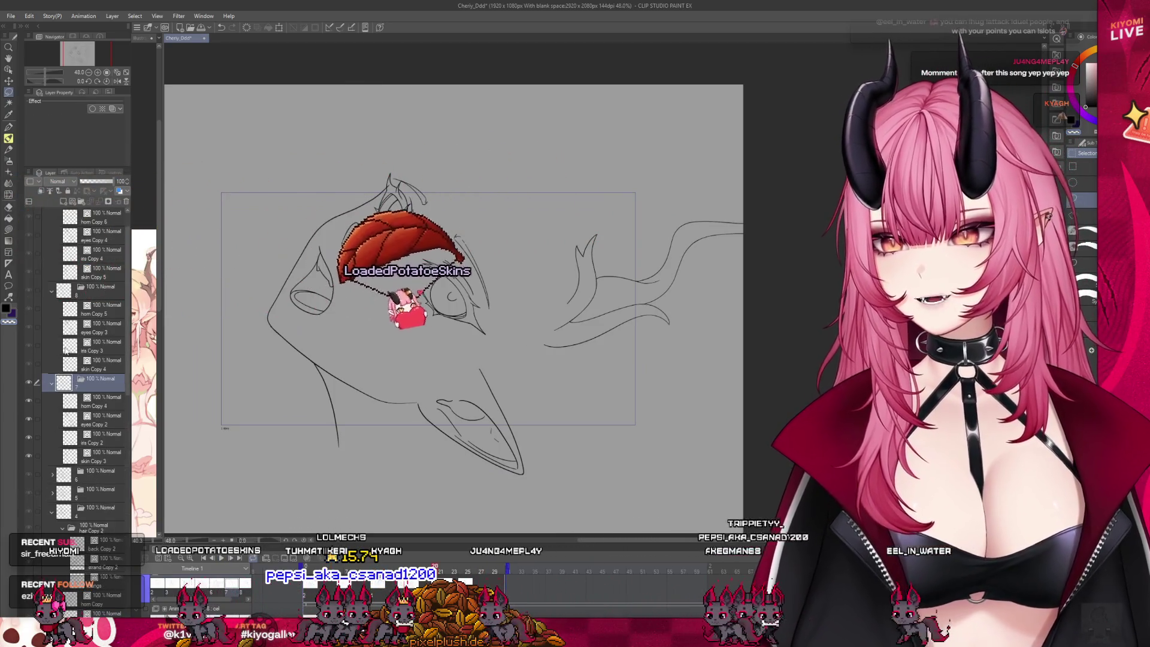
pyautogui.click(51, 438)
pyautogui.click(53, 443)
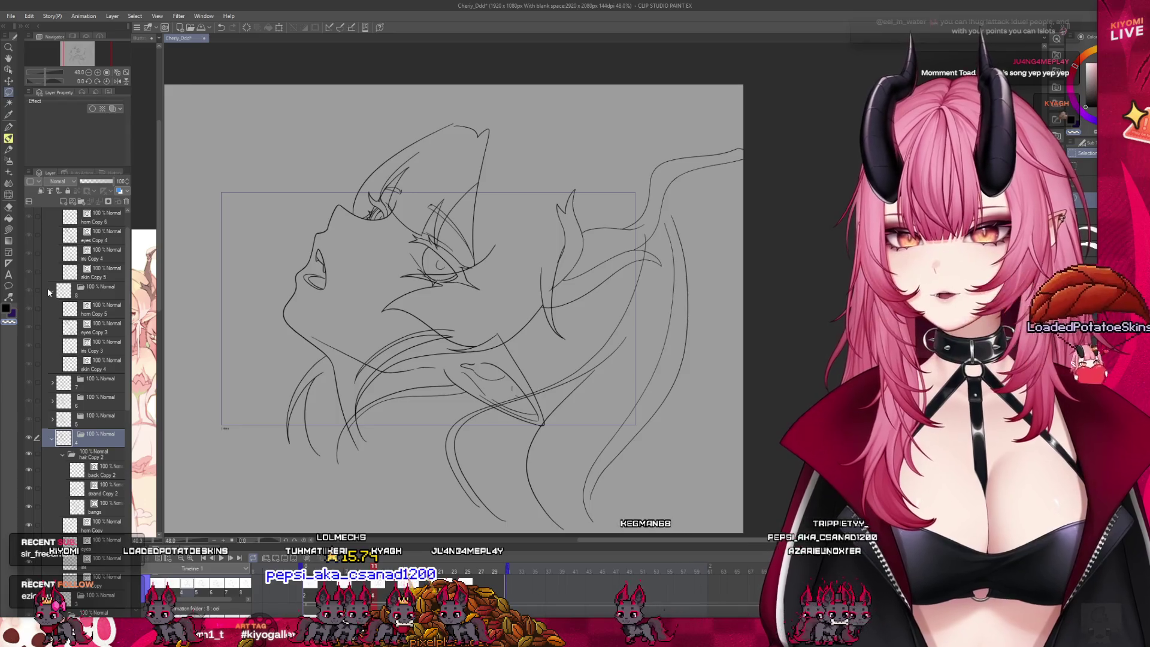
pyautogui.click(48, 291)
pyautogui.scroll(2, 52, 360)
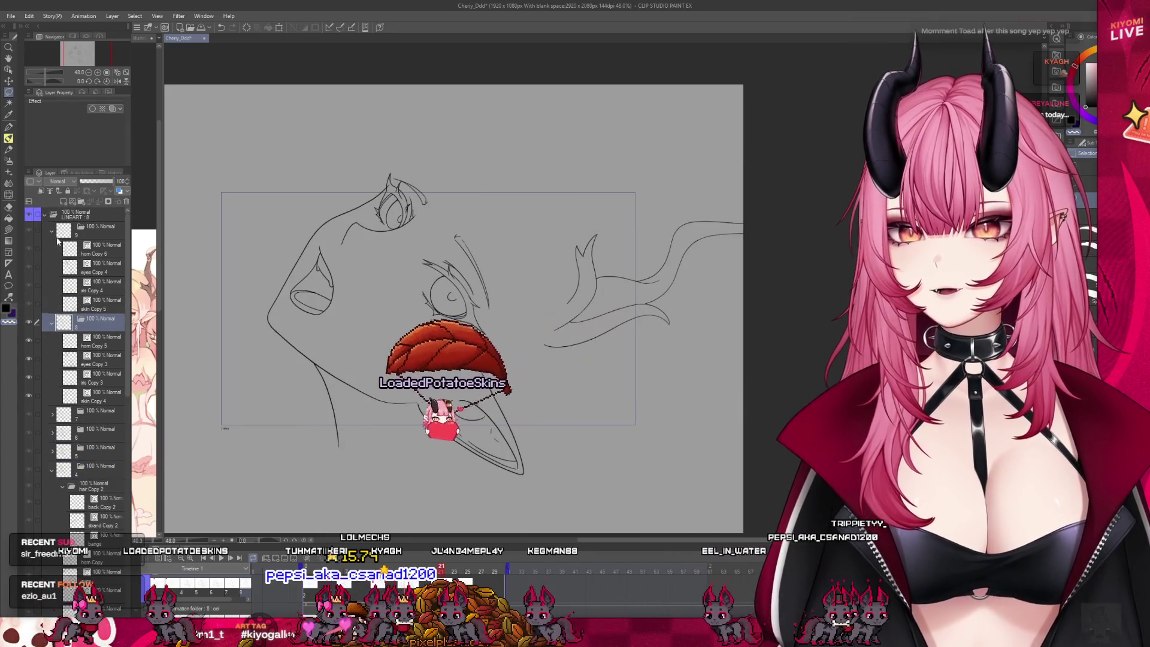
# Collapse folders 9, 8, 3, 2 and LINEART : 8, select Animation folder : 8, then play the animation.
pyautogui.click(51, 230)
pyautogui.click(50, 246)
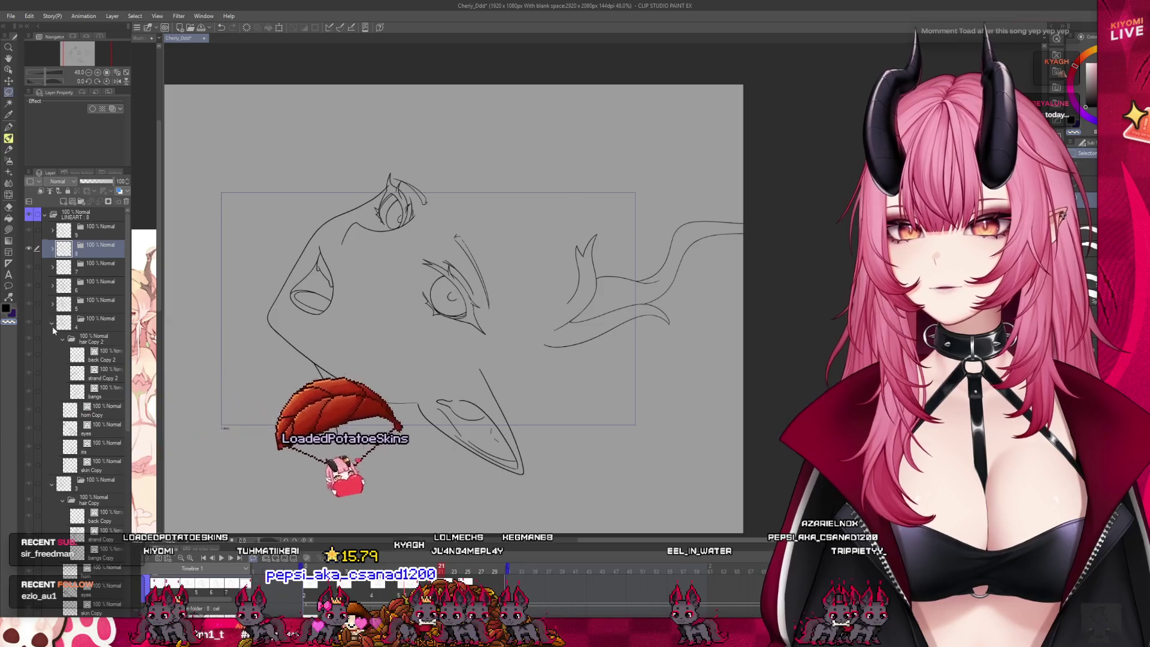
pyautogui.click(52, 324)
pyautogui.click(52, 342)
pyautogui.click(52, 362)
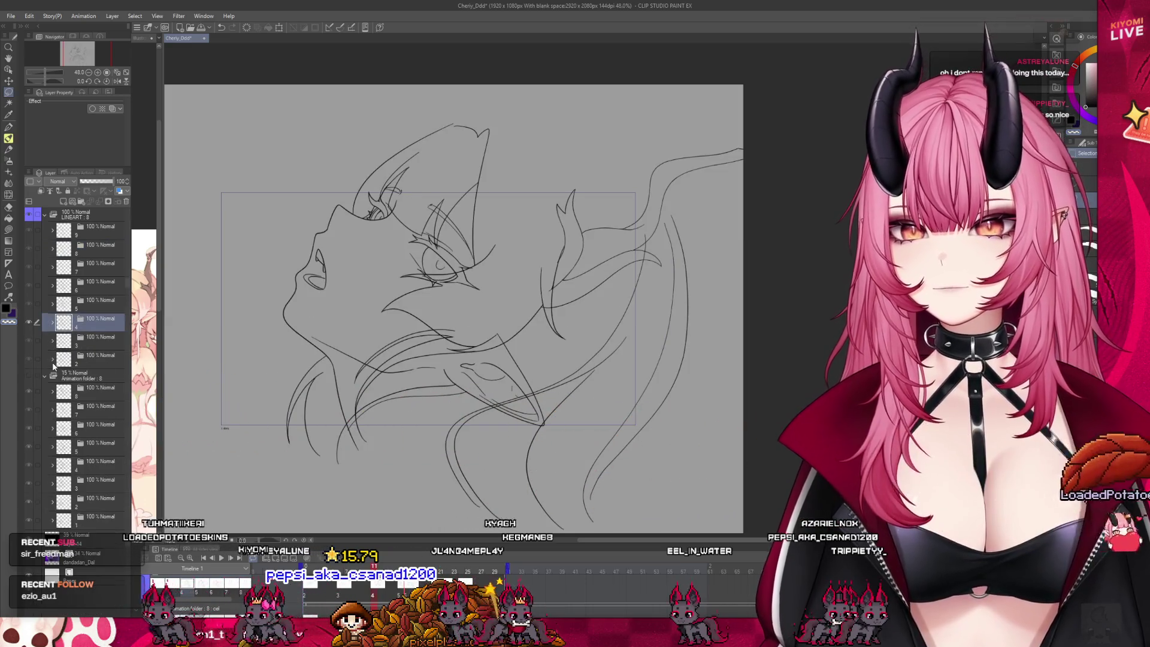
pyautogui.click(84, 378)
pyautogui.click(44, 214)
pyautogui.click(93, 216)
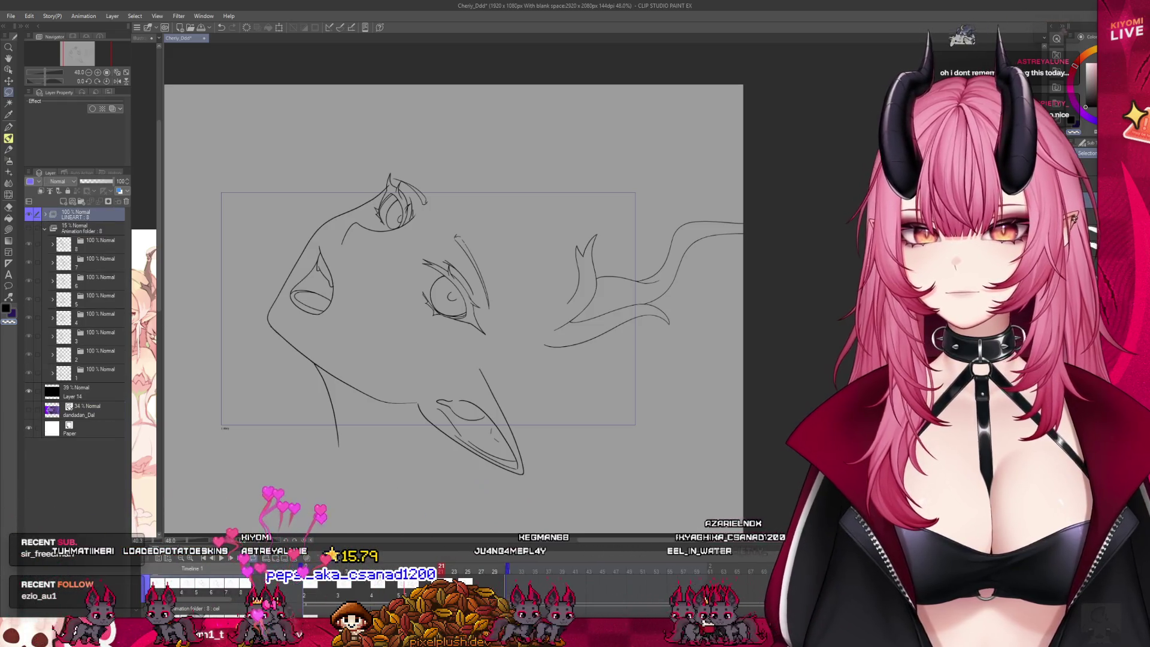
pyautogui.click(218, 561)
pyautogui.click(220, 559)
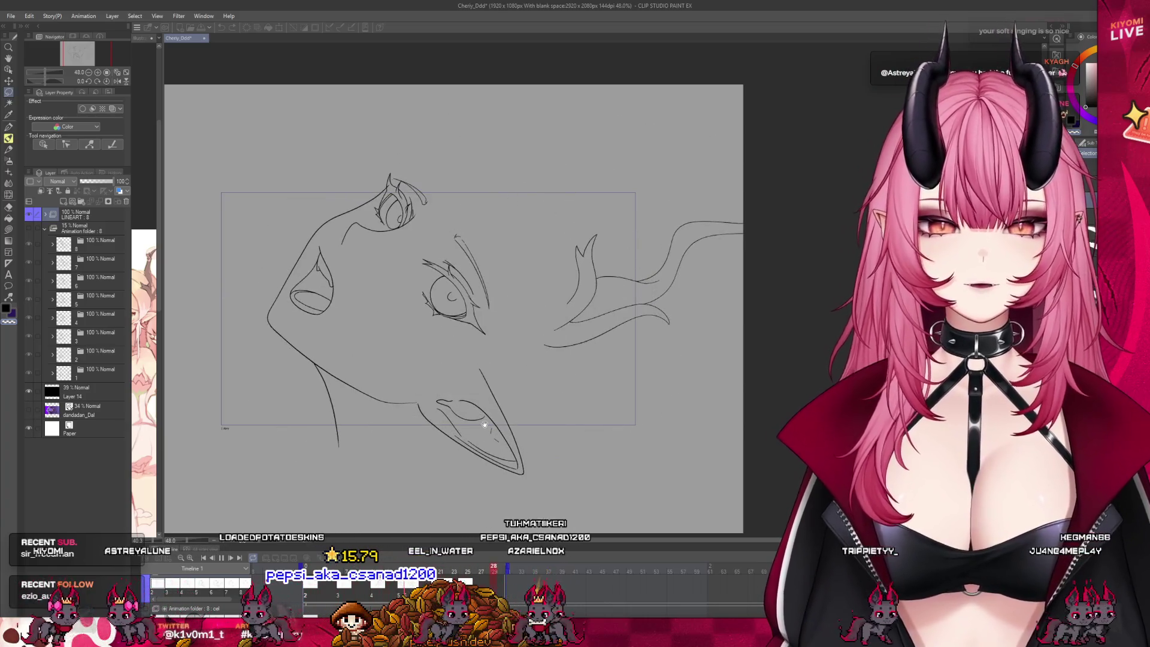
# Lower Layer 14's rough sketch to 24% opacity and stop playback on drawing 6.
pyautogui.click(81, 399)
pyautogui.click(89, 183)
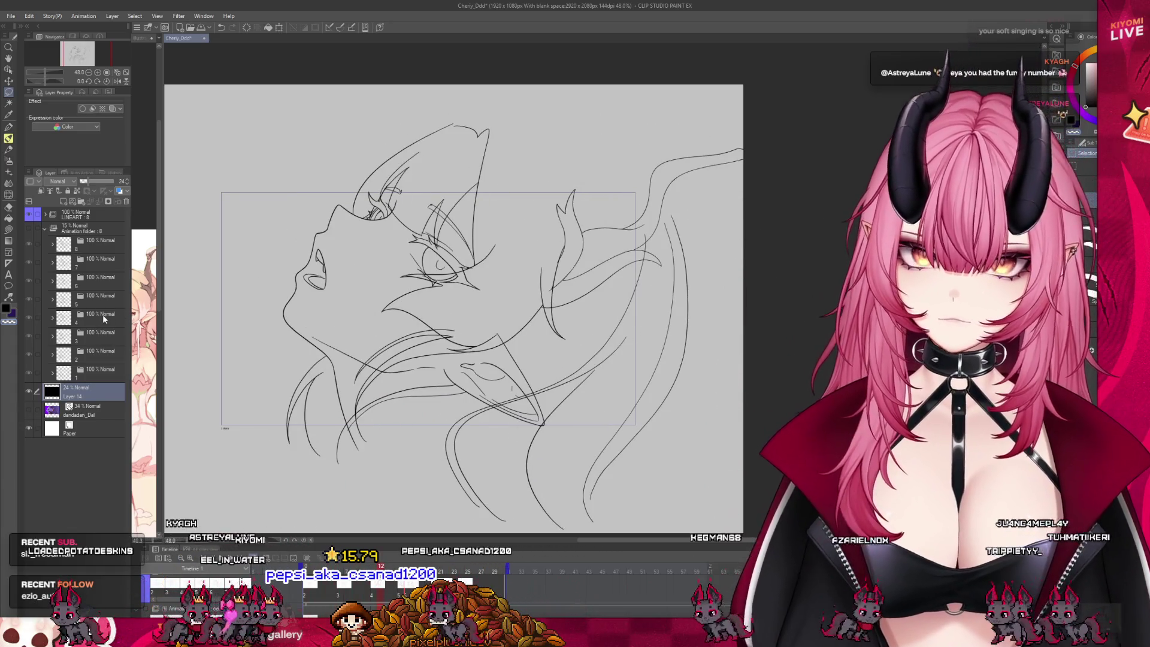
pyautogui.click(51, 283)
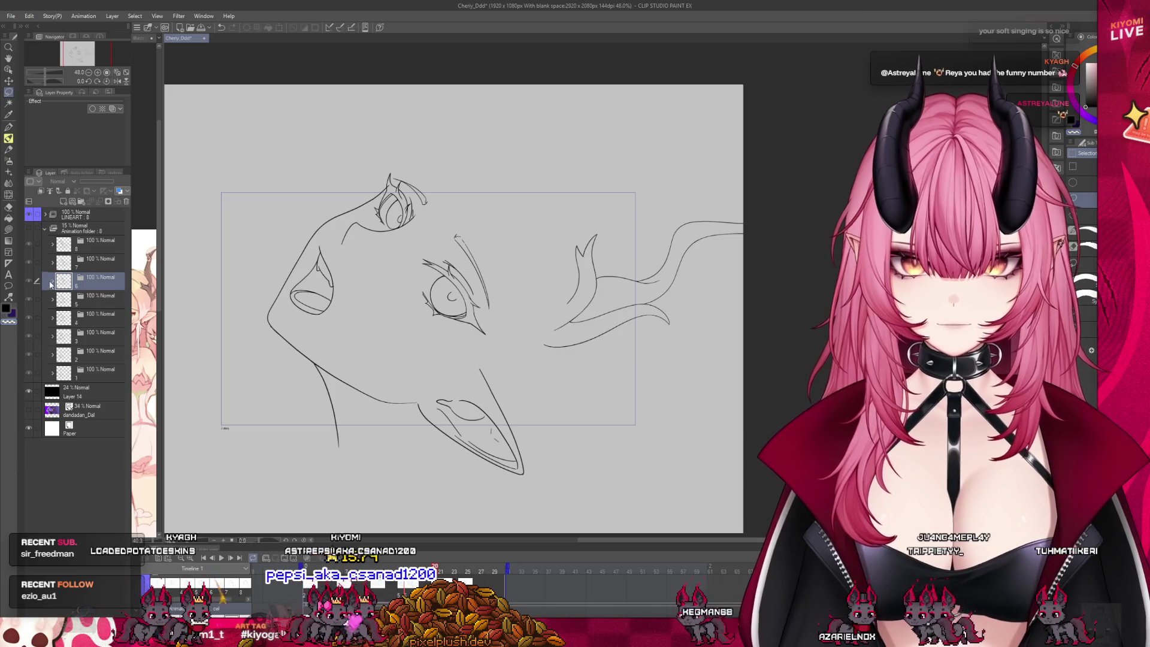
pyautogui.click(52, 281)
pyautogui.click(89, 300)
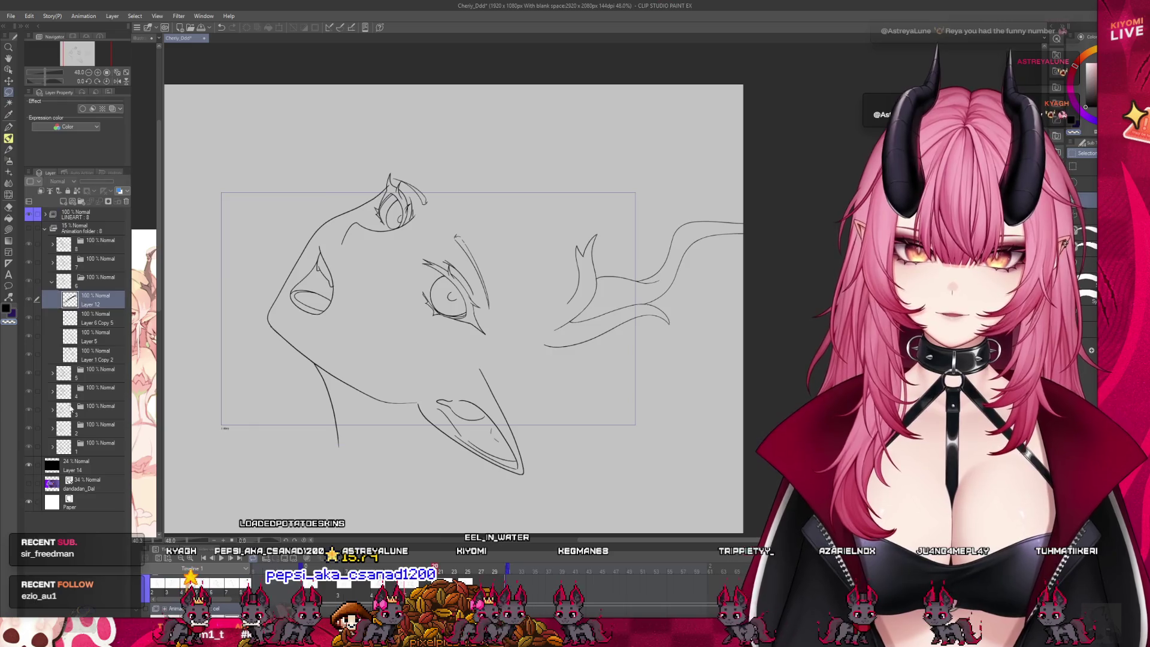
# Browse the LINEART folder's drawing folders 5 through 7 to locate the hair layers.
pyautogui.click(52, 374)
pyautogui.click(93, 392)
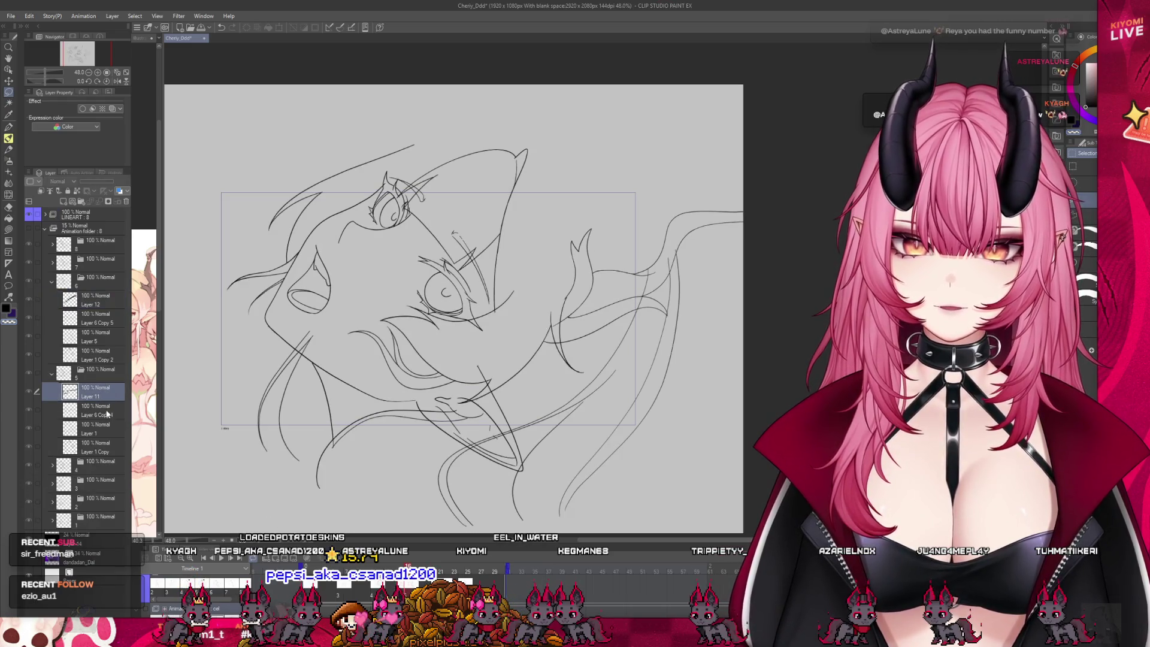
pyautogui.click(46, 230)
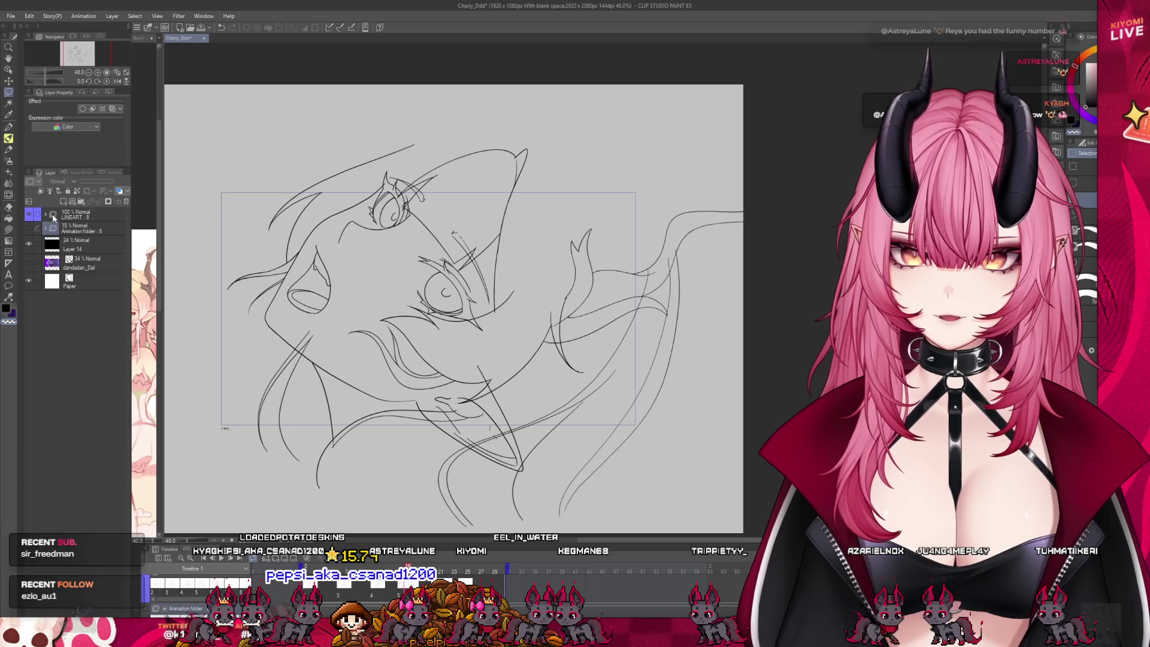
pyautogui.click(45, 214)
pyautogui.click(96, 249)
pyautogui.click(109, 299)
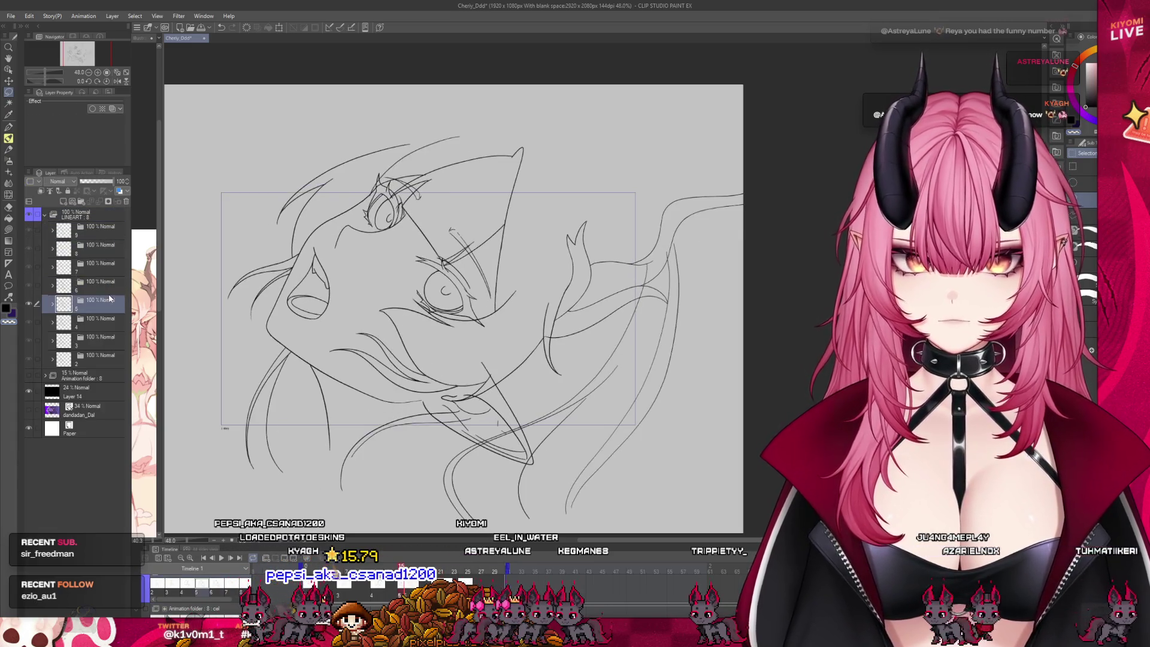
pyautogui.click(108, 270)
# Copy drawing 6's hair Copy 4 folder and paste it into drawing 7 above horn Copy 4.
pyautogui.click(52, 268)
pyautogui.click(96, 285)
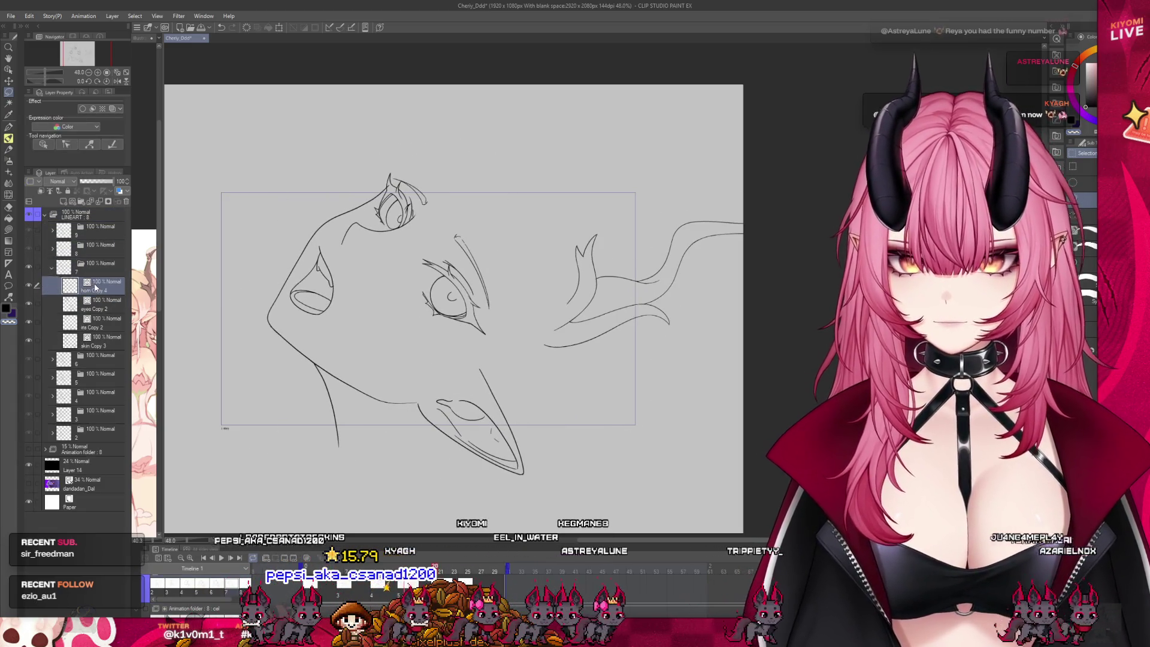
pyautogui.click(81, 359)
pyautogui.click(53, 359)
pyautogui.click(95, 375)
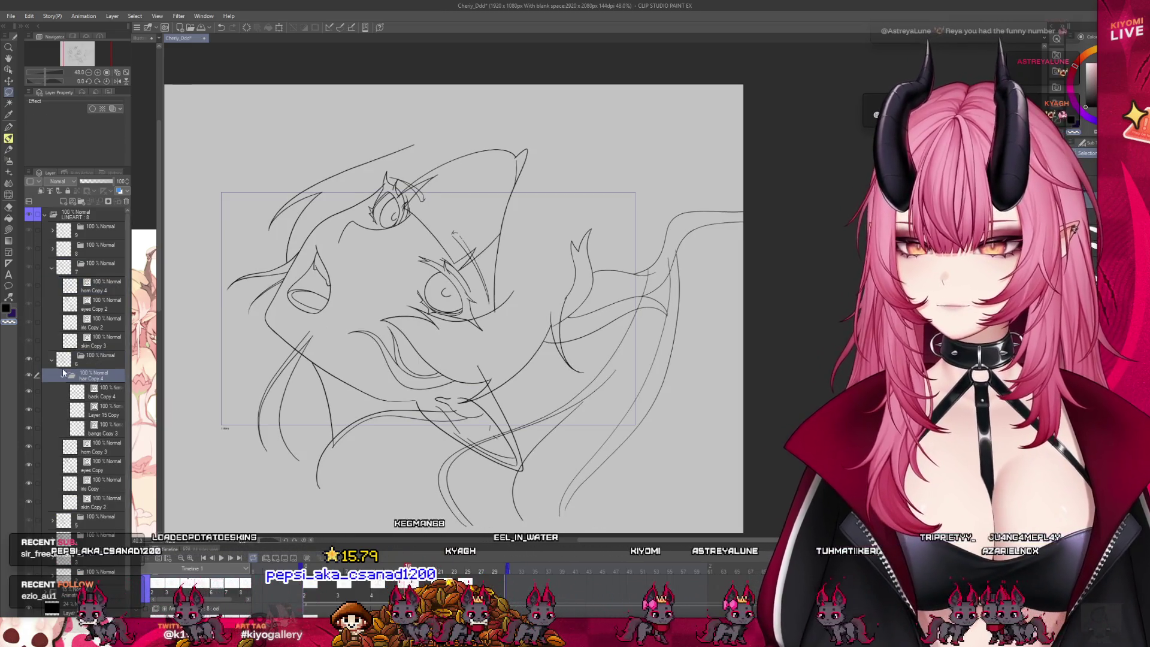
pyautogui.click(96, 285)
pyautogui.hotkey('ctrl', 'v')
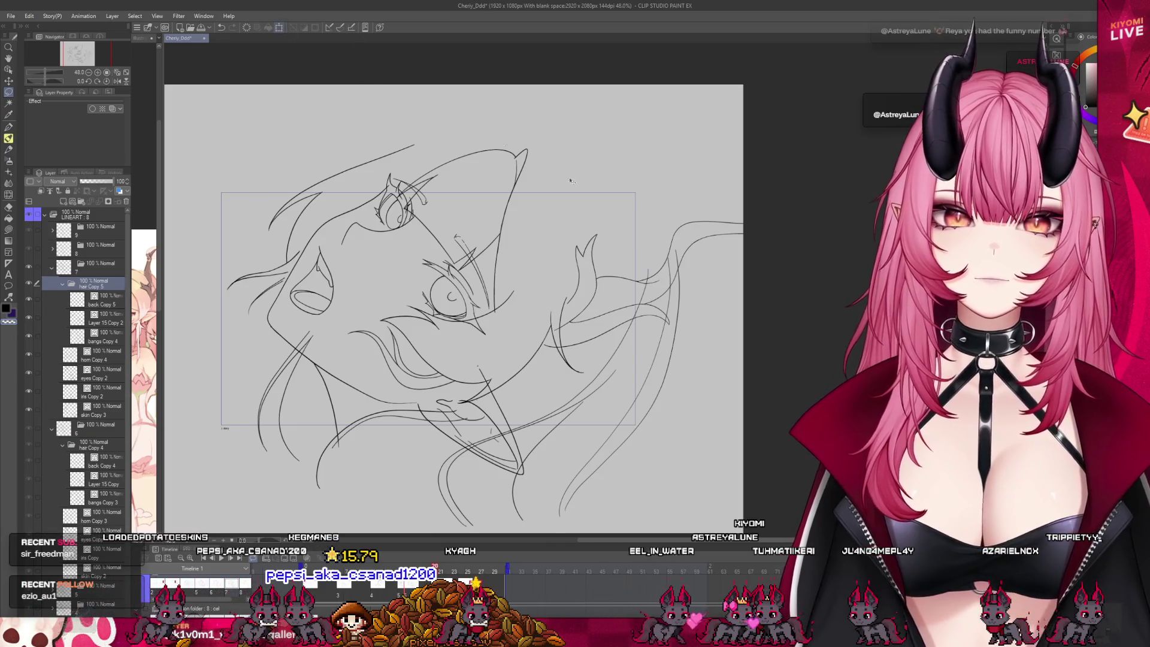
# Free-transform the pasted hair, shifting and rotating it to fit the face.
pyautogui.hotkey('ctrl', 't')
pyautogui.moveTo(842, 352); pyautogui.dragTo(627, 365)
pyautogui.click(497, 532)
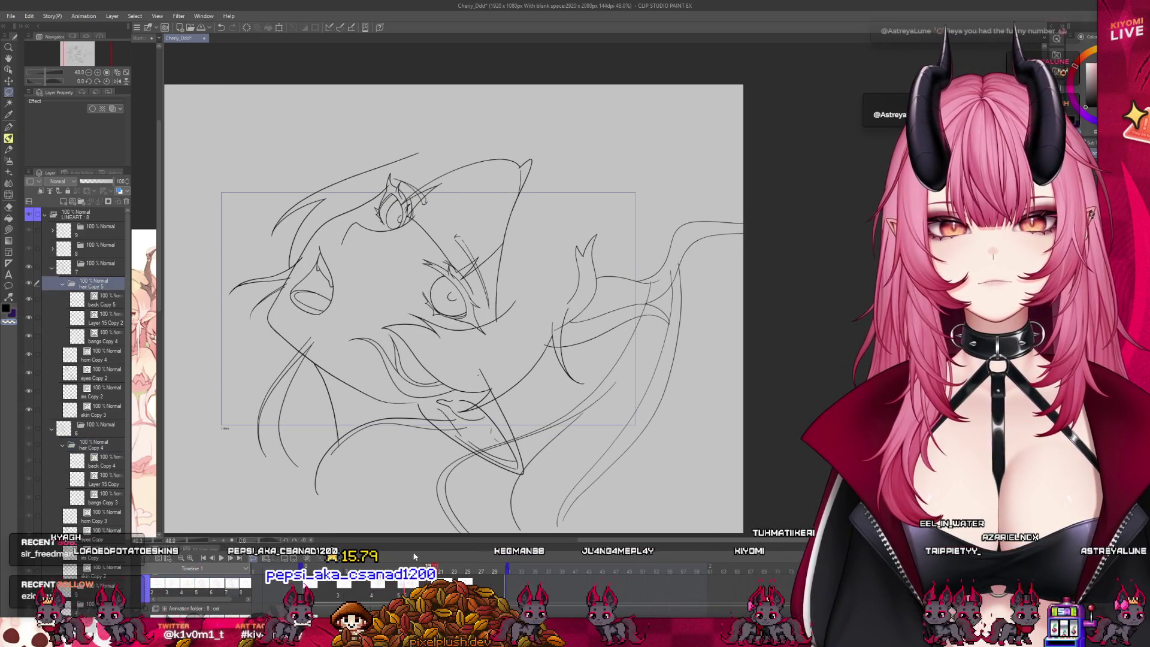
# Nudge the hair lines slightly up and left, then tilt them slightly clockwise.
pyautogui.click(12, 81)
pyautogui.moveTo(433, 245); pyautogui.dragTo(431, 240)
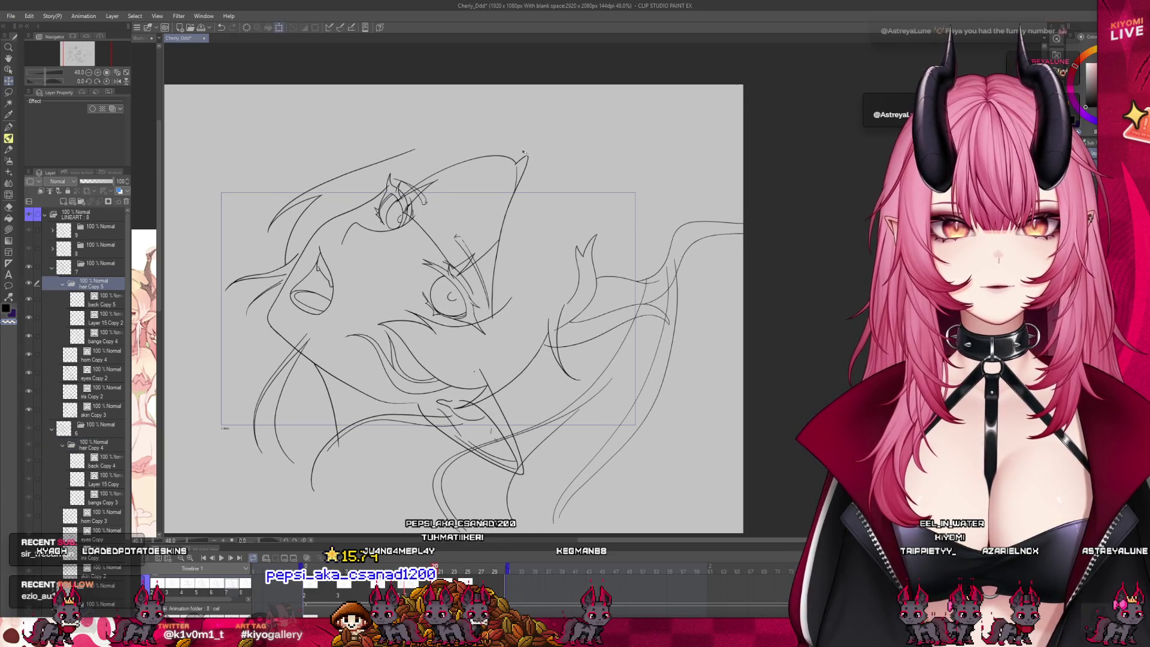
pyautogui.hotkey('ctrl', 't')
pyautogui.moveTo(845, 245); pyautogui.dragTo(848, 274)
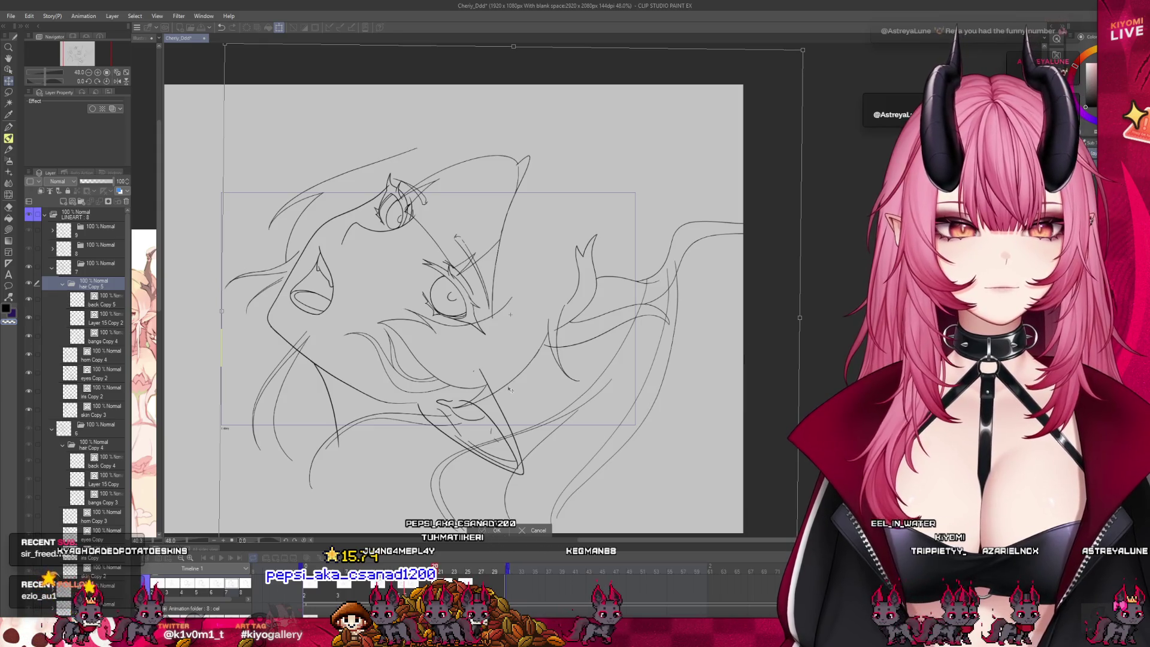
pyautogui.press('Return')
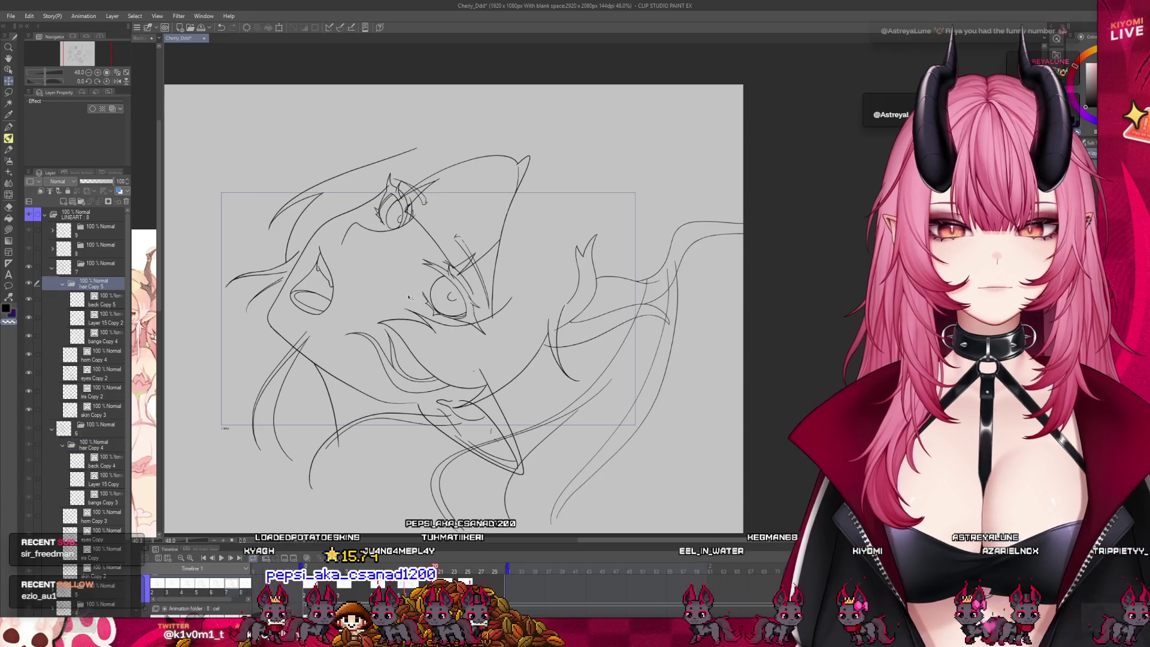
pyautogui.scroll(-1, 409, 298)
pyautogui.scroll(2, 442, 289)
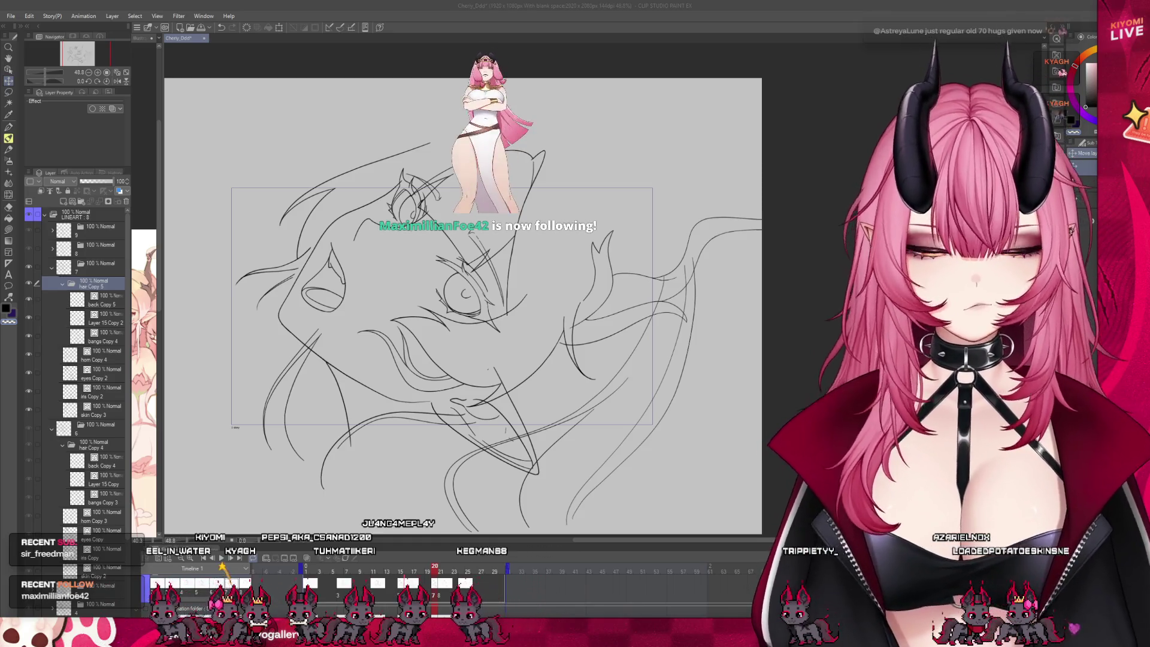
# Pick the bangs Copy 4 layer with the pen and show the faint rough sketch.
pyautogui.scroll(3, 280, 131)
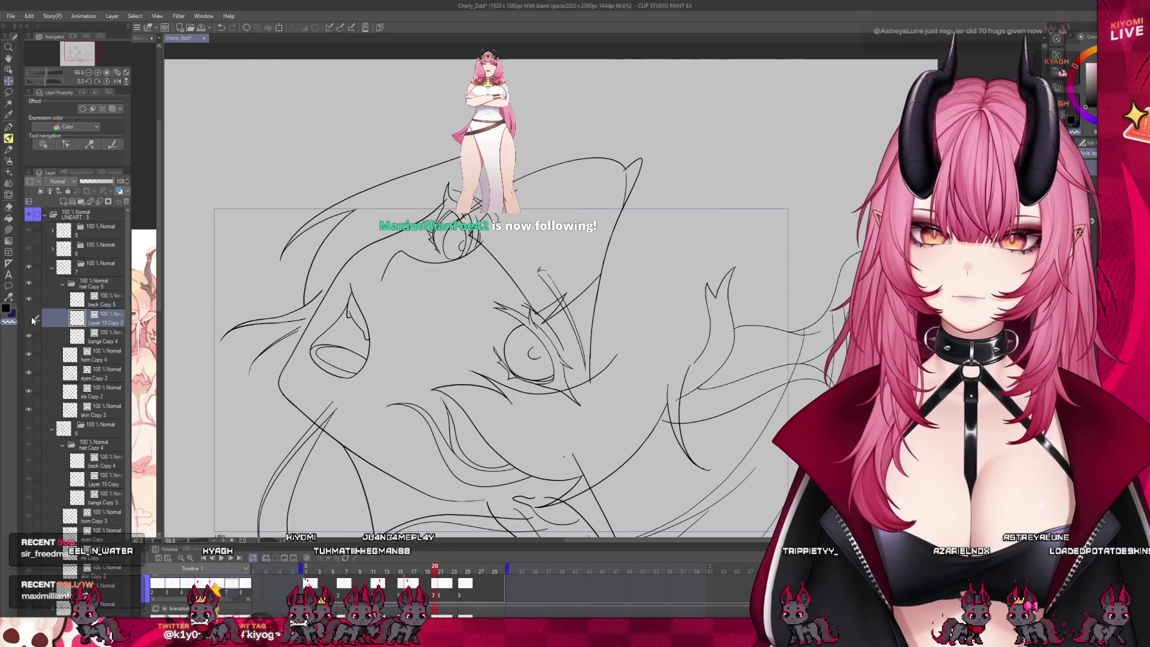
pyautogui.click(76, 338)
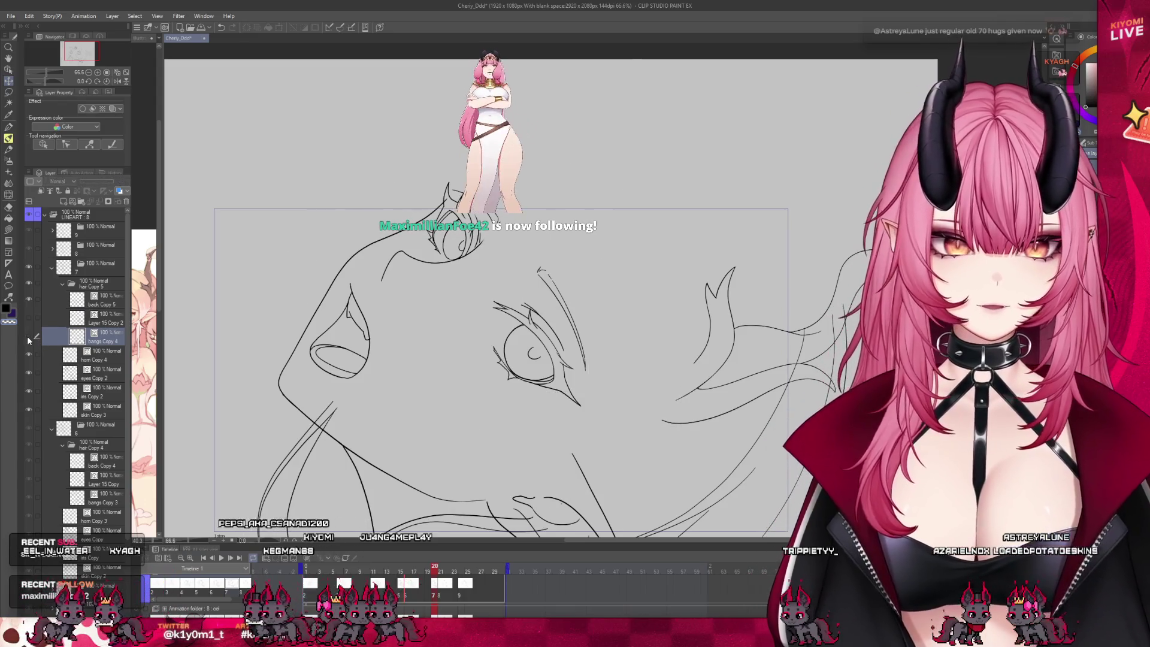
pyautogui.moveTo(322, 277); pyautogui.dragTo(305, 263)
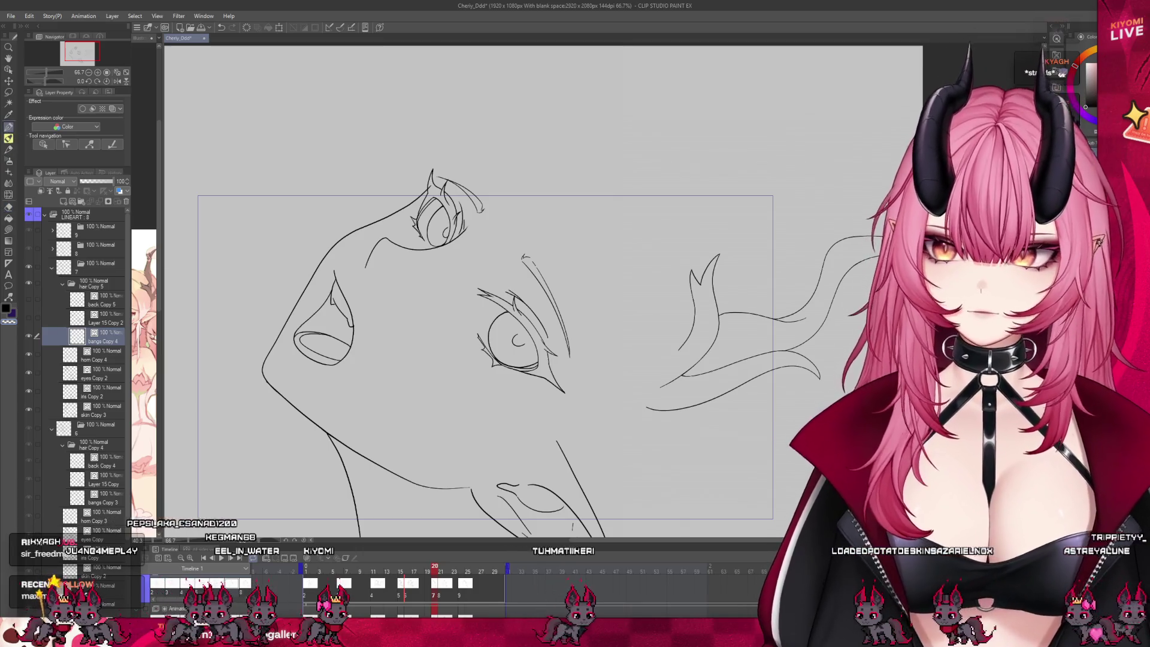
pyautogui.press('p')
pyautogui.scroll(2, 494, 180)
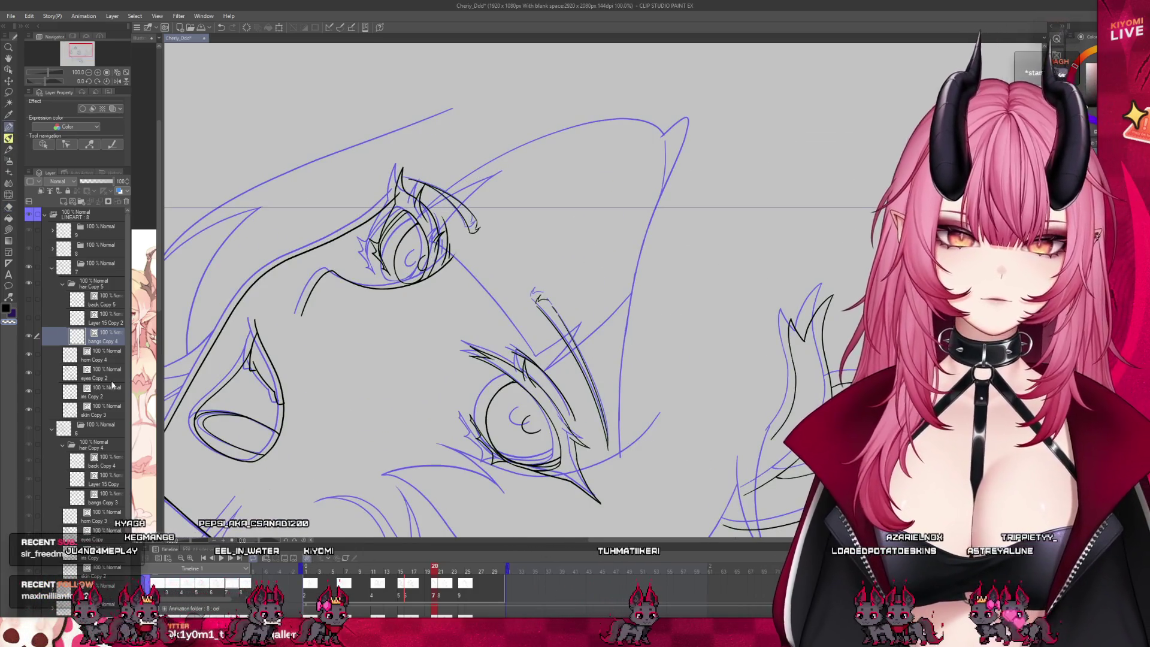
pyautogui.scroll(-5, 28, 420)
pyautogui.click(28, 572)
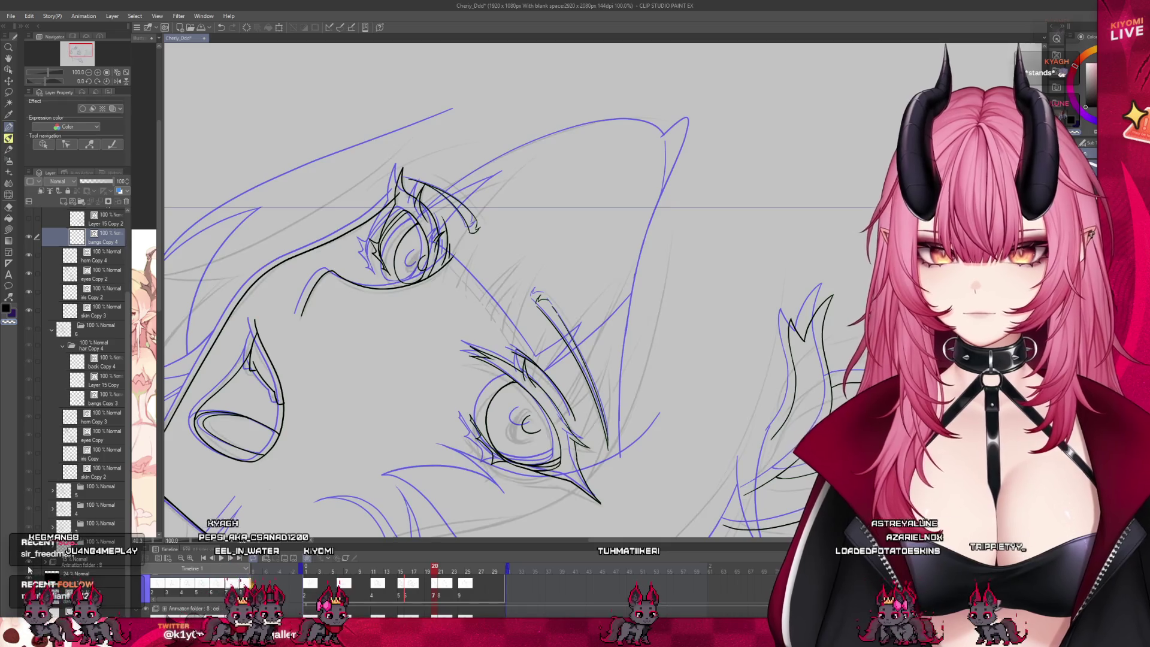
pyautogui.scroll(4, 78, 360)
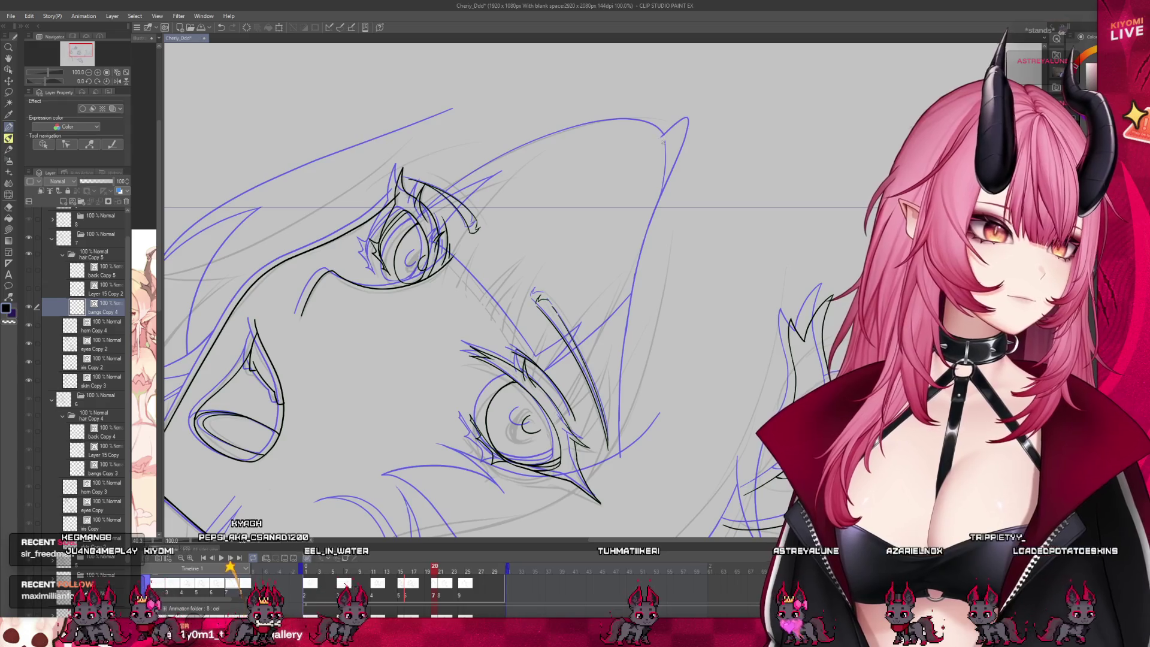
# Ink a bangs stroke down to the upper eye and a long upper hair curve.
pyautogui.moveTo(597, 137)
pyautogui.mouseDown()
pyautogui.moveTo(445, 255)
pyautogui.moveTo(528, 356)
pyautogui.moveTo(591, 327)
pyautogui.mouseUp()
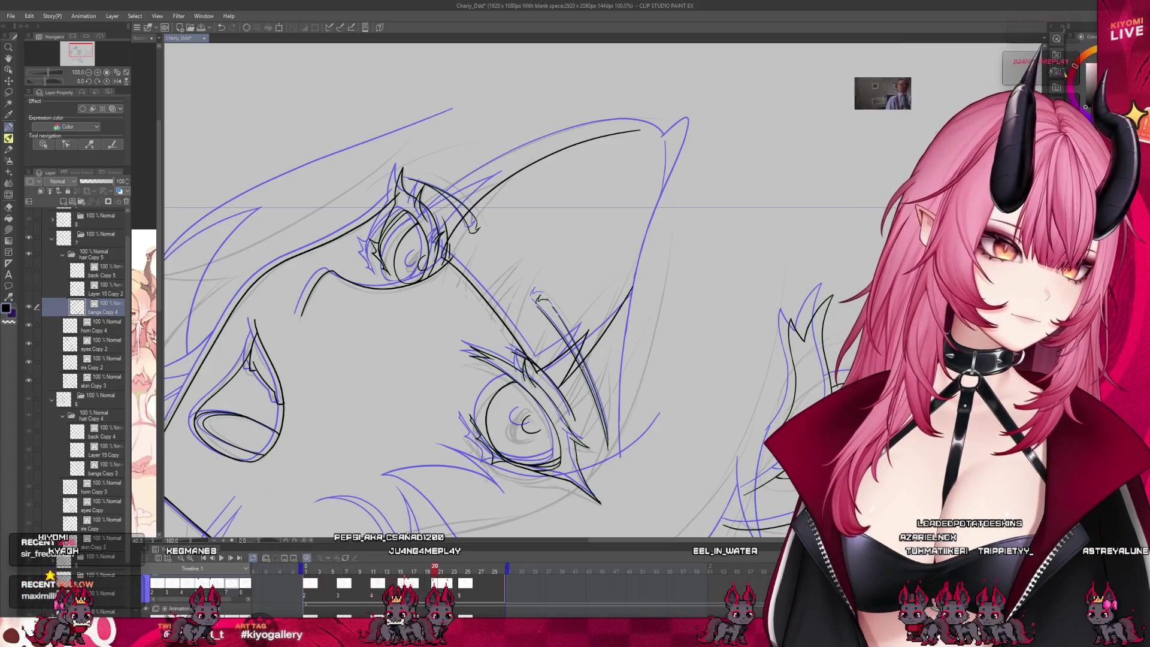
pyautogui.moveTo(446, 230); pyautogui.dragTo(650, 127)
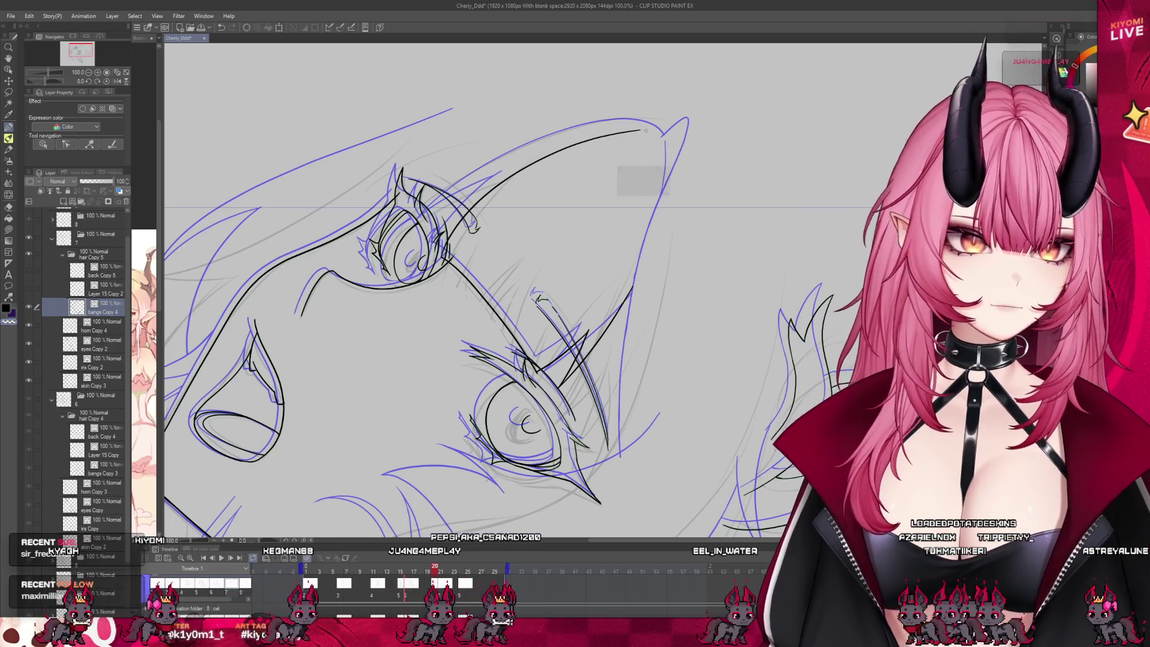
pyautogui.moveTo(504, 174); pyautogui.dragTo(641, 129)
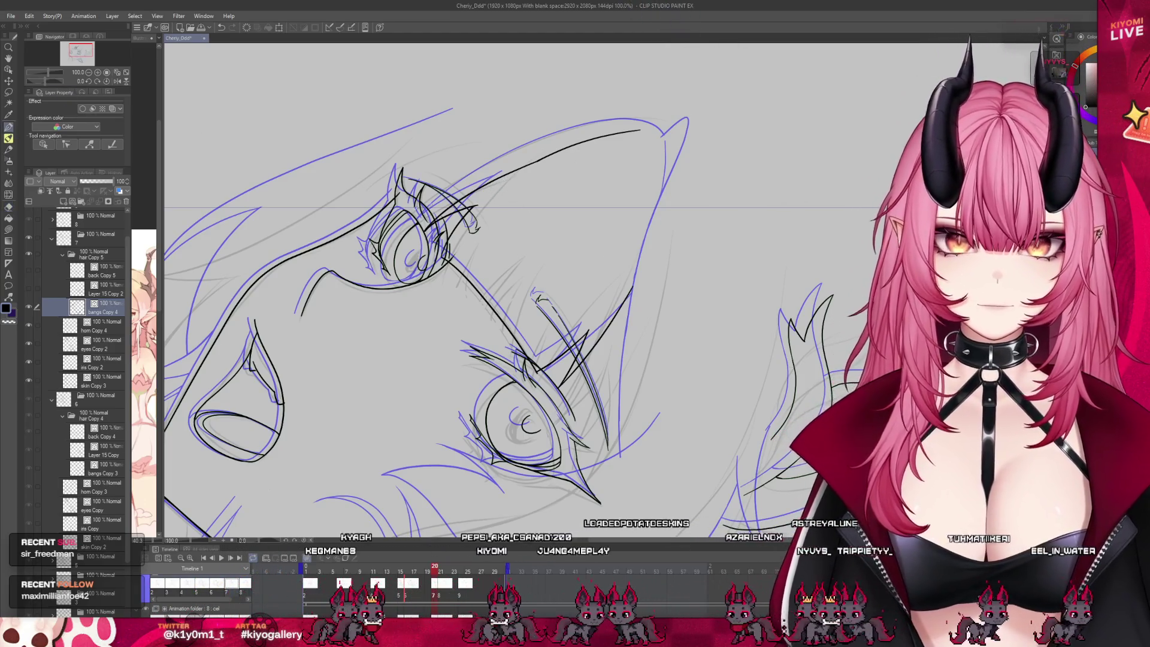
pyautogui.scroll(-3, 602, 311)
pyautogui.scroll(1, 602, 312)
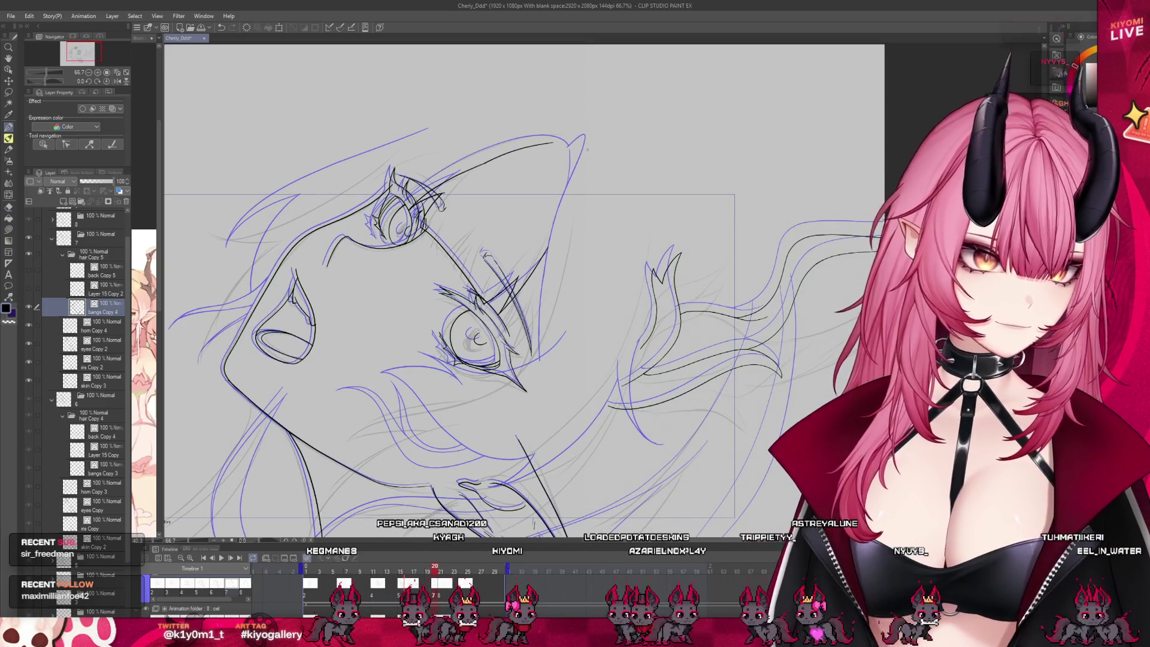
# Ink a darker downward hair line, then compare it against frames 2 and 21.
pyautogui.moveTo(586, 137); pyautogui.dragTo(542, 326)
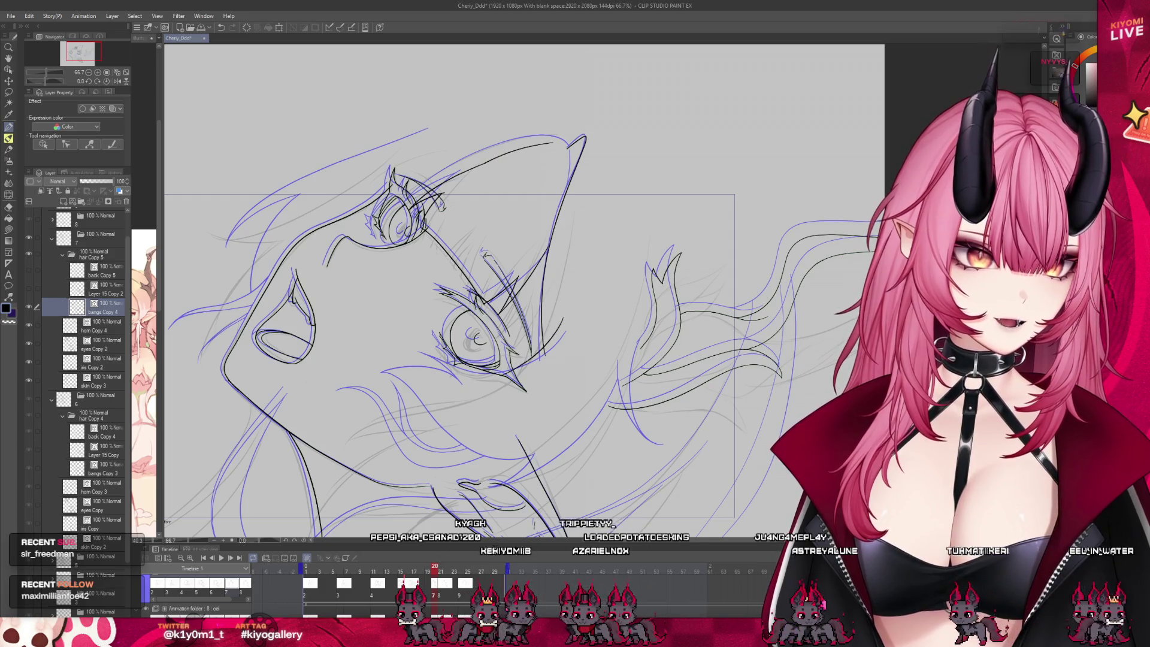
pyautogui.hotkey('ctrl', 'z')
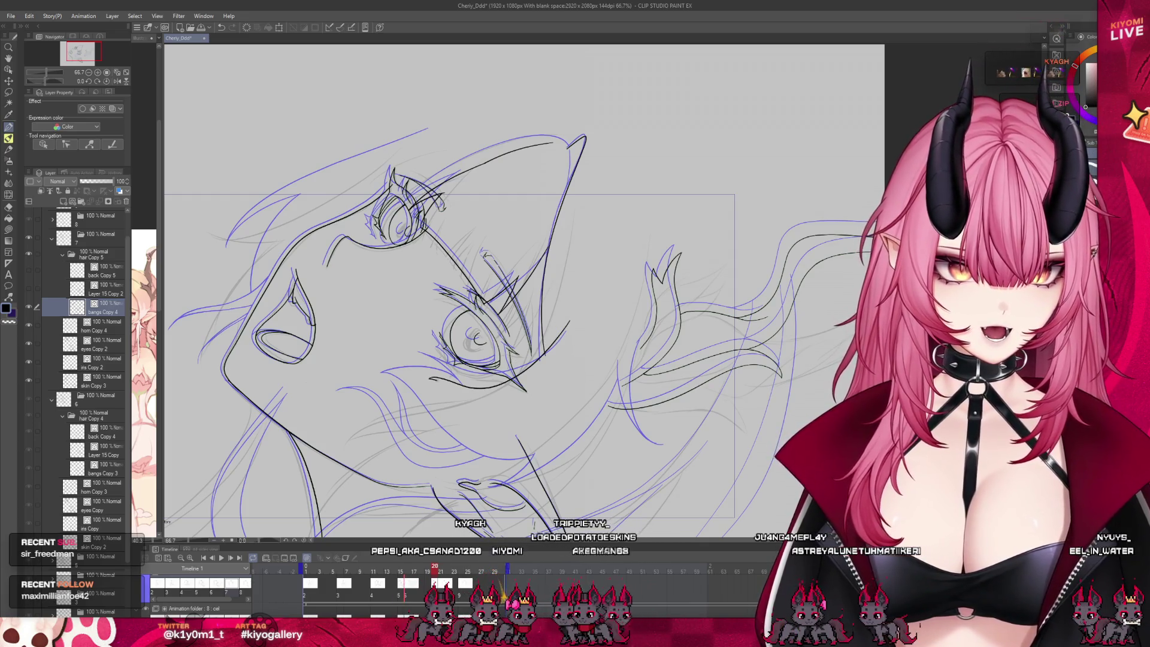
pyautogui.hotkey('ctrl', 'y')
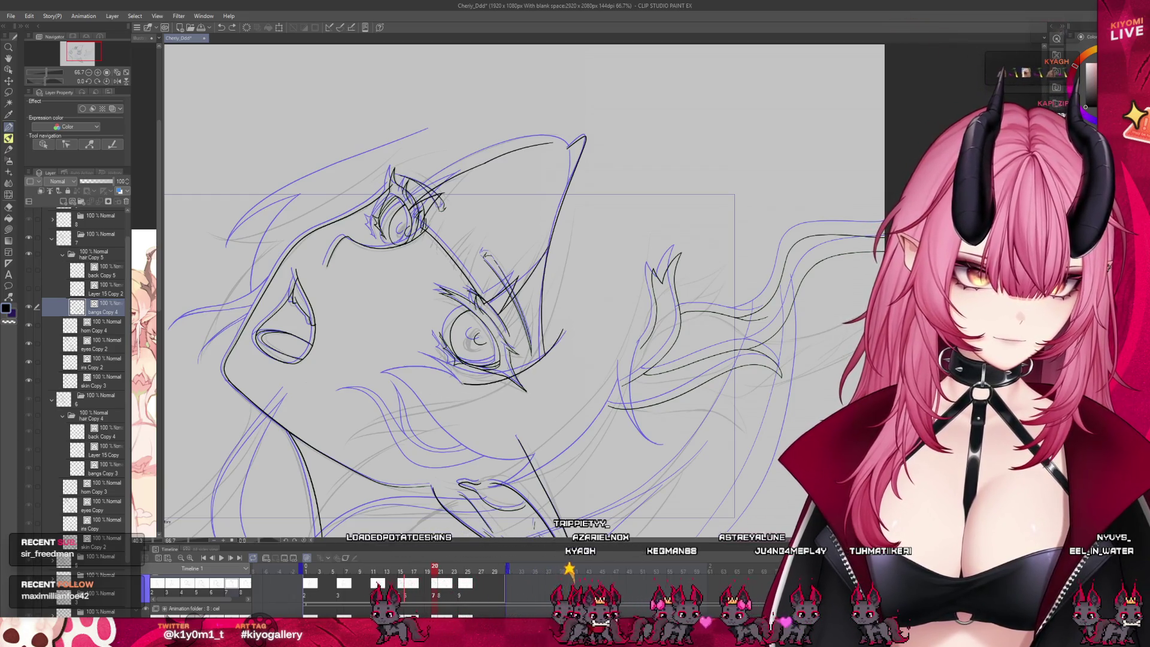
pyautogui.click(310, 583)
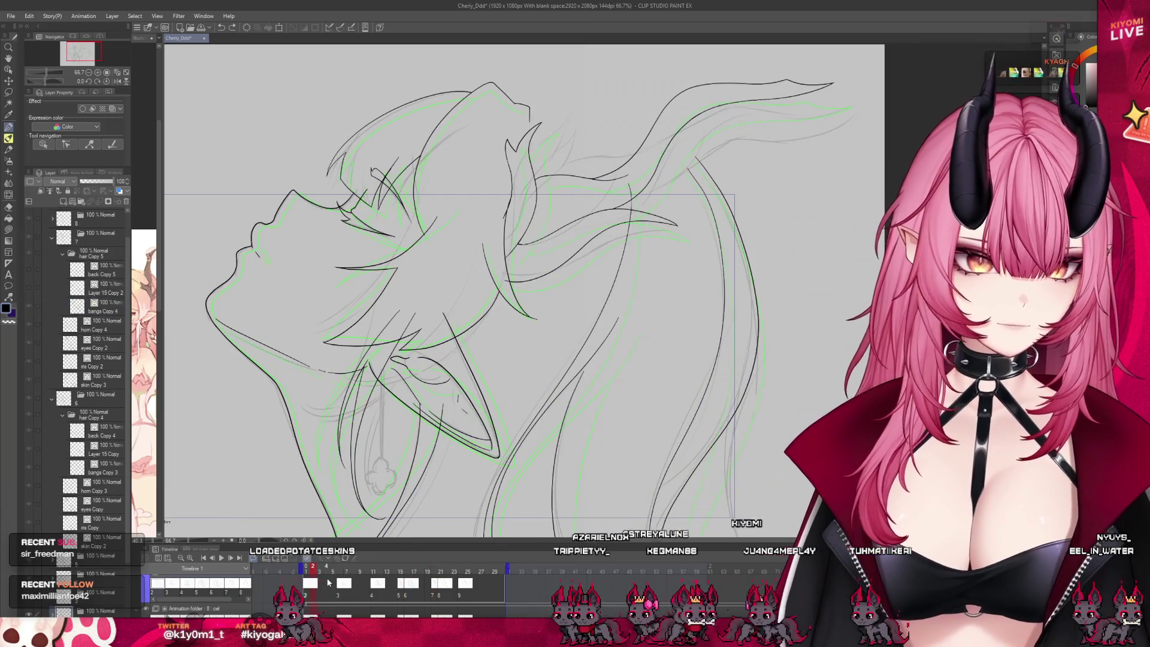
pyautogui.click(443, 594)
pyautogui.click(436, 594)
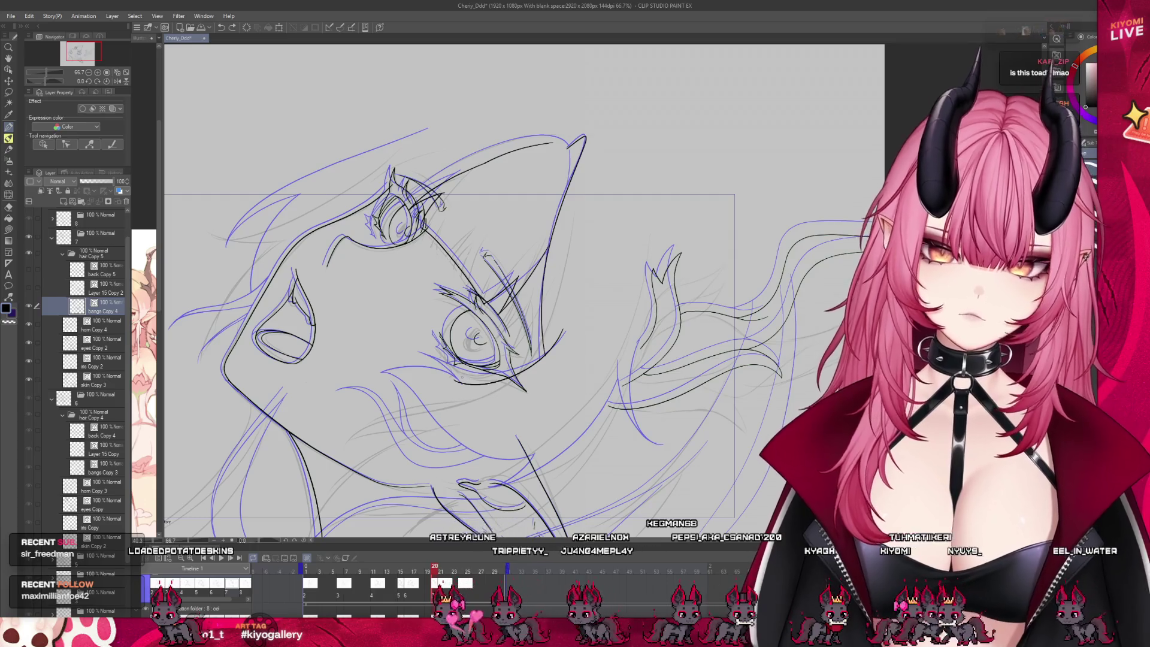
# Draw a curved jaw line and extend it rightward, checking the adjacent frames.
pyautogui.hotkey('ctrl', '-')
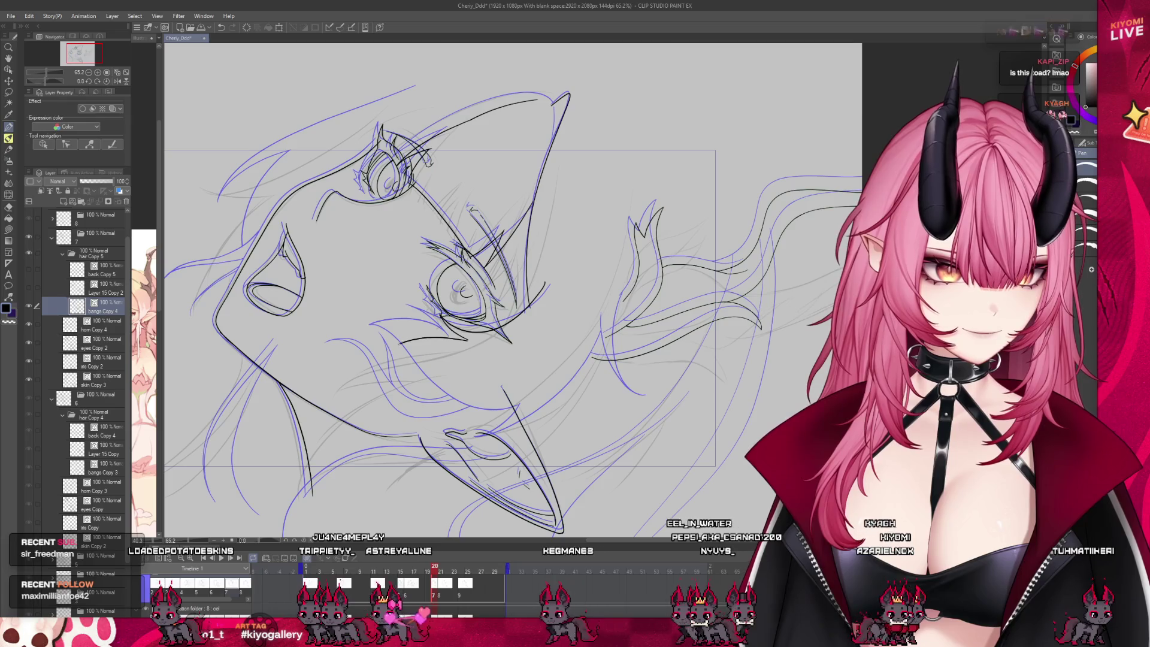
pyautogui.moveTo(385, 379); pyautogui.dragTo(455, 337)
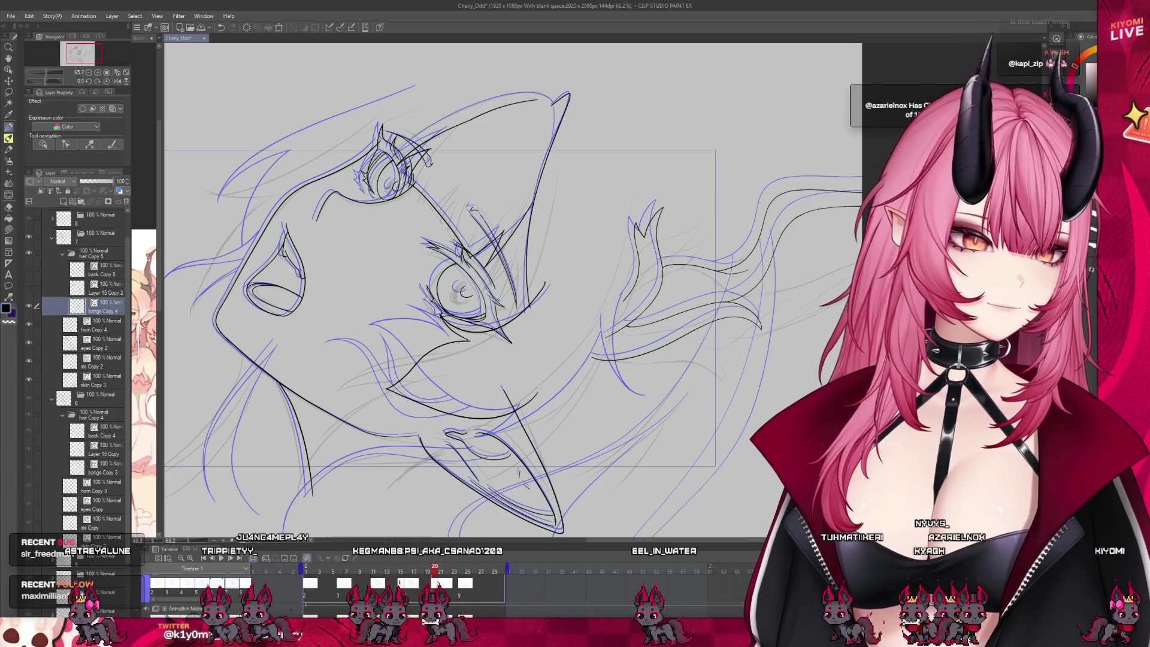
pyautogui.click(313, 593)
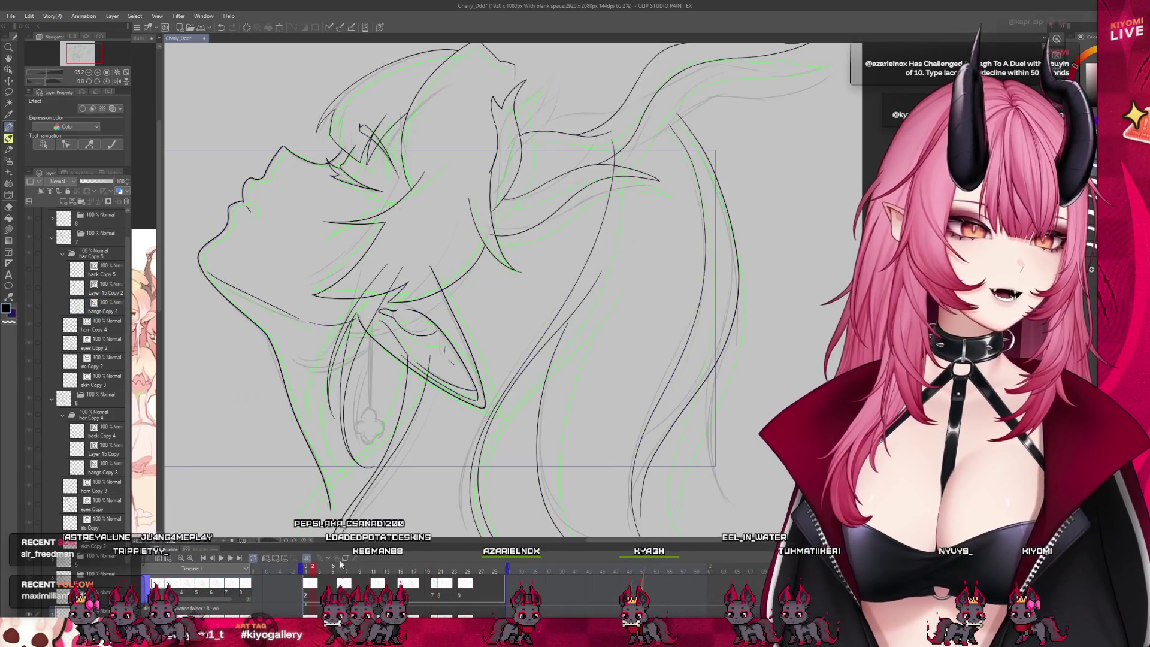
pyautogui.click(436, 598)
pyautogui.click(436, 597)
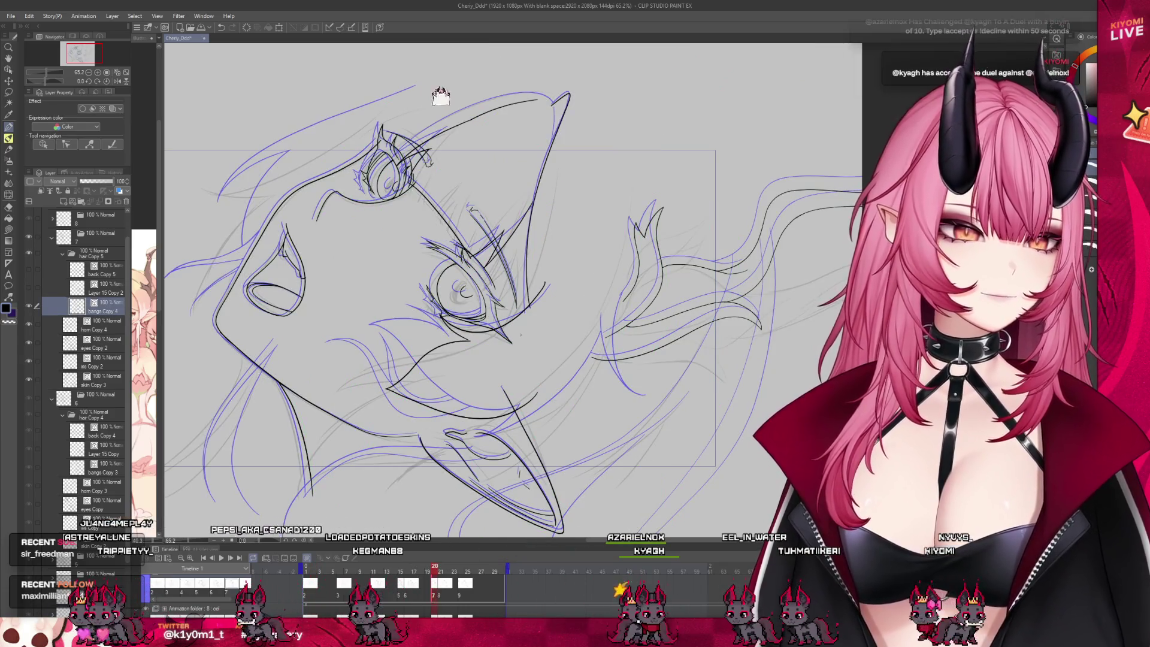
pyautogui.hotkey('ctrl', 'z')
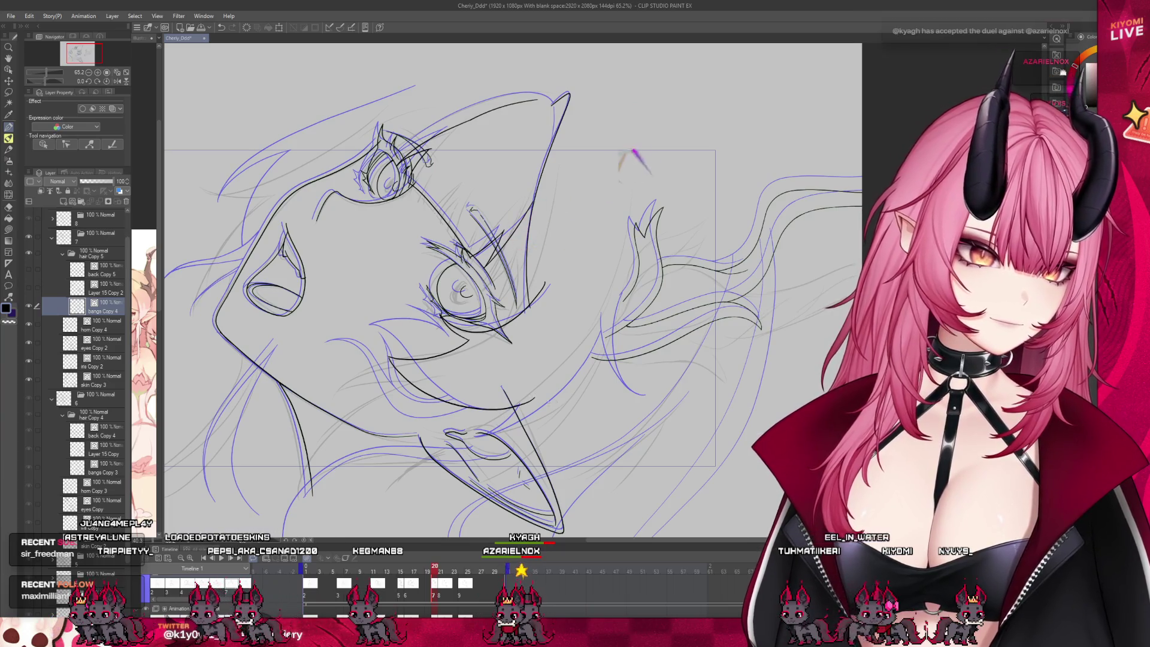
pyautogui.moveTo(459, 406); pyautogui.dragTo(533, 399)
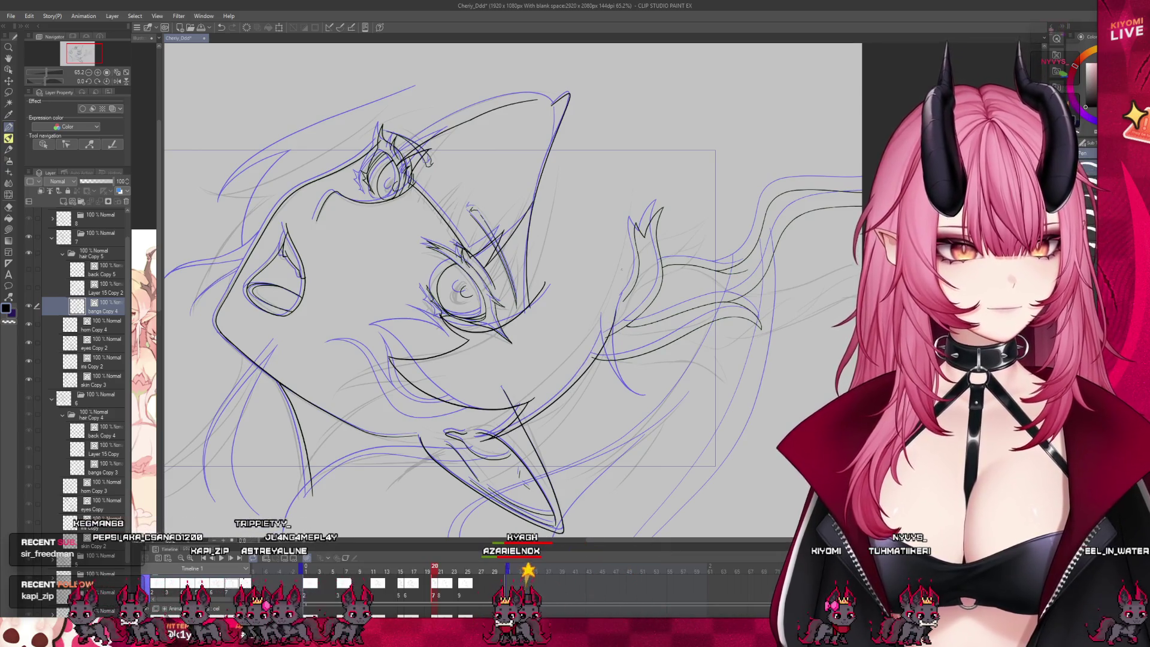
# Add a stroke along the flowing hair, then switch to the eraser.
pyautogui.moveTo(634, 287); pyautogui.dragTo(620, 388)
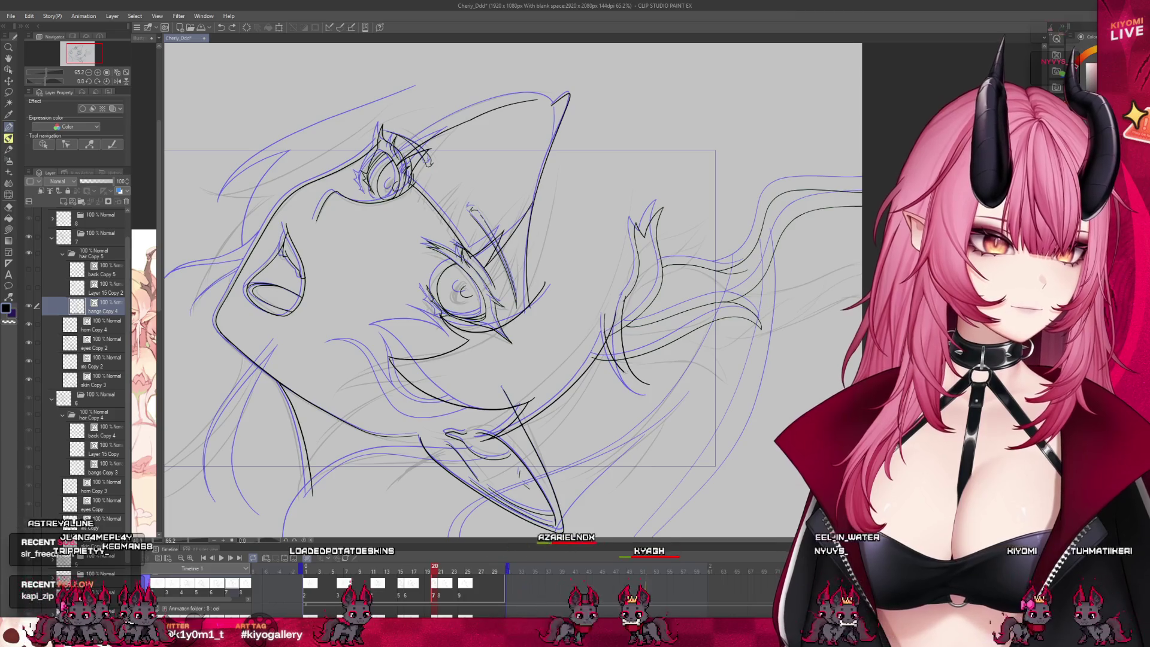
pyautogui.scroll(5, 641, 278)
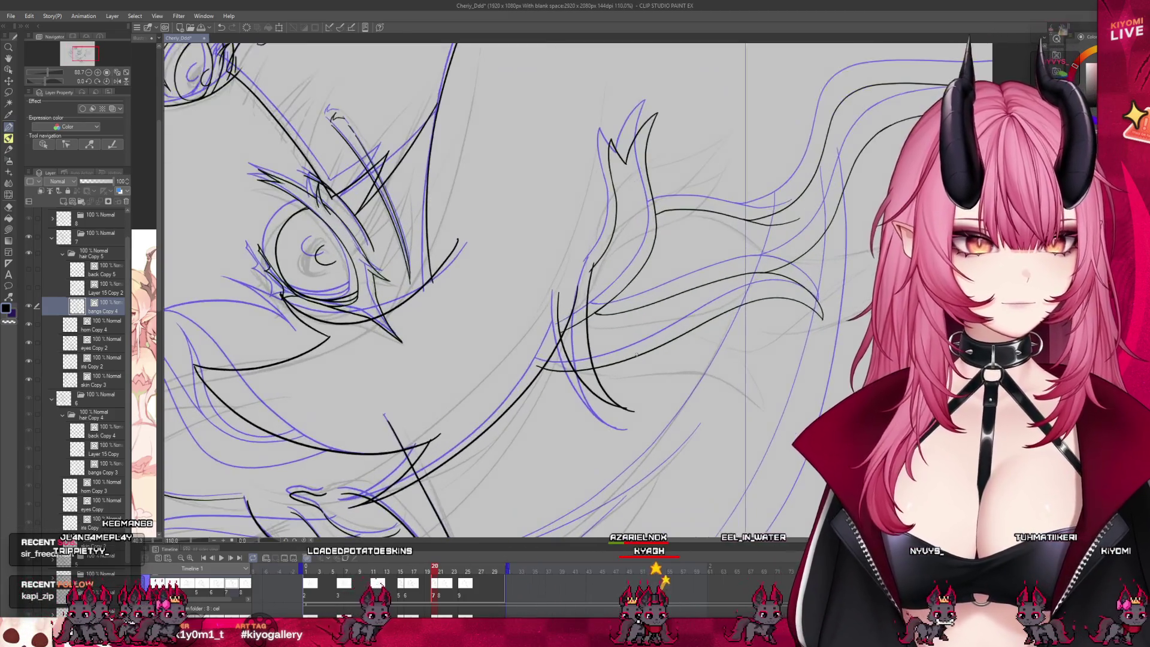
pyautogui.press('e')
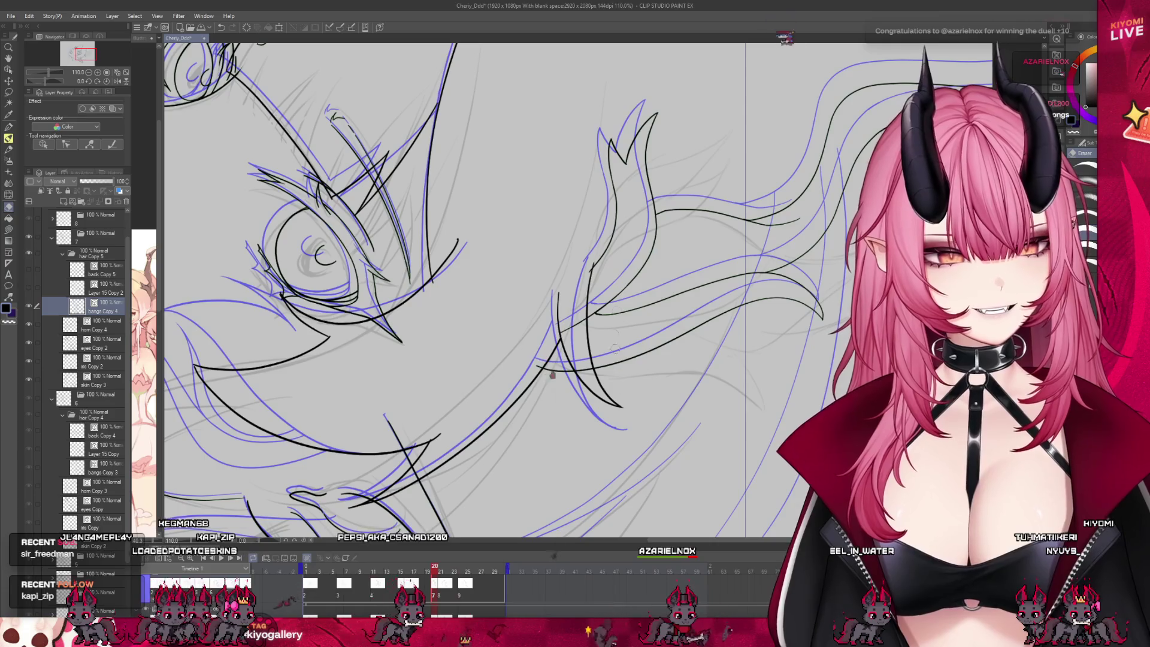
pyautogui.scroll(-4, 623, 211)
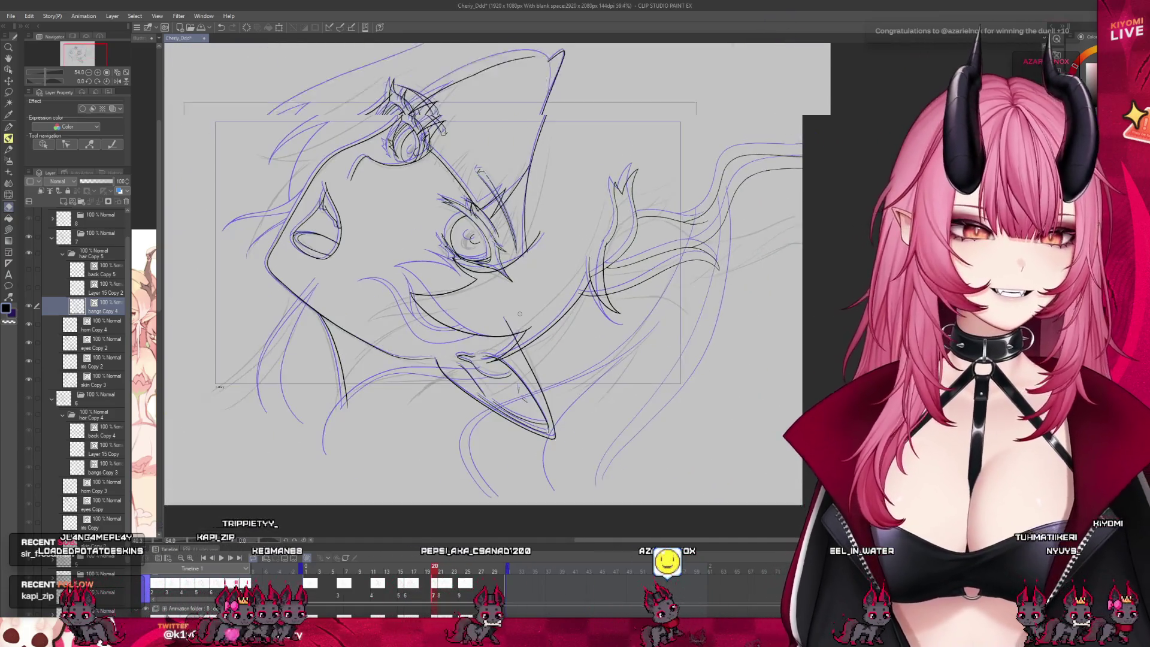
pyautogui.scroll(6, 455, 237)
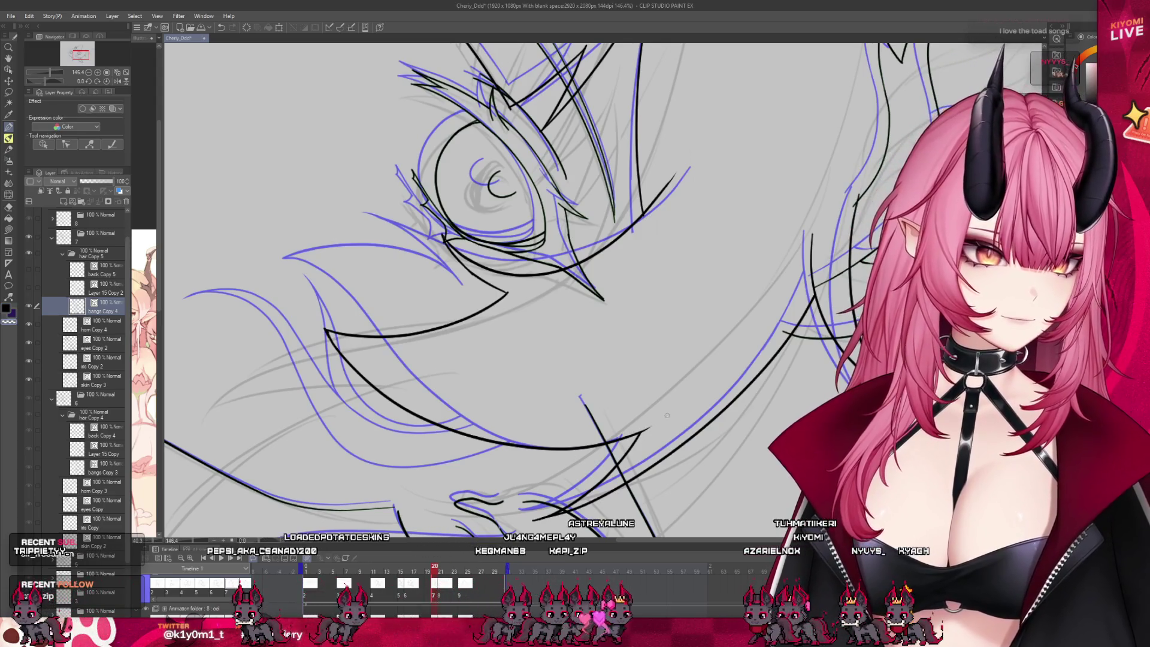
pyautogui.scroll(-5, 639, 390)
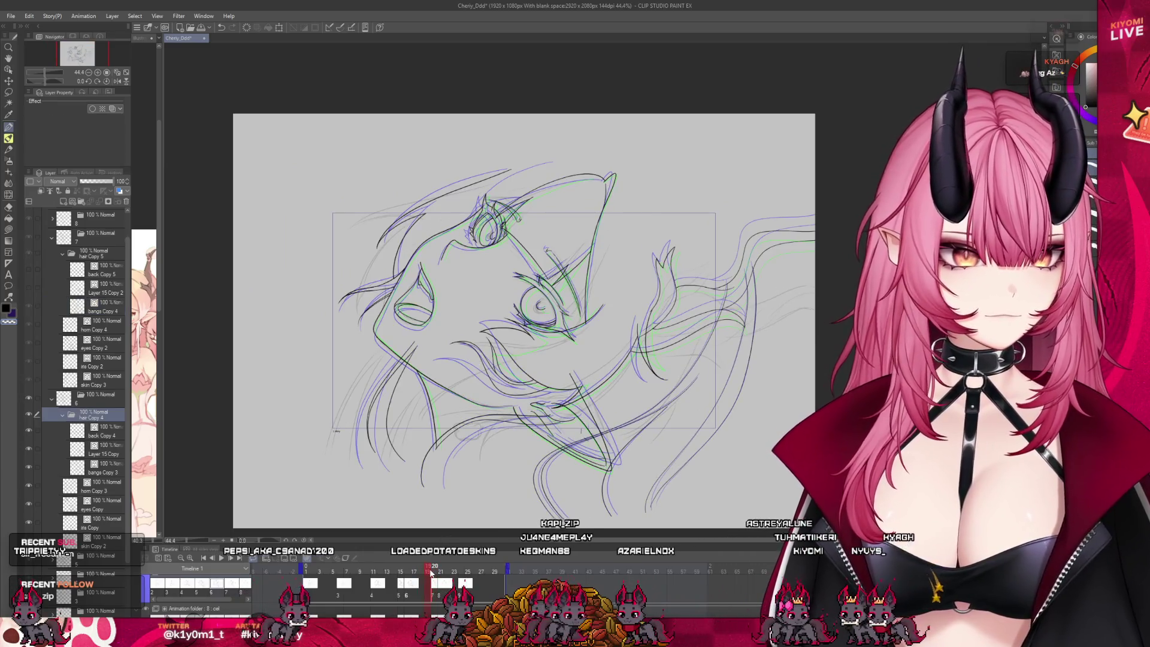
# Compare against frame 18, then lasso-select the lower face on frame 20.
pyautogui.click(305, 561)
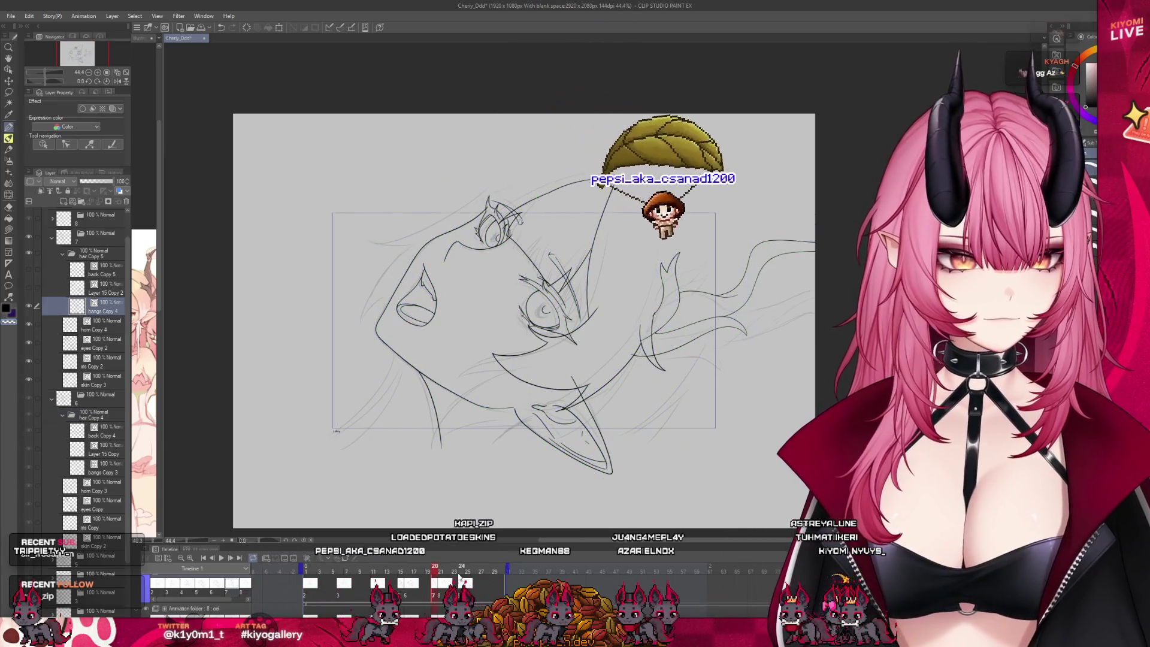
pyautogui.click(422, 570)
pyautogui.click(435, 570)
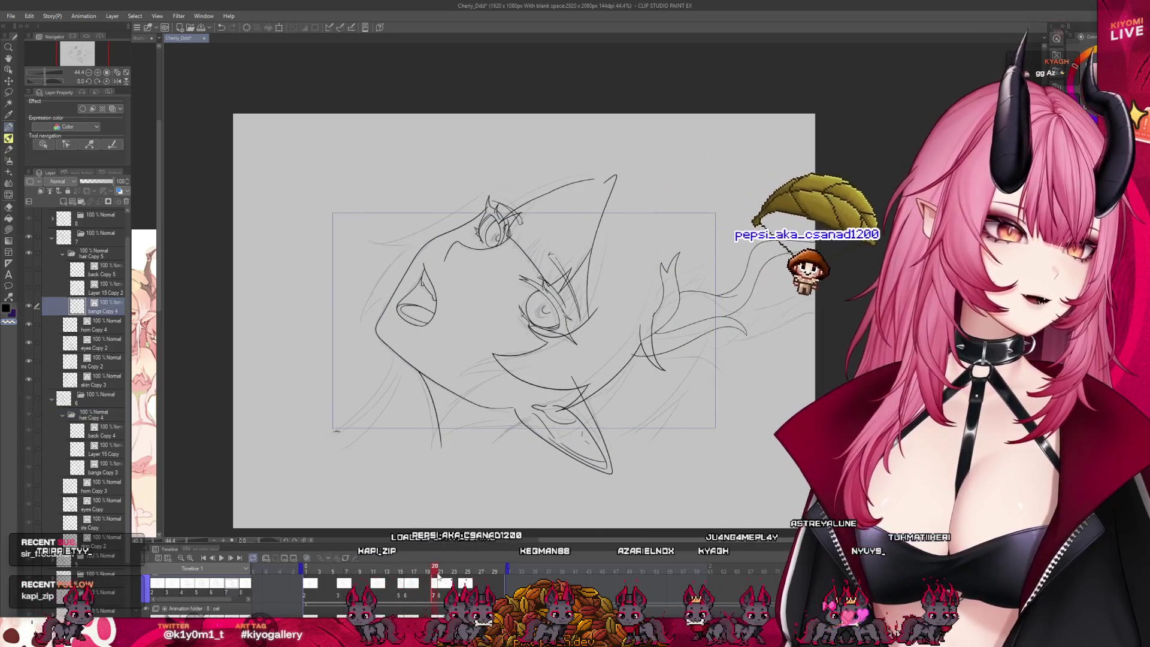
pyautogui.scroll(2, 568, 366)
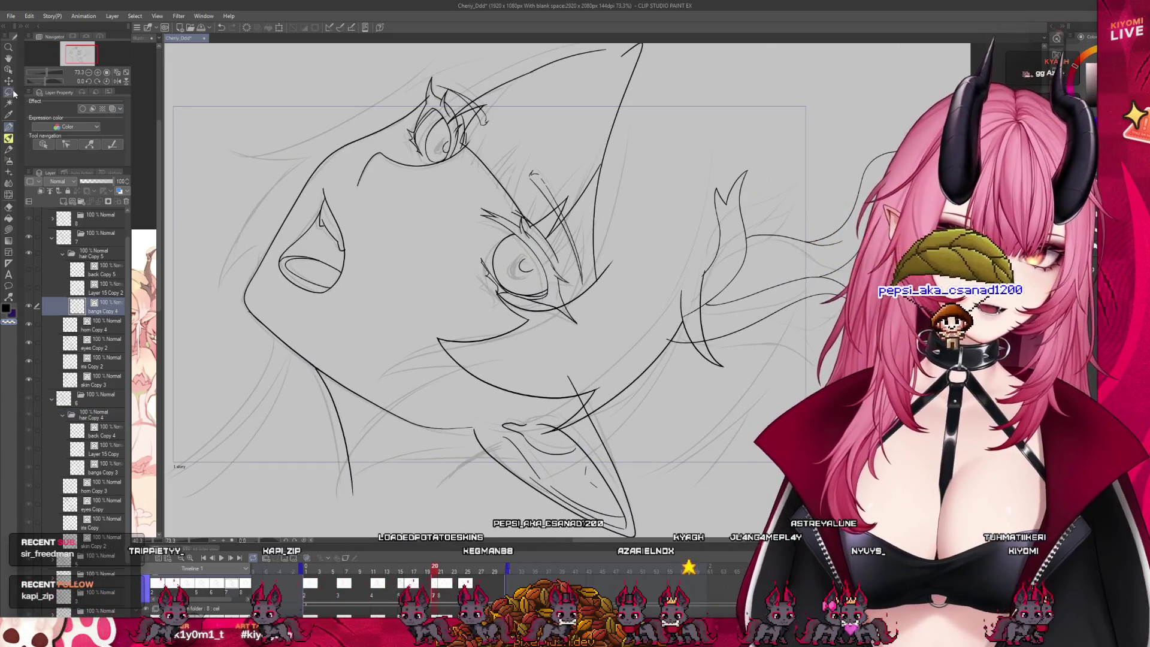
pyautogui.press('m')
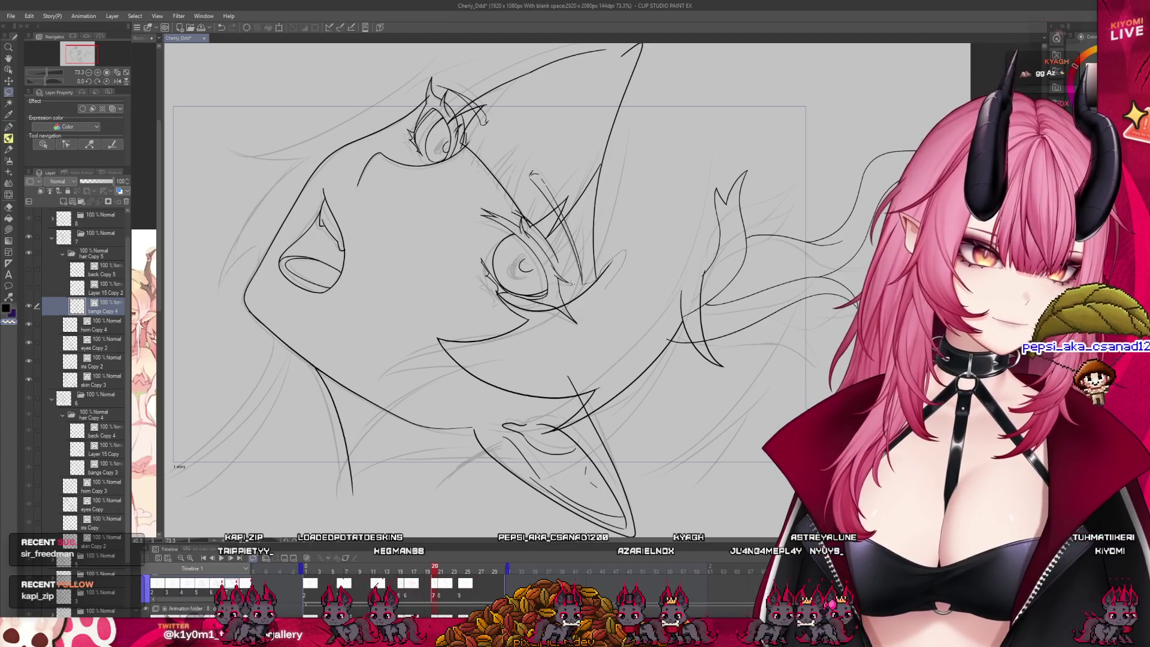
pyautogui.moveTo(458, 294)
pyautogui.mouseDown()
pyautogui.moveTo(428, 401)
pyautogui.moveTo(546, 446)
pyautogui.moveTo(658, 382)
pyautogui.moveTo(635, 257)
pyautogui.mouseUp()
# Skew the selected lower face lines down and right, then compare with frame 2.
pyautogui.hotkey('ctrl', 't')
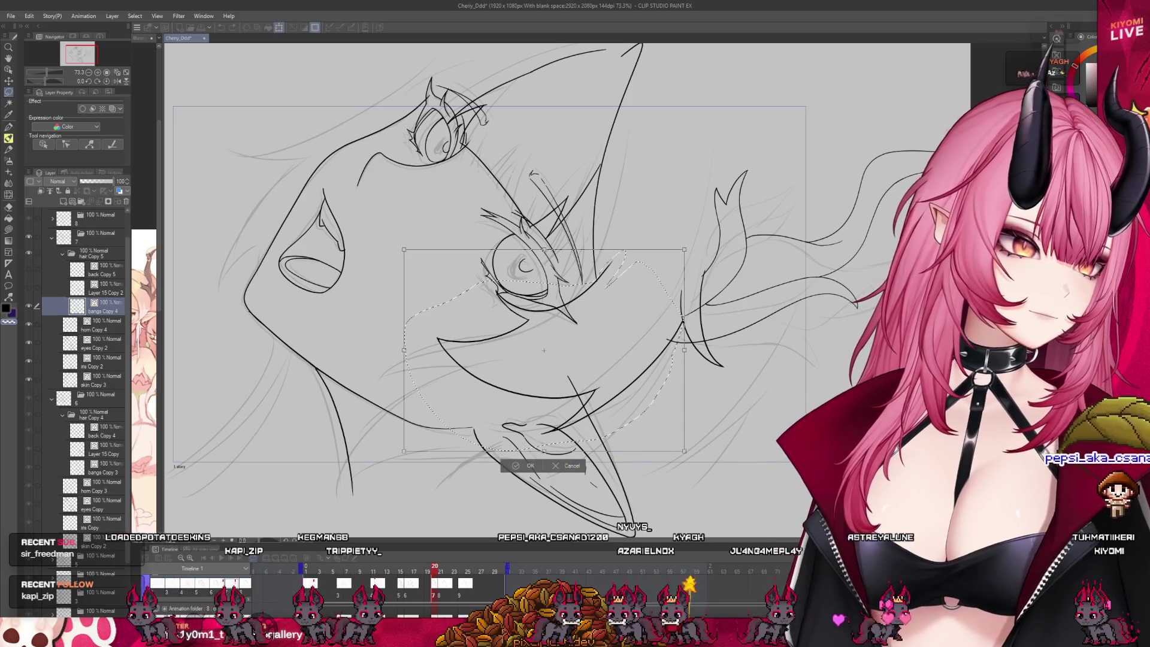
pyautogui.moveTo(404, 350); pyautogui.dragTo(409, 375)
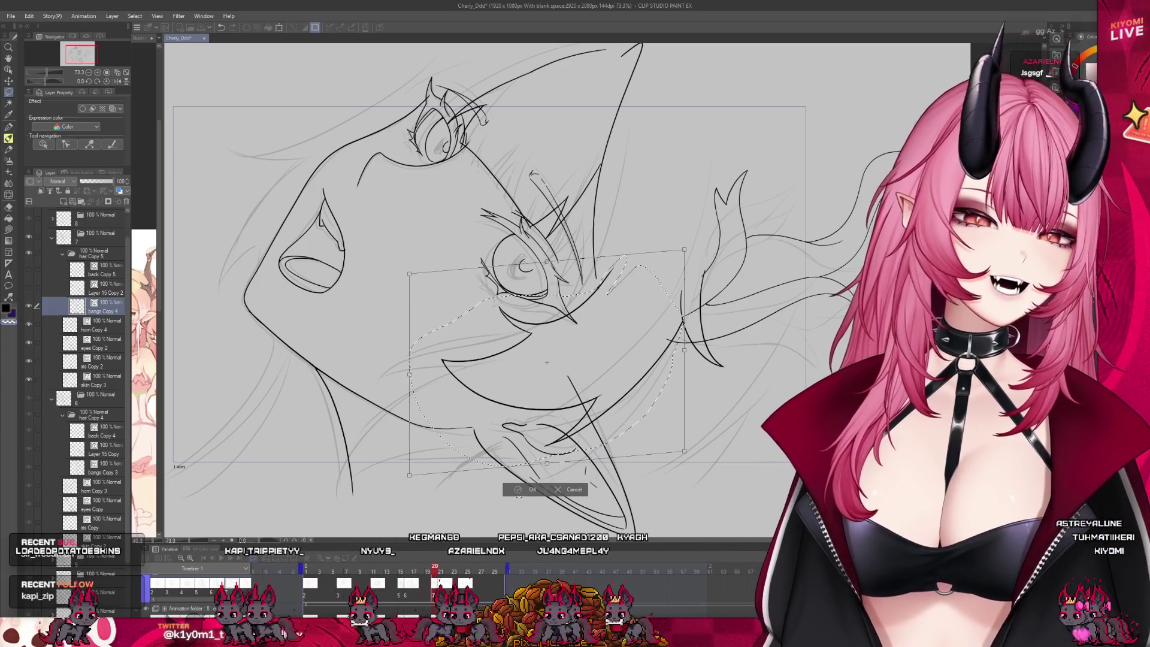
pyautogui.click(529, 490)
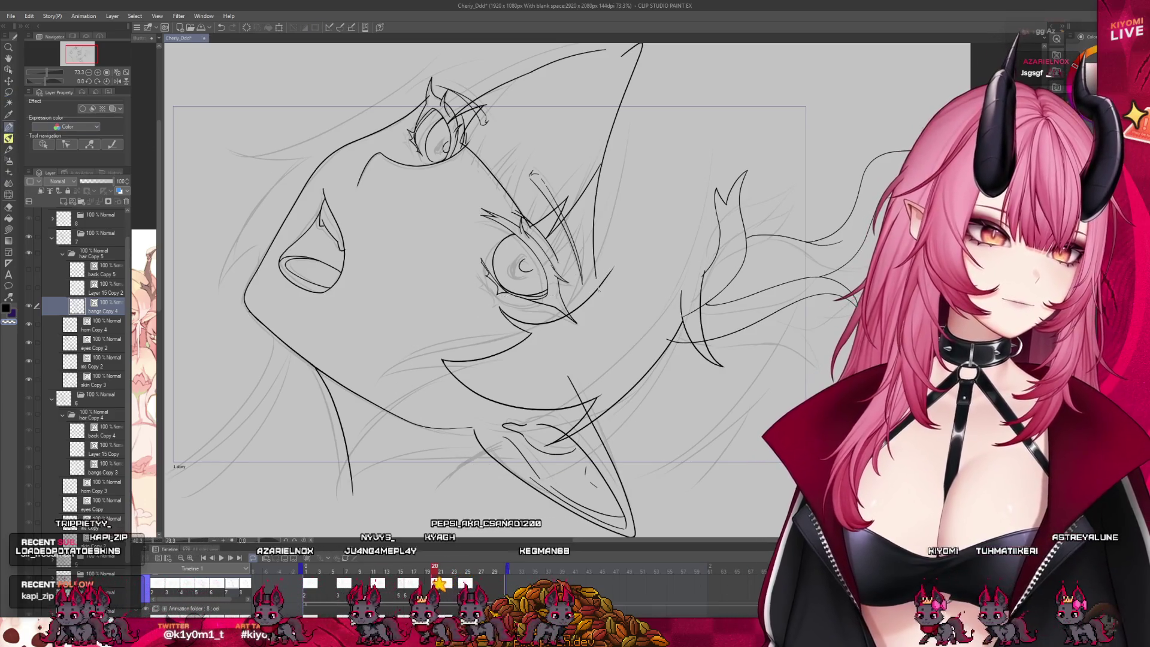
pyautogui.click(410, 599)
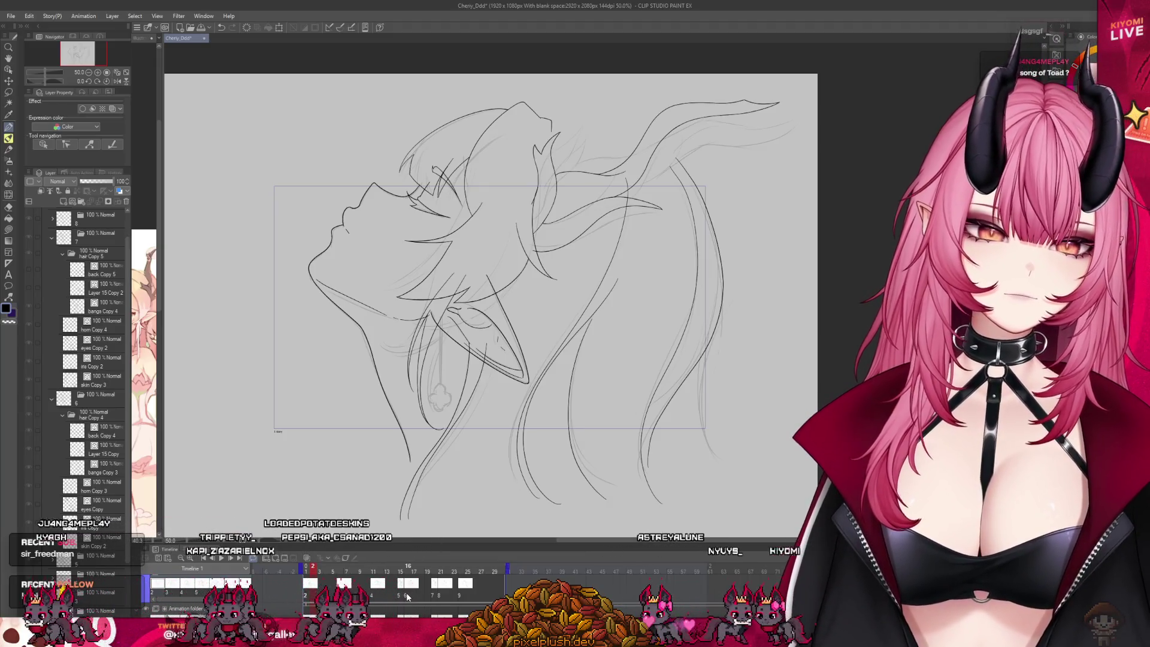
pyautogui.click(434, 593)
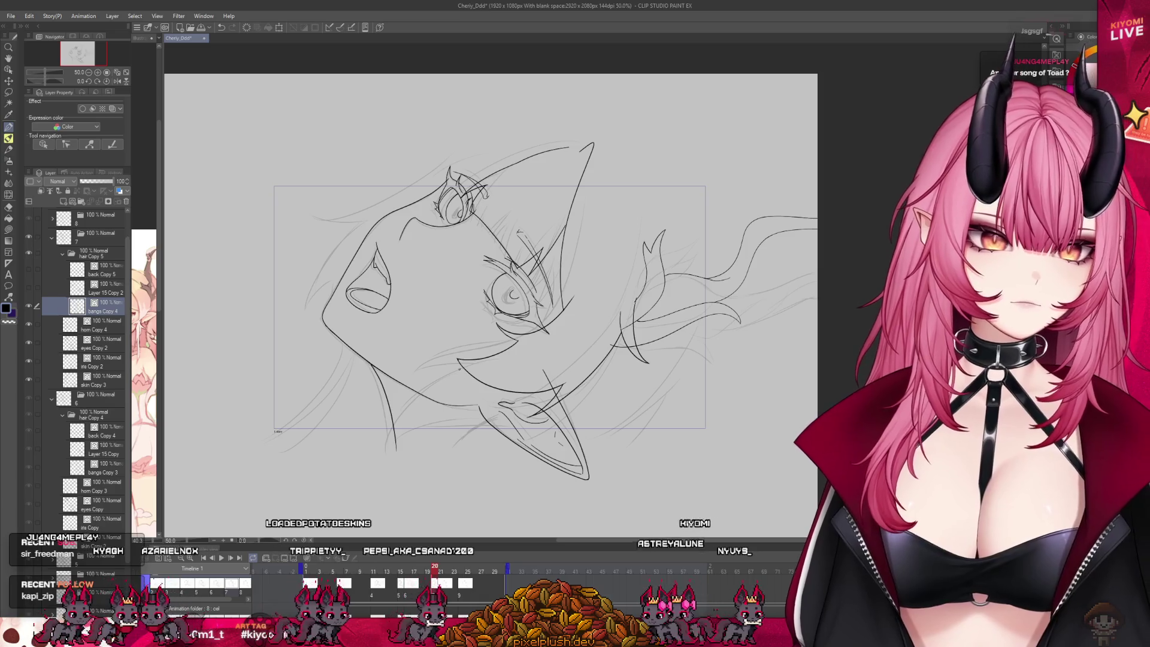
# Select the chin and jaw area, skew it outward and down, then deselect.
pyautogui.moveTo(584, 289)
pyautogui.mouseDown()
pyautogui.moveTo(593, 401)
pyautogui.moveTo(578, 298)
pyautogui.mouseUp()
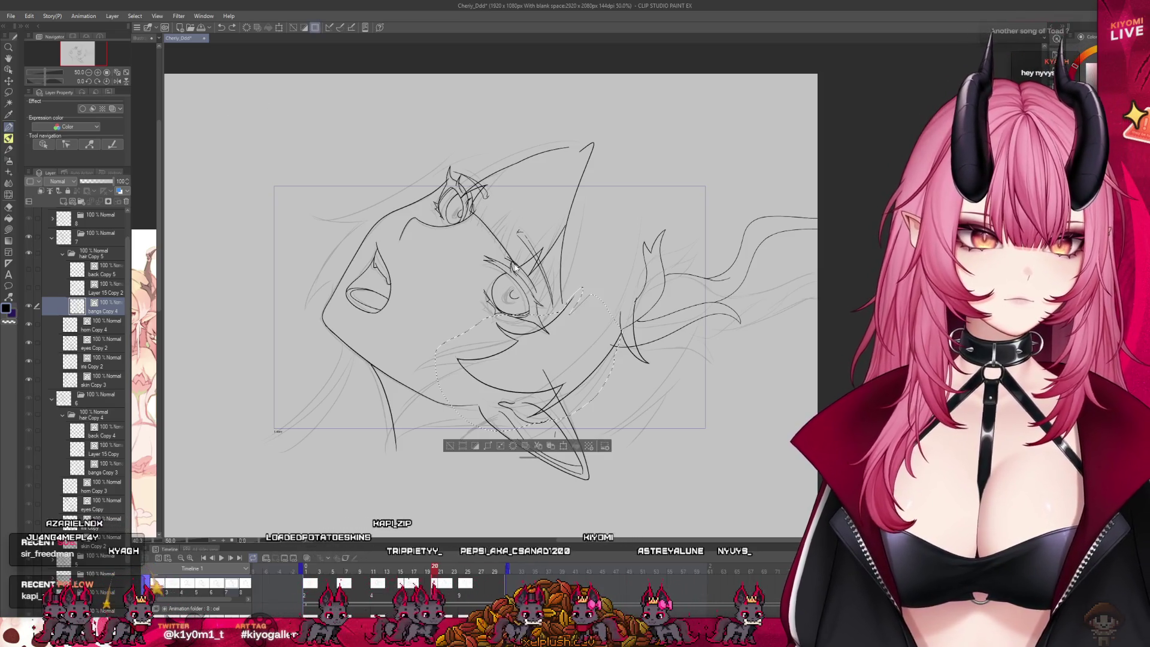
pyautogui.hotkey('ctrl', 't')
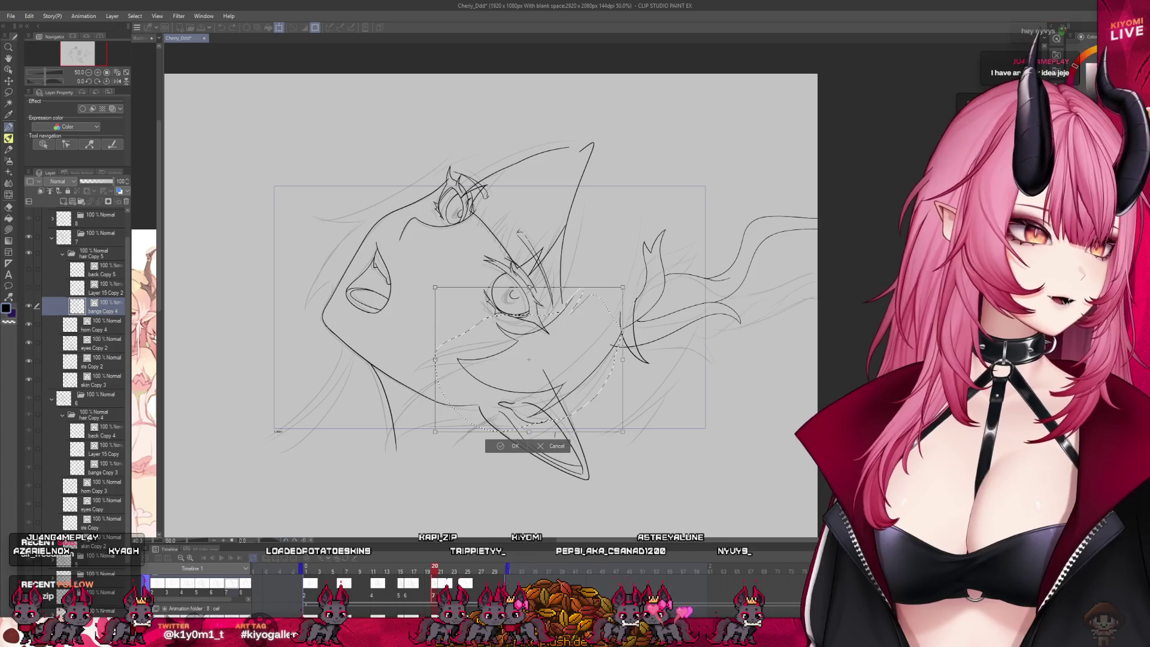
pyautogui.moveTo(435, 360); pyautogui.dragTo(424, 370)
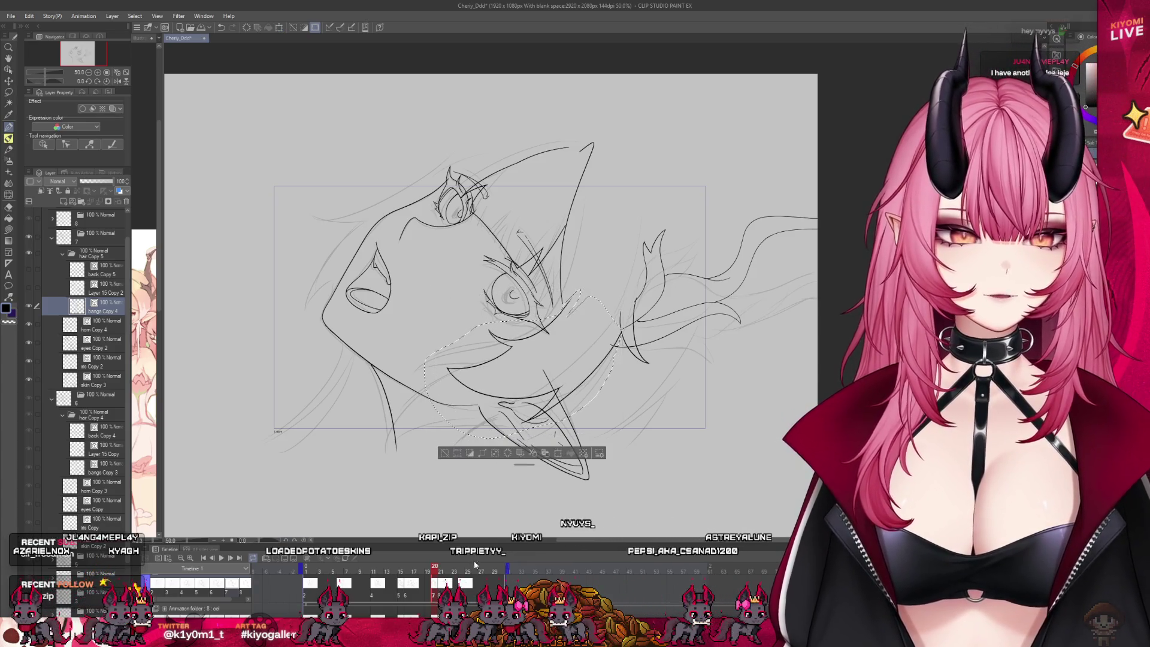
pyautogui.click(498, 456)
pyautogui.hotkey('ctrl', 'd')
pyautogui.moveTo(436, 572); pyautogui.dragTo(436, 572)
pyautogui.scroll(3, 566, 300)
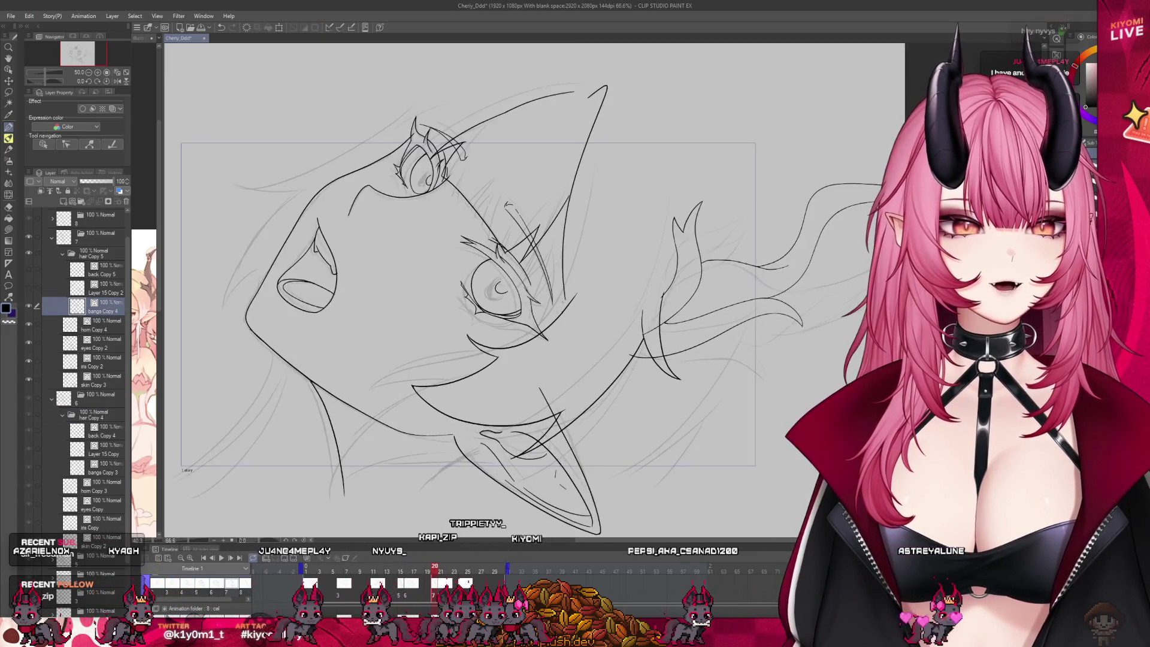
pyautogui.scroll(1, 569, 297)
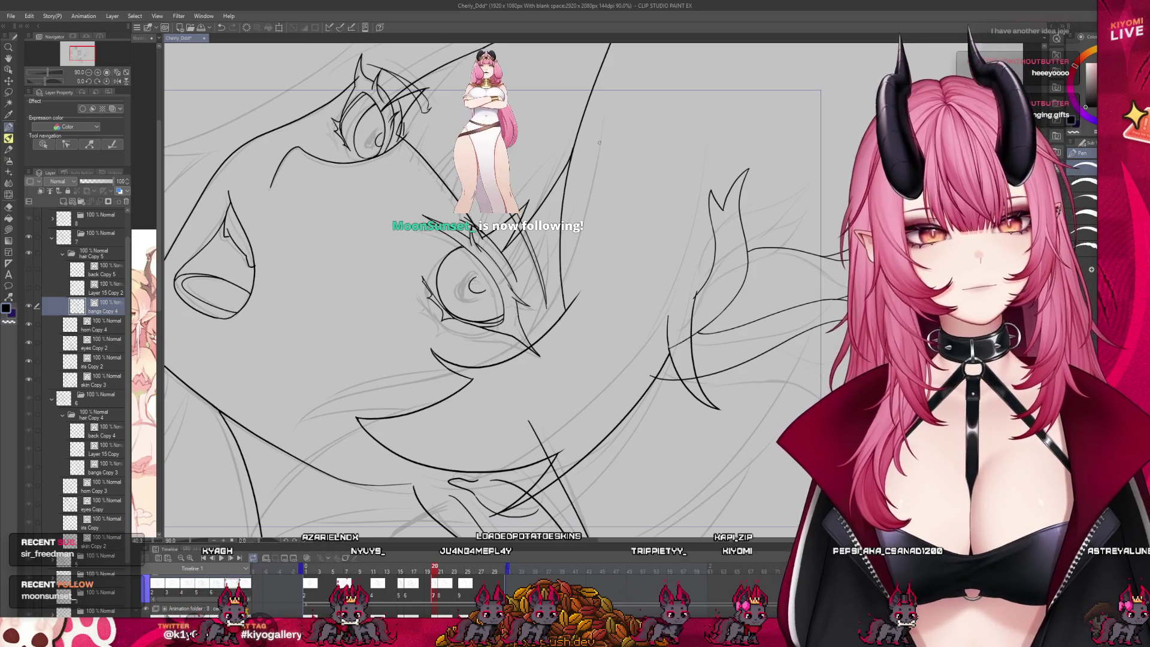
# Step between frames 19 and 20, then turn on onion skin for neighbouring frames.
pyautogui.scroll(-5, 599, 143)
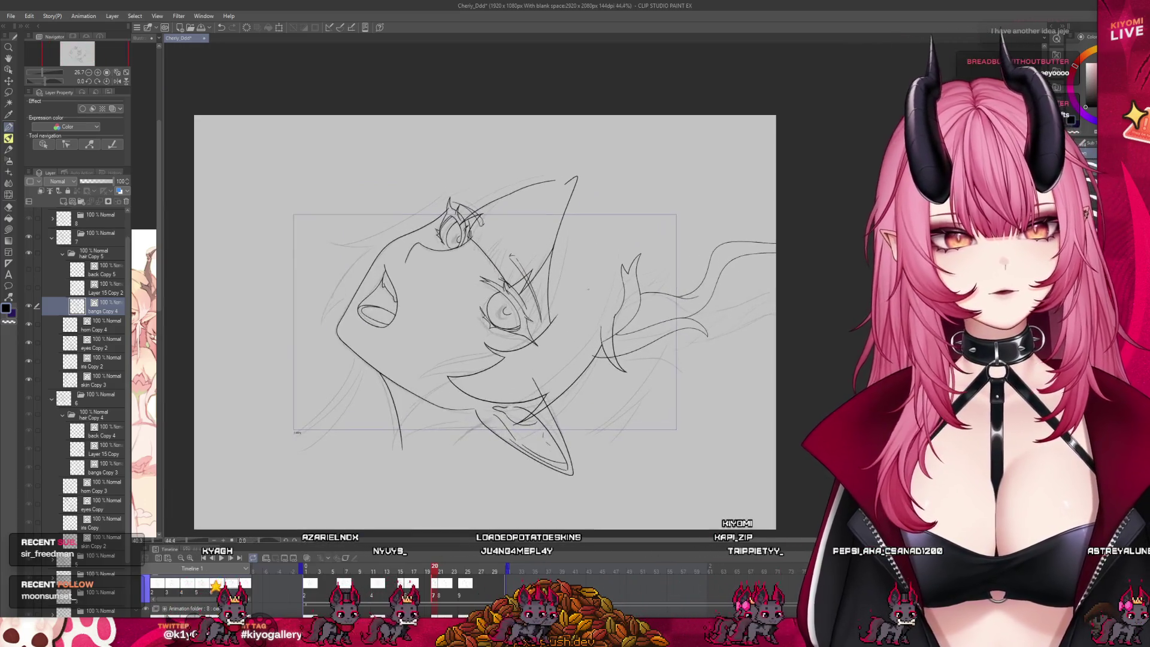
pyautogui.scroll(1, 491, 352)
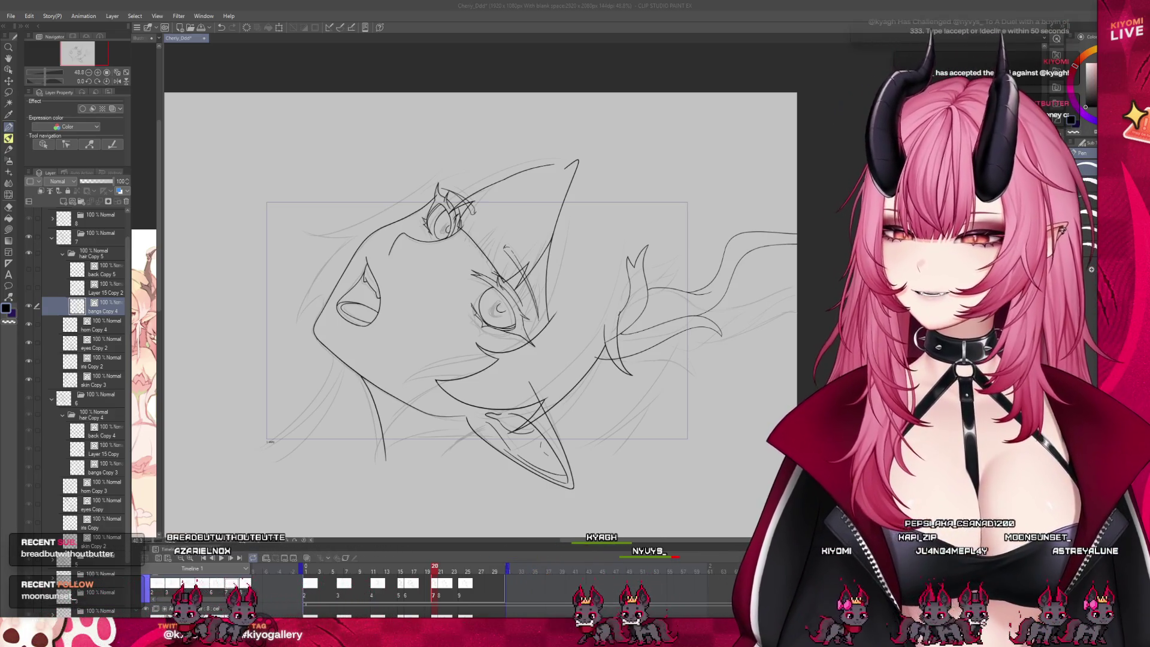
pyautogui.scroll(1, 389, 174)
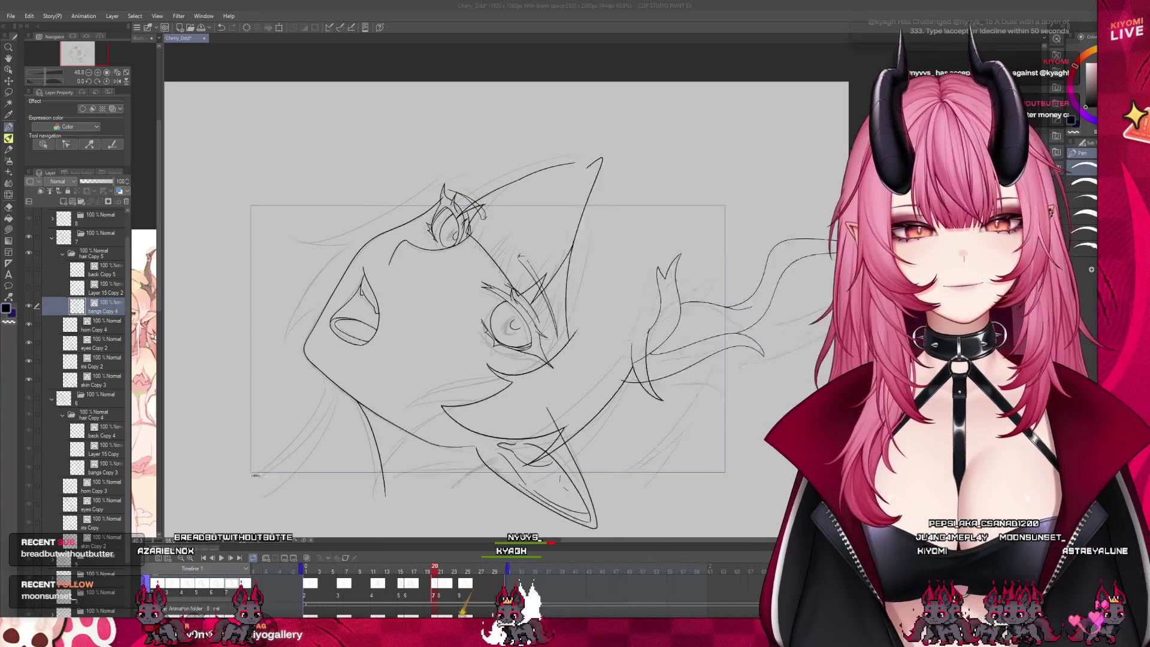
pyautogui.scroll(2, 393, 180)
pyautogui.click(428, 574)
pyautogui.click(428, 574)
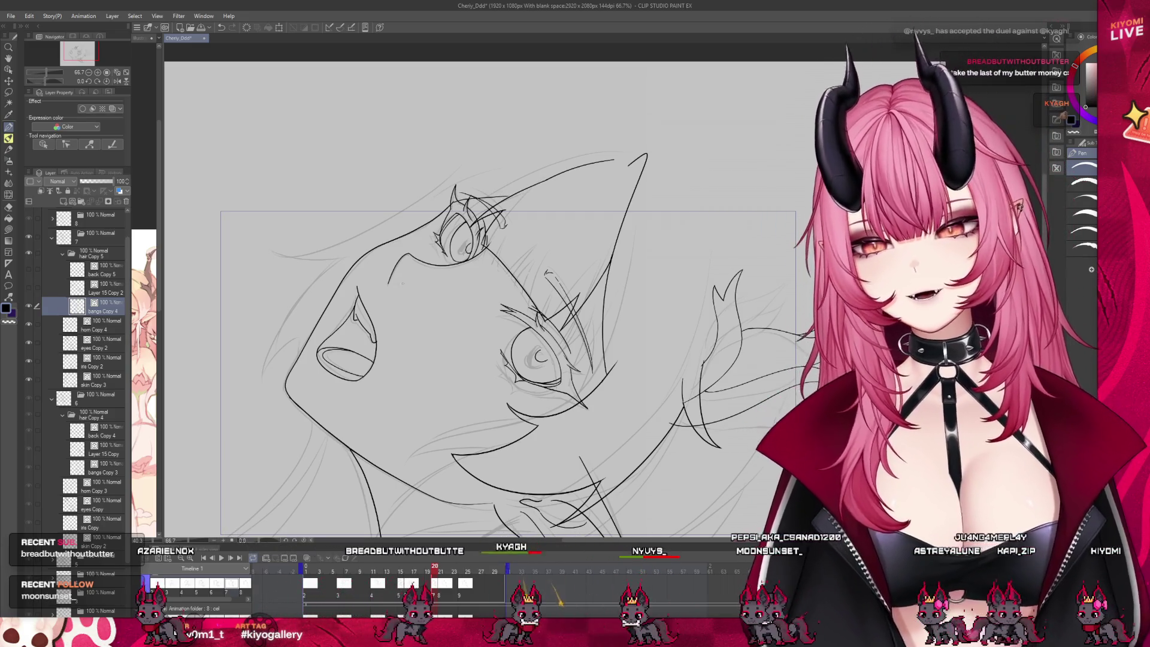
pyautogui.click(428, 570)
pyautogui.click(436, 571)
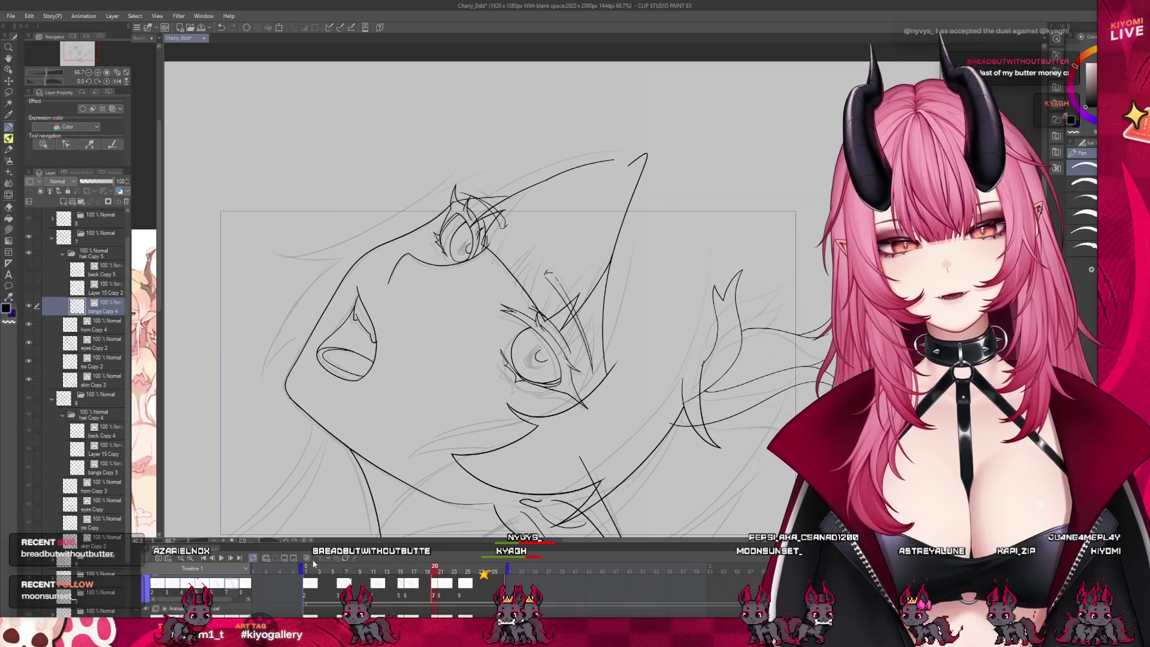
pyautogui.click(307, 558)
# Draw two flowing lines up to the right, then erase the mouth strokes on Layer 15 Copy 2.
pyautogui.moveTo(396, 219); pyautogui.dragTo(493, 162)
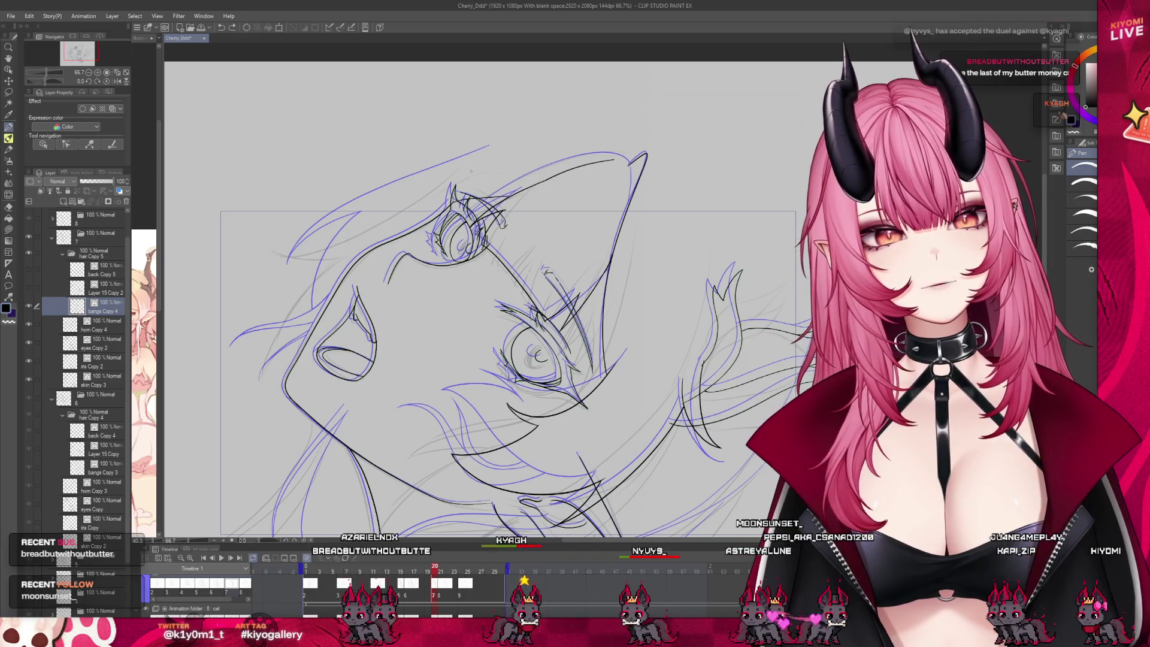
pyautogui.moveTo(324, 253); pyautogui.dragTo(469, 175)
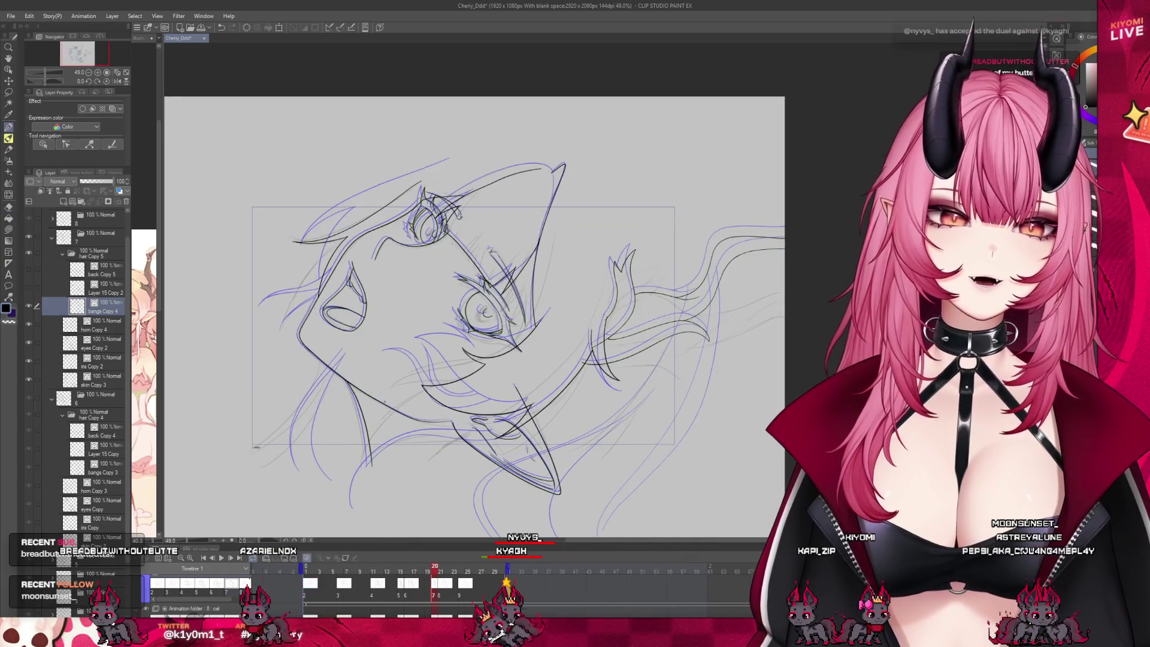
pyautogui.click(78, 288)
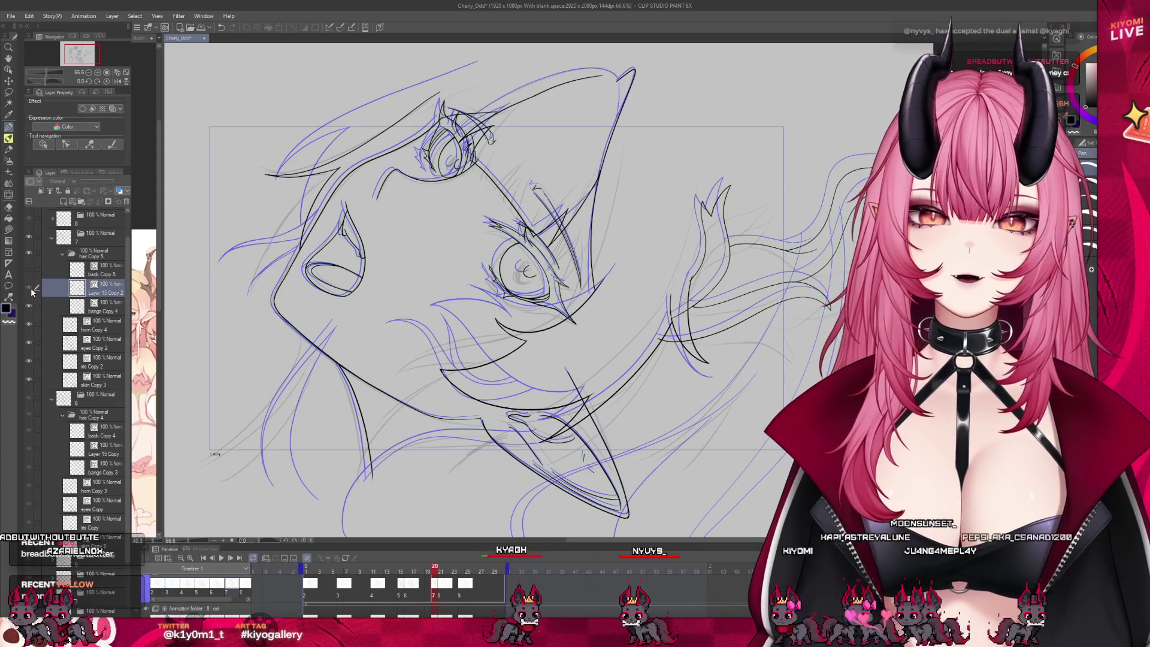
pyautogui.click(9, 207)
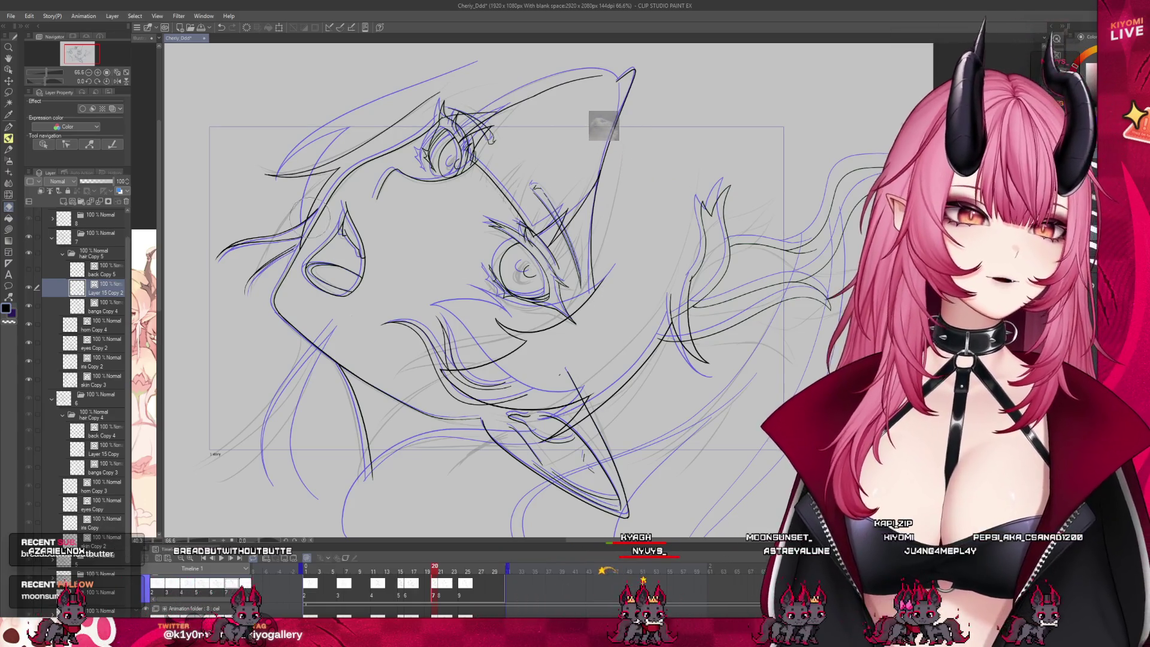
pyautogui.moveTo(446, 335); pyautogui.dragTo(479, 396)
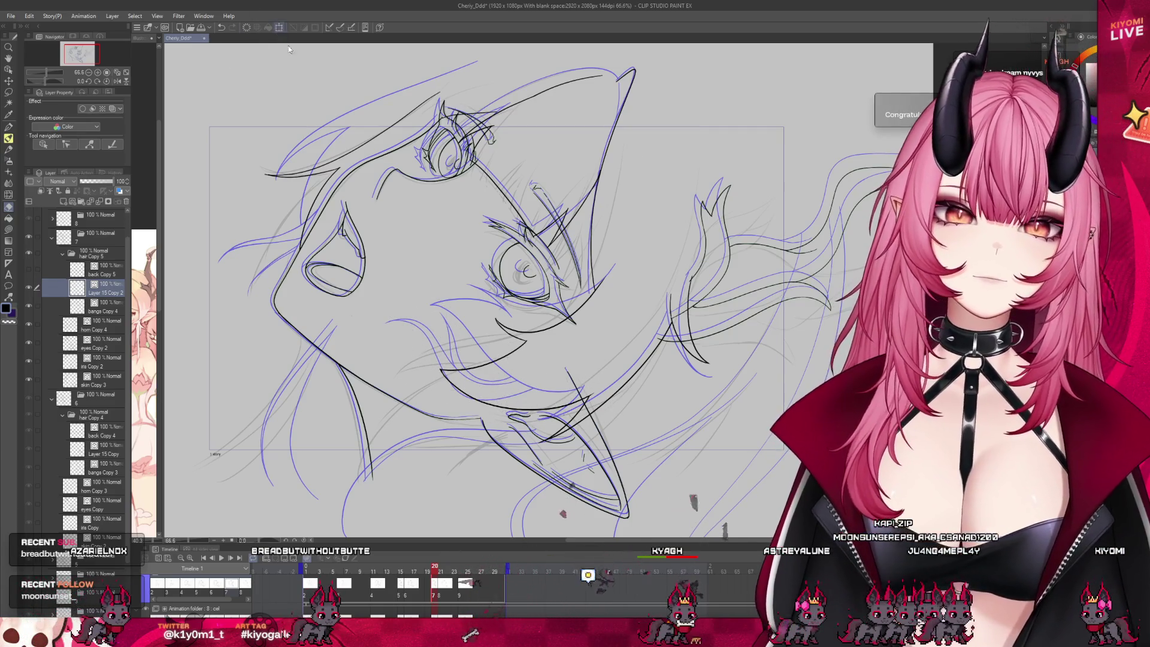
# Free-transform Layer 15 Copy 2's lineart, stretching it taller and shifting it left.
pyautogui.hotkey('ctrl', 't')
pyautogui.hotkey('ctrl', '-')
pyautogui.moveTo(612, 311); pyautogui.dragTo(535, 391)
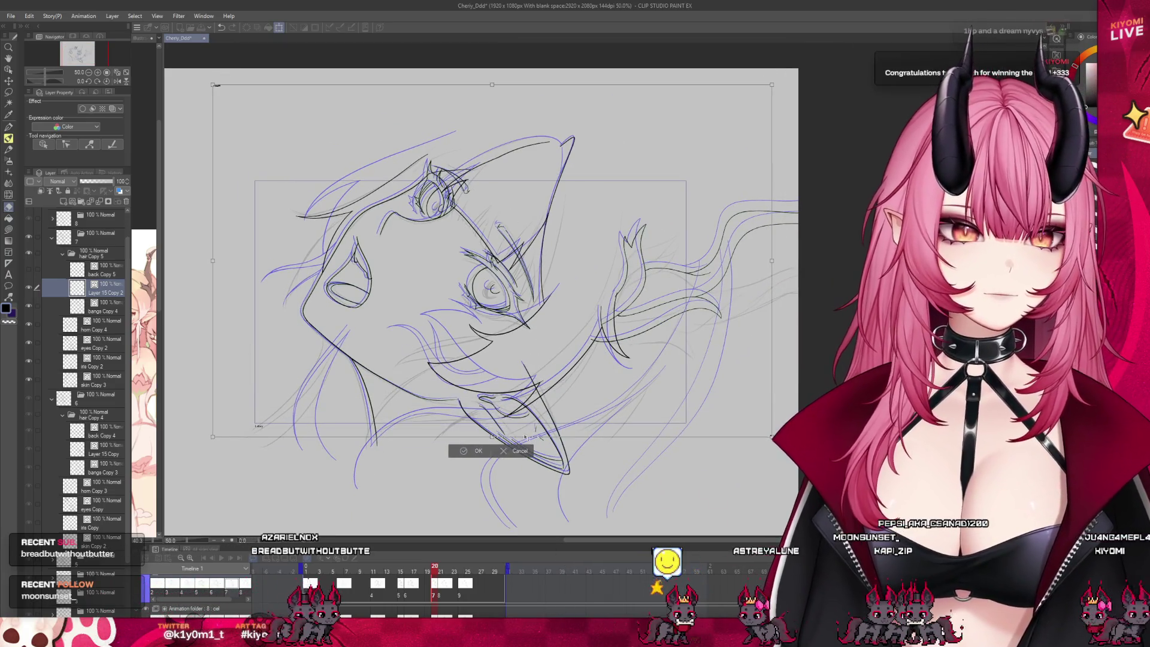
# Apply the lineart transform, then try a line beside the left eye and undo it.
pyautogui.click(471, 454)
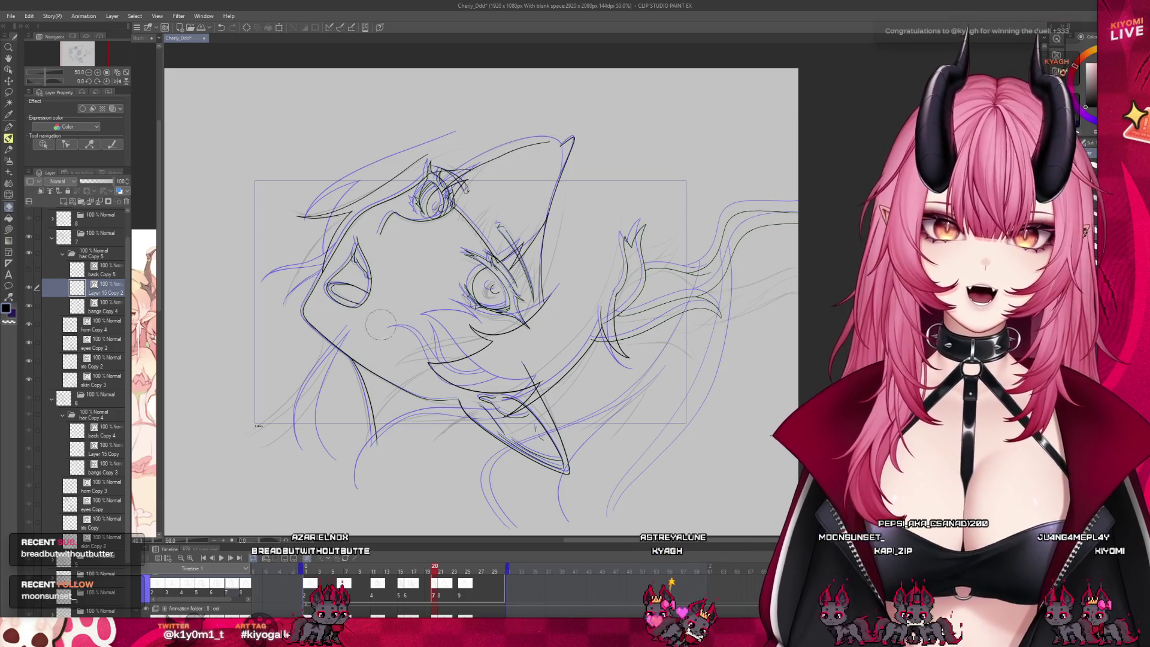
pyautogui.scroll(2, 383, 324)
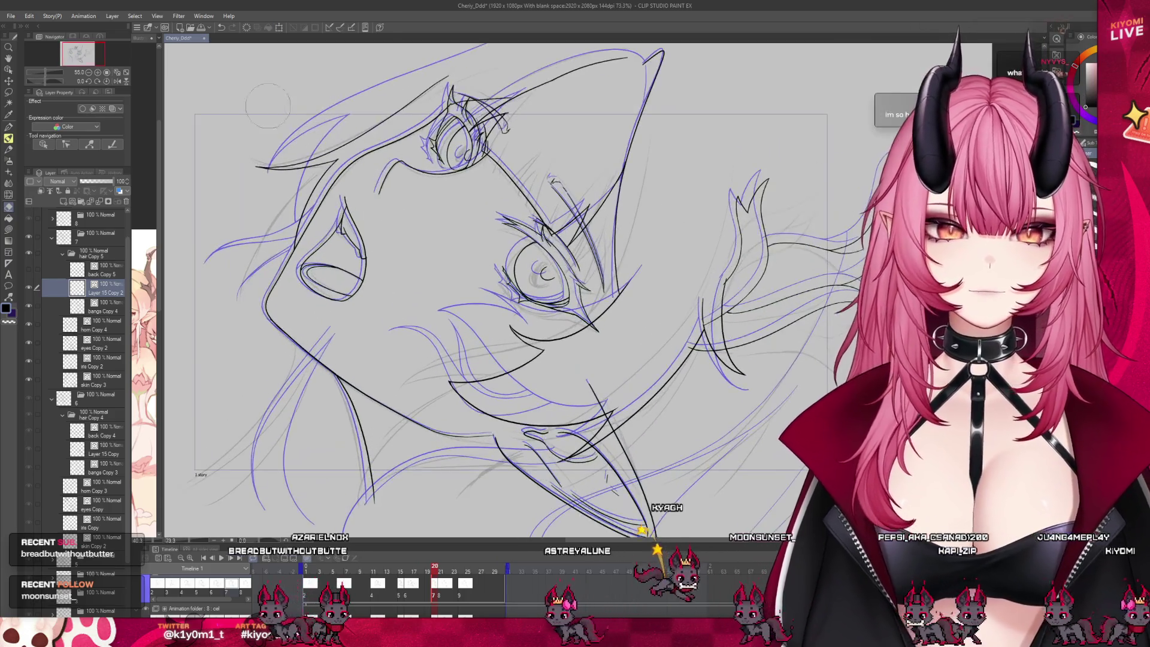
pyautogui.press('p')
pyautogui.scroll(2, 479, 288)
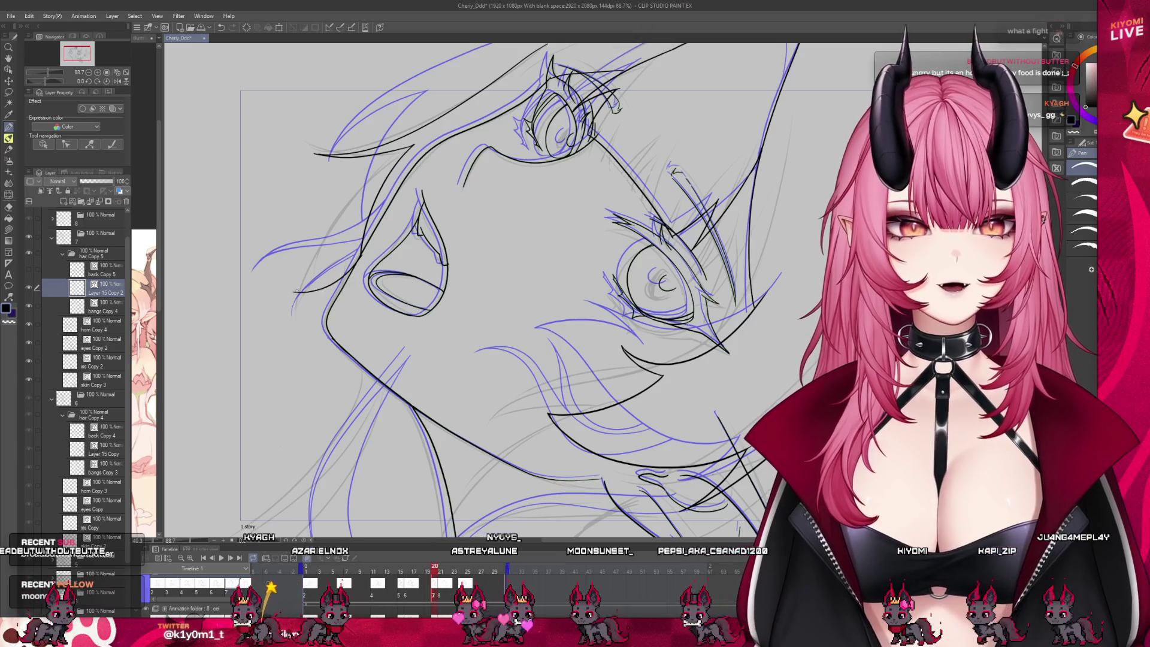
pyautogui.moveTo(293, 294); pyautogui.dragTo(351, 282)
pyautogui.hotkey('ctrl', 'z')
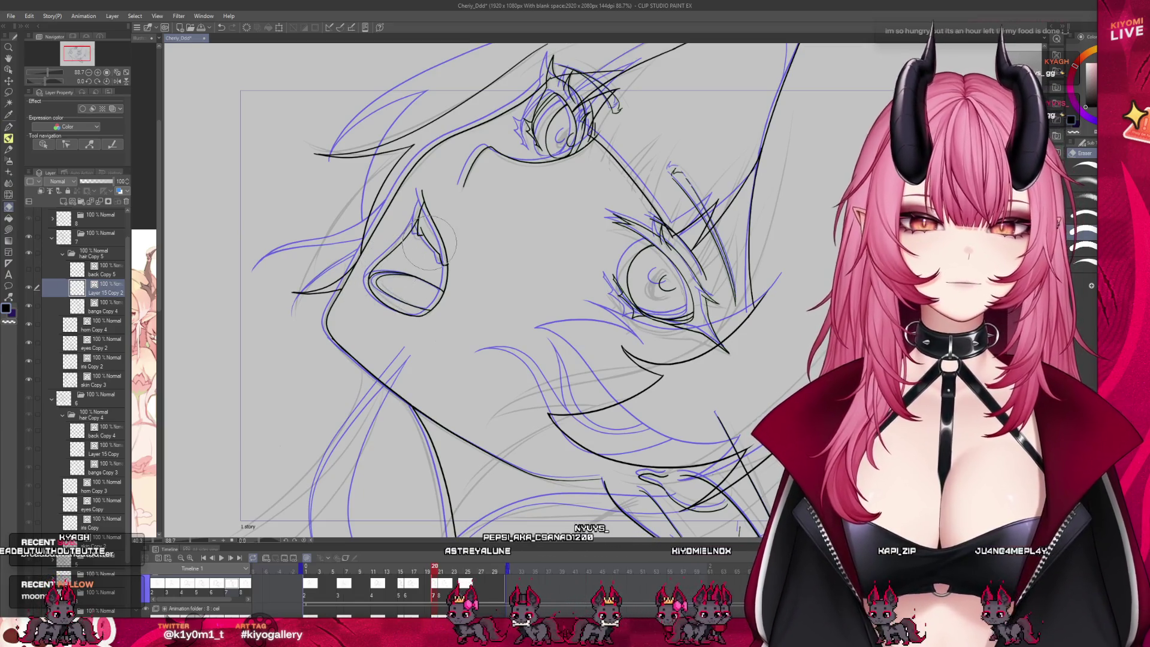
pyautogui.scroll(-3, 302, 221)
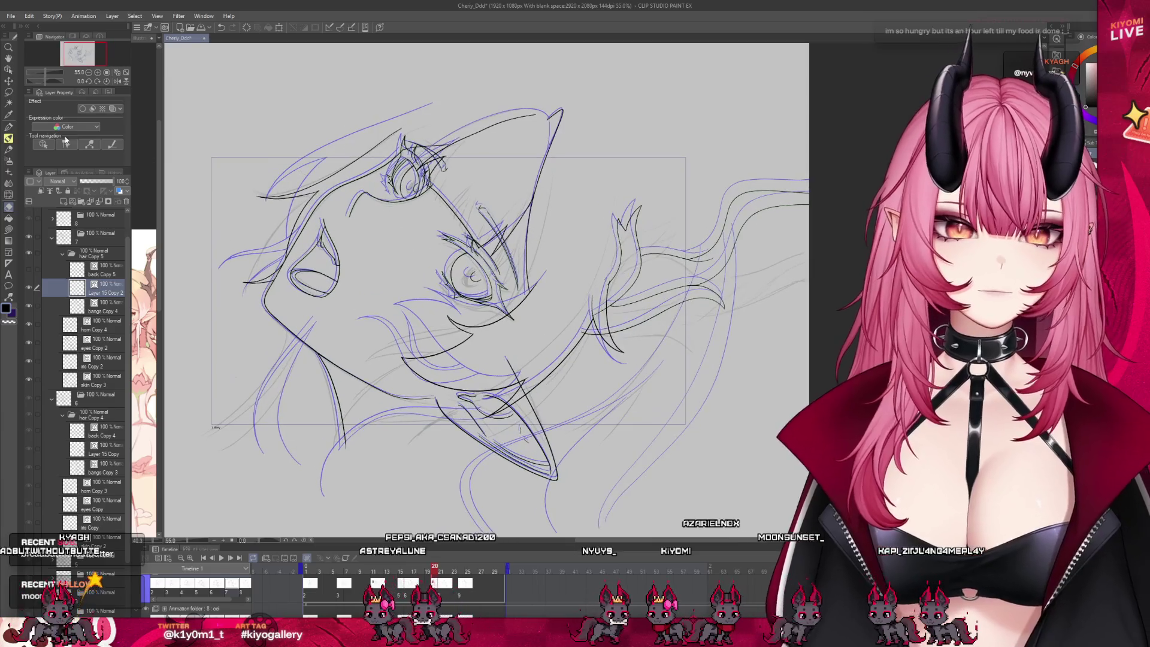
pyautogui.click(8, 127)
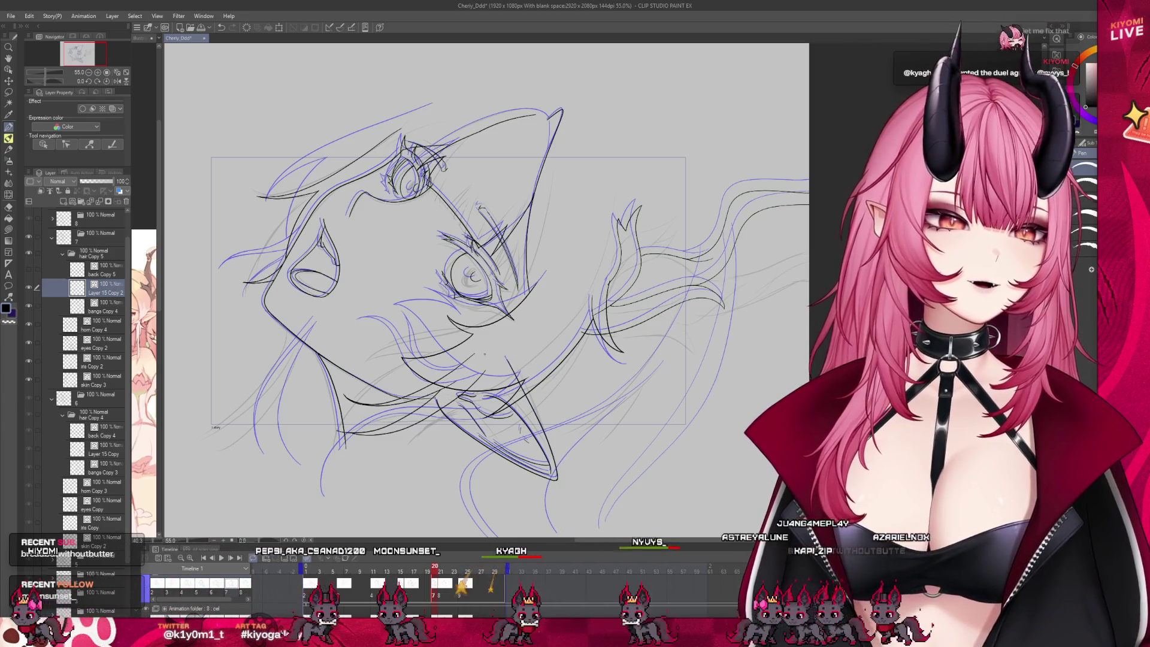
# Adjust the canvas view over the mouth and lower hair area.
pyautogui.scroll(2, 480, 354)
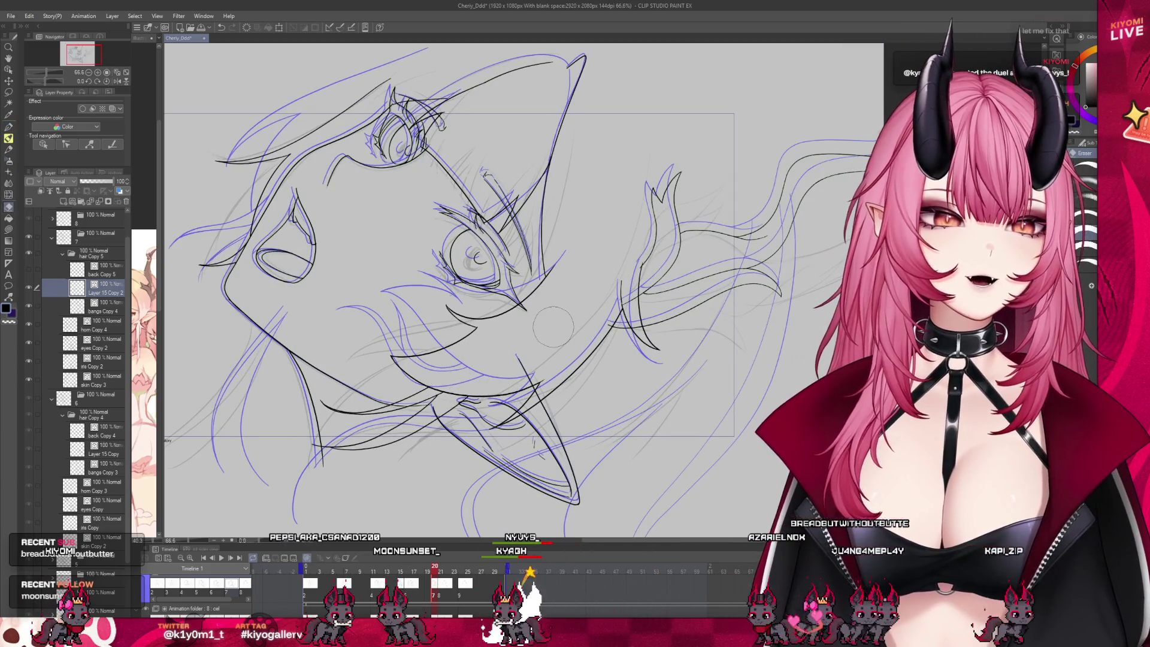
# Turn off the onion skin and scrub through the animation frames to review.
pyautogui.scroll(-4, 553, 326)
pyautogui.scroll(1, 545, 345)
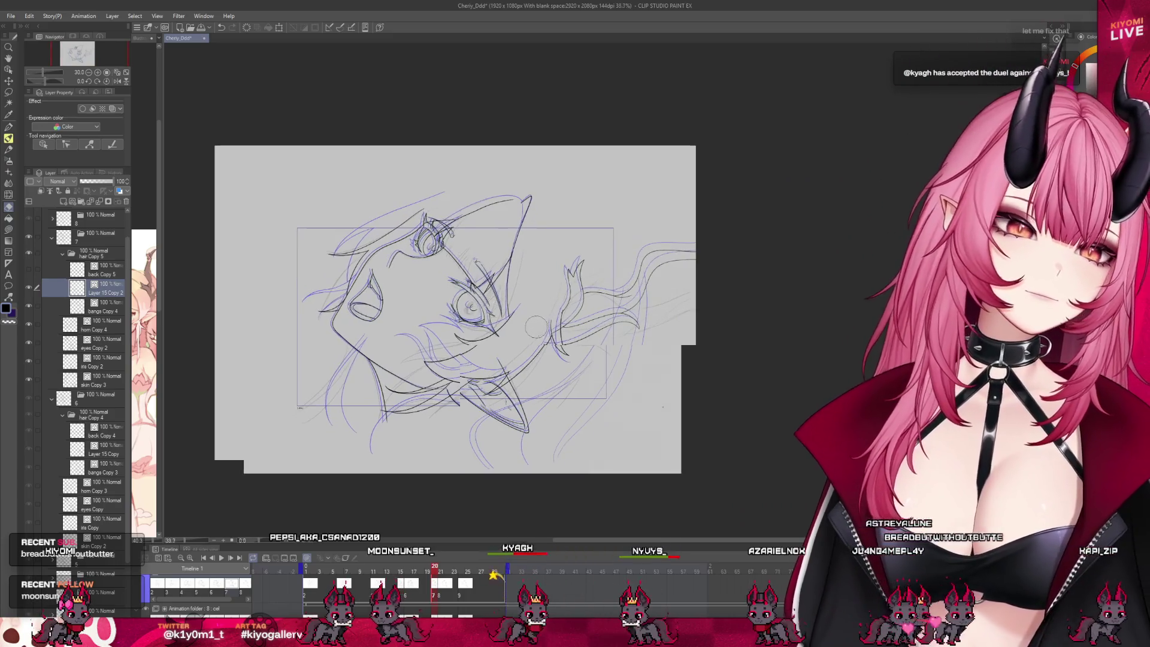
pyautogui.scroll(2, 461, 362)
pyautogui.click(306, 558)
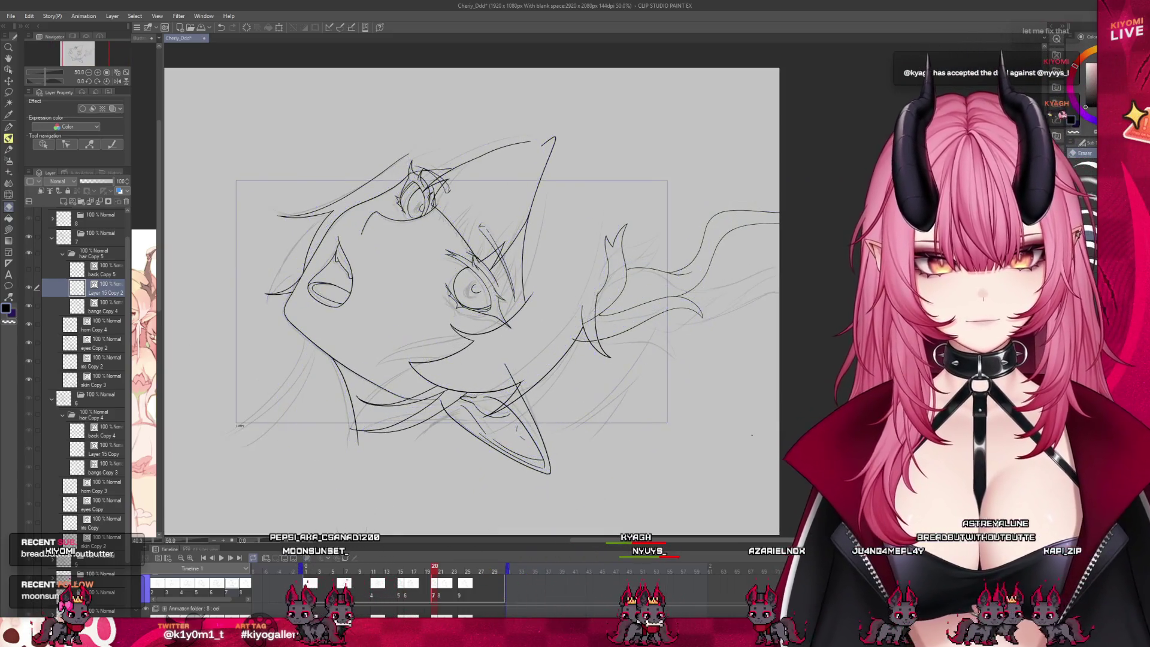
pyautogui.scroll(-2, 412, 420)
pyautogui.scroll(1, 413, 419)
pyautogui.moveTo(428, 573)
pyautogui.mouseDown()
pyautogui.moveTo(321, 572)
pyautogui.moveTo(450, 588)
pyautogui.moveTo(422, 584)
pyautogui.mouseUp()
pyautogui.scroll(2, 503, 322)
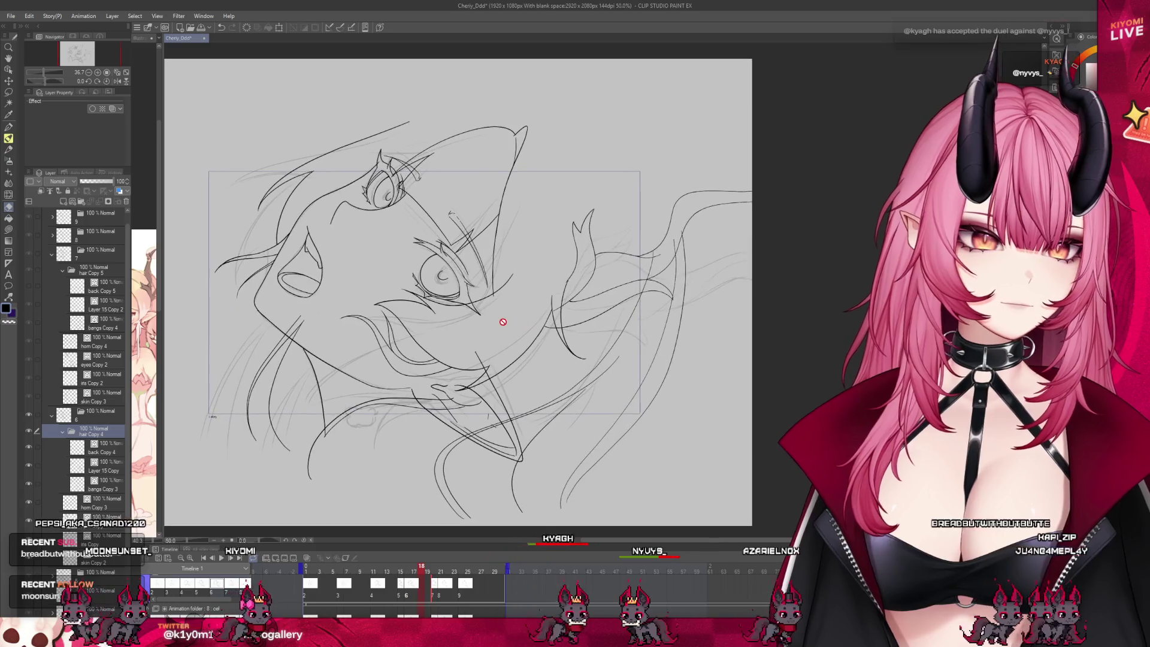
pyautogui.scroll(-2, 419, 348)
pyautogui.scroll(1, 359, 375)
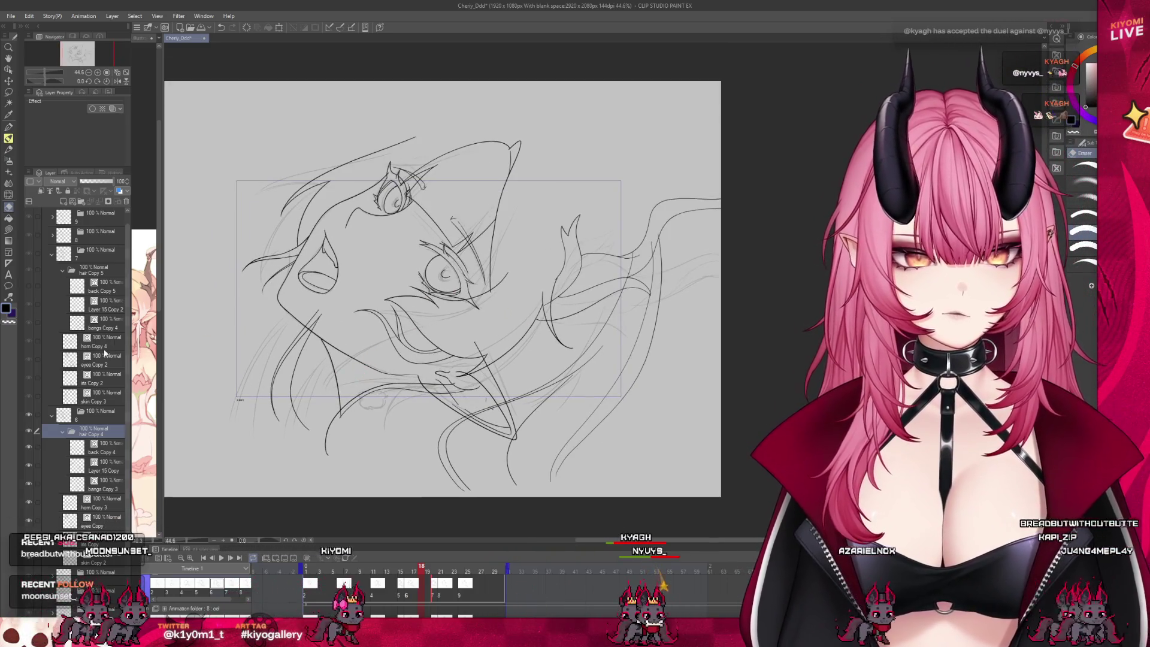
# Show the back Copy 5 hair layer, reshape its right strands, and begin warping it.
pyautogui.click(95, 291)
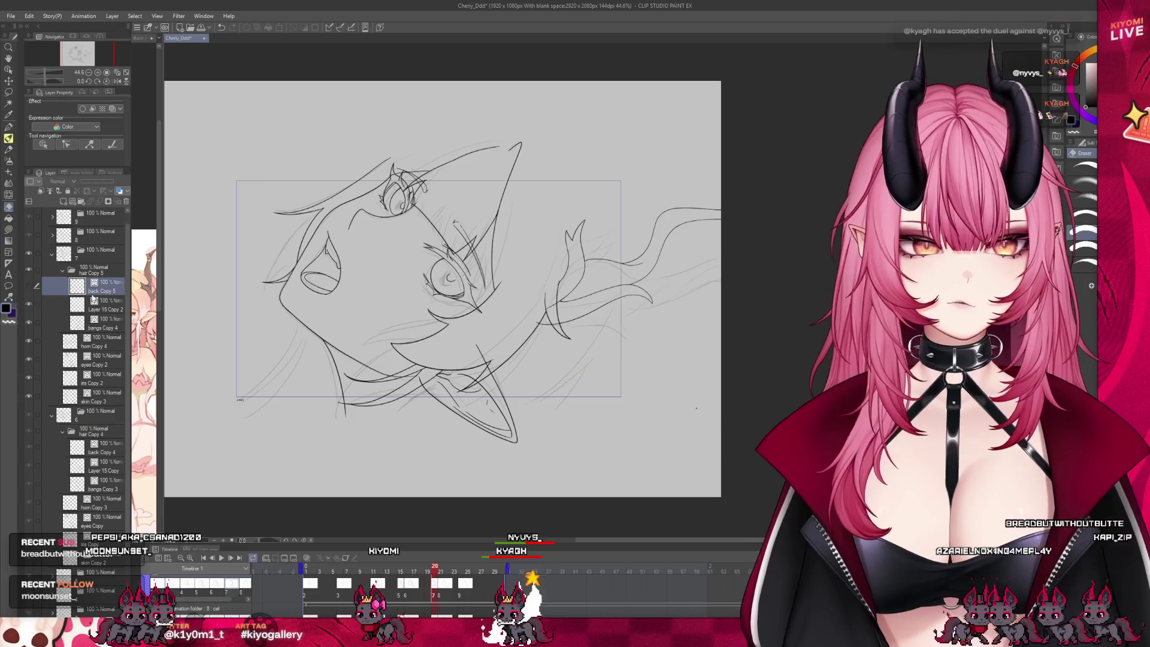
pyautogui.click(28, 285)
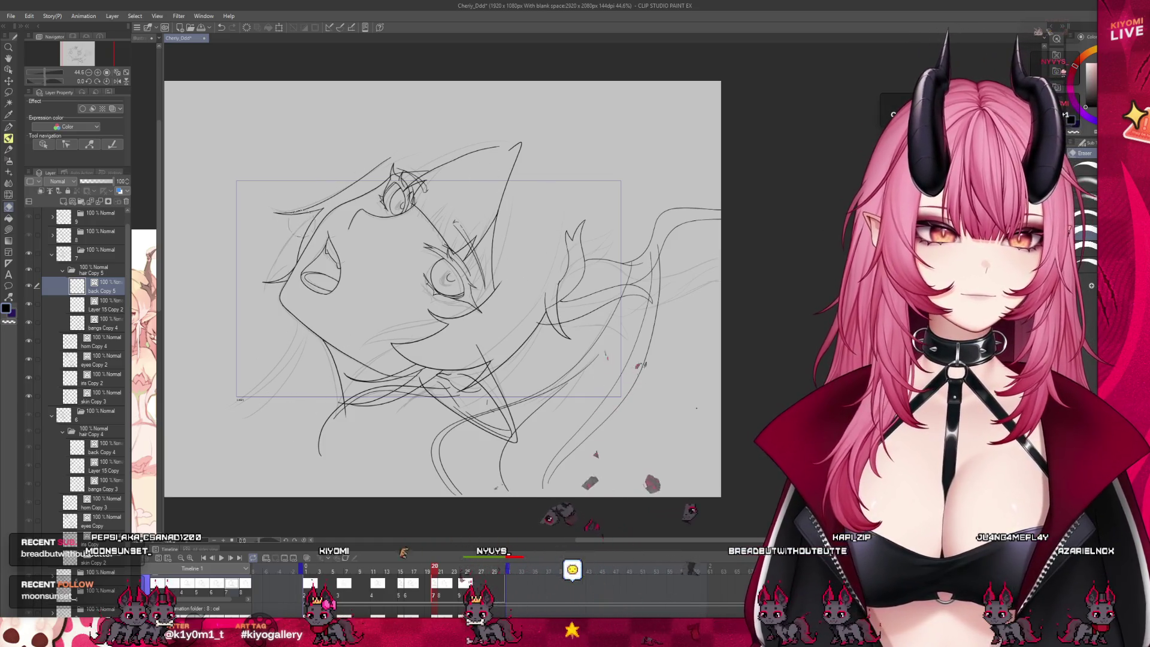
pyautogui.moveTo(539, 300); pyautogui.dragTo(570, 324)
pyautogui.scroll(1, 506, 364)
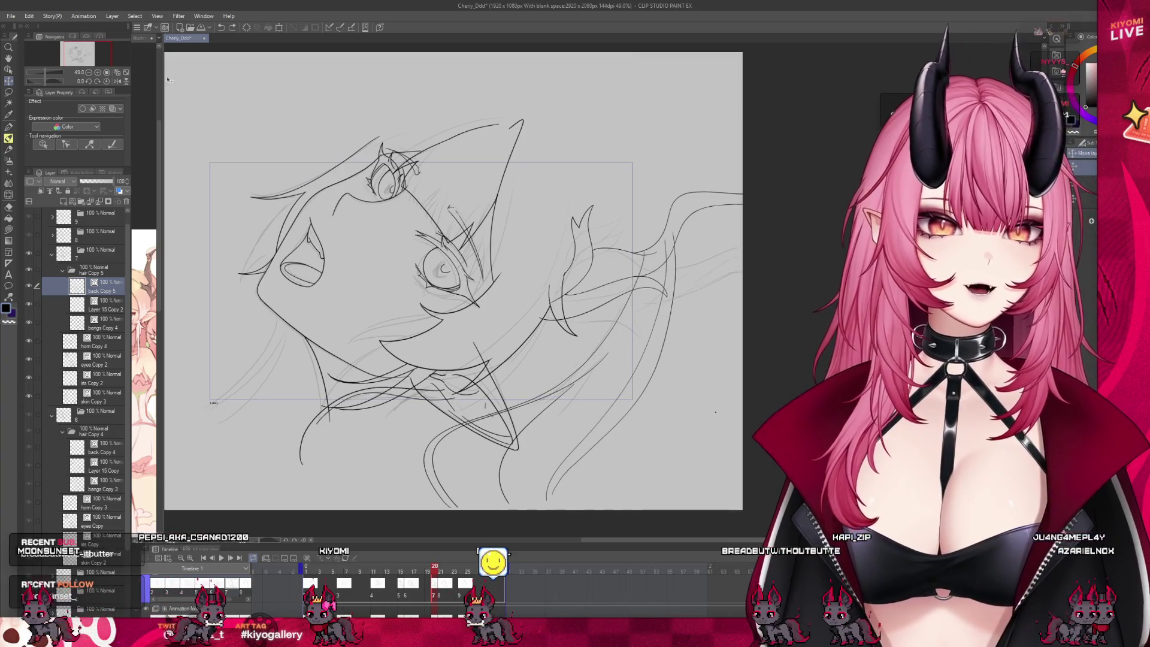
pyautogui.hotkey('ctrl', 't')
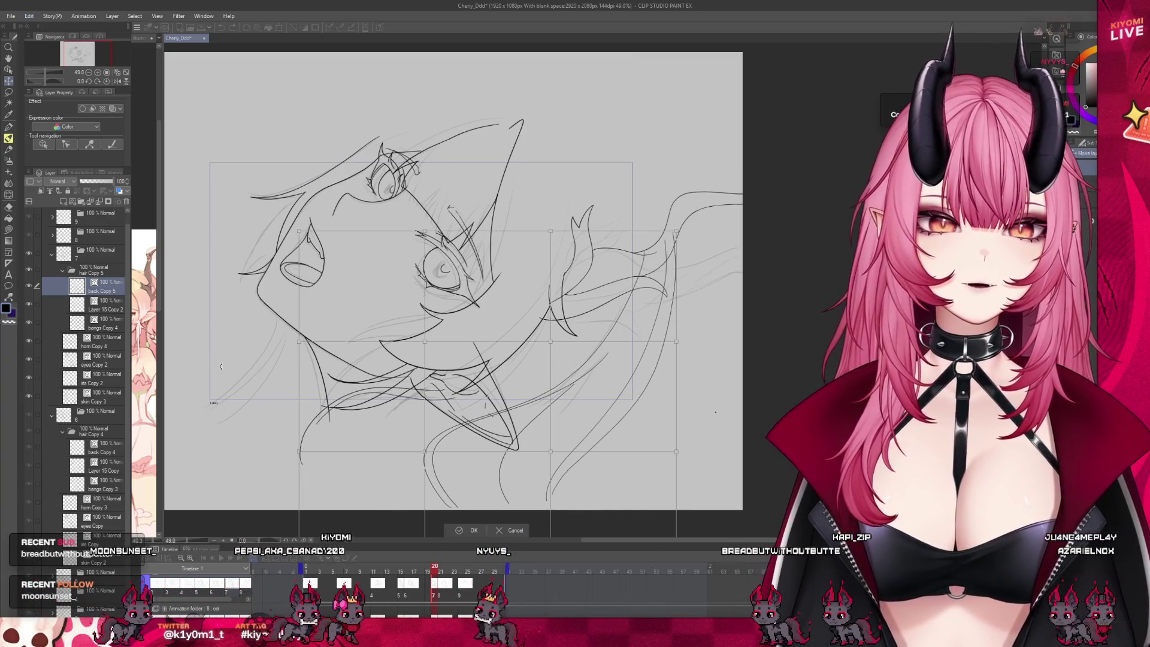
# Mesh-warp the lower hair strands down, then shift them up-left and apply the warp.
pyautogui.moveTo(551, 341); pyautogui.dragTo(564, 354)
pyautogui.moveTo(480, 300); pyautogui.dragTo(483, 311)
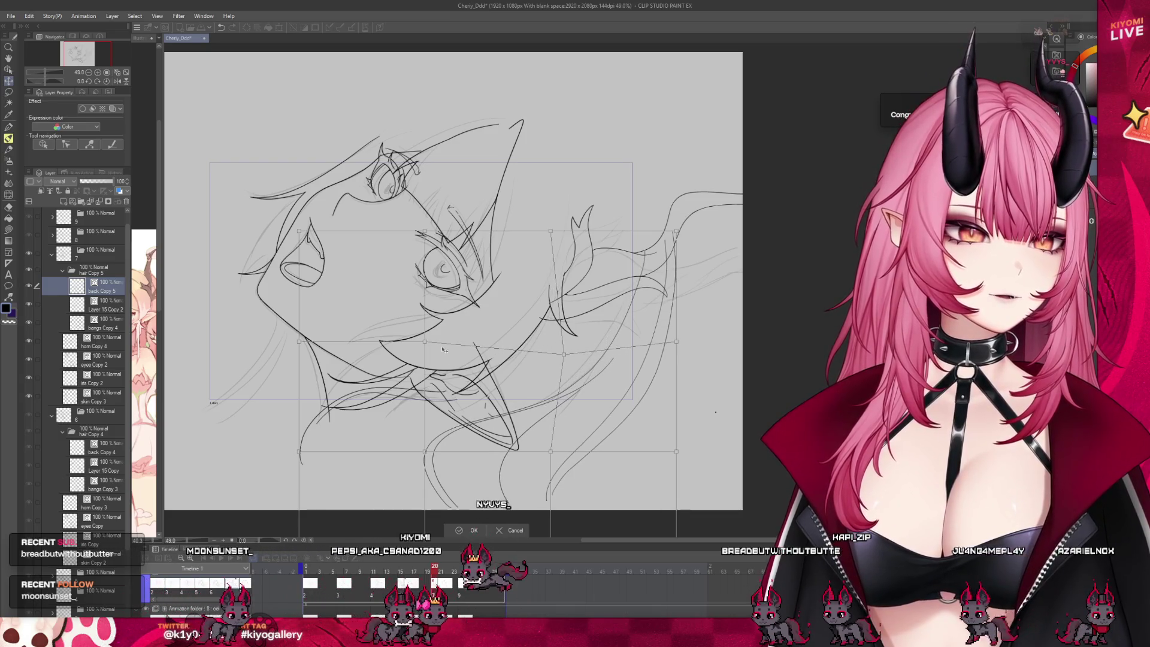
pyautogui.moveTo(431, 360); pyautogui.dragTo(422, 348)
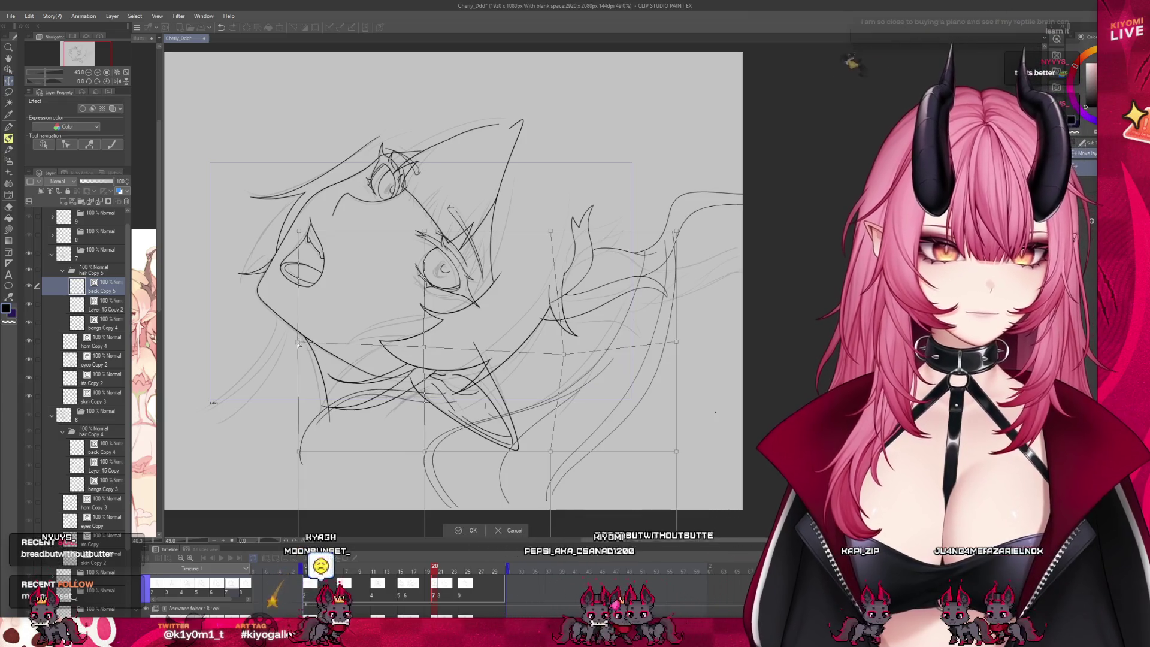
pyautogui.click(474, 531)
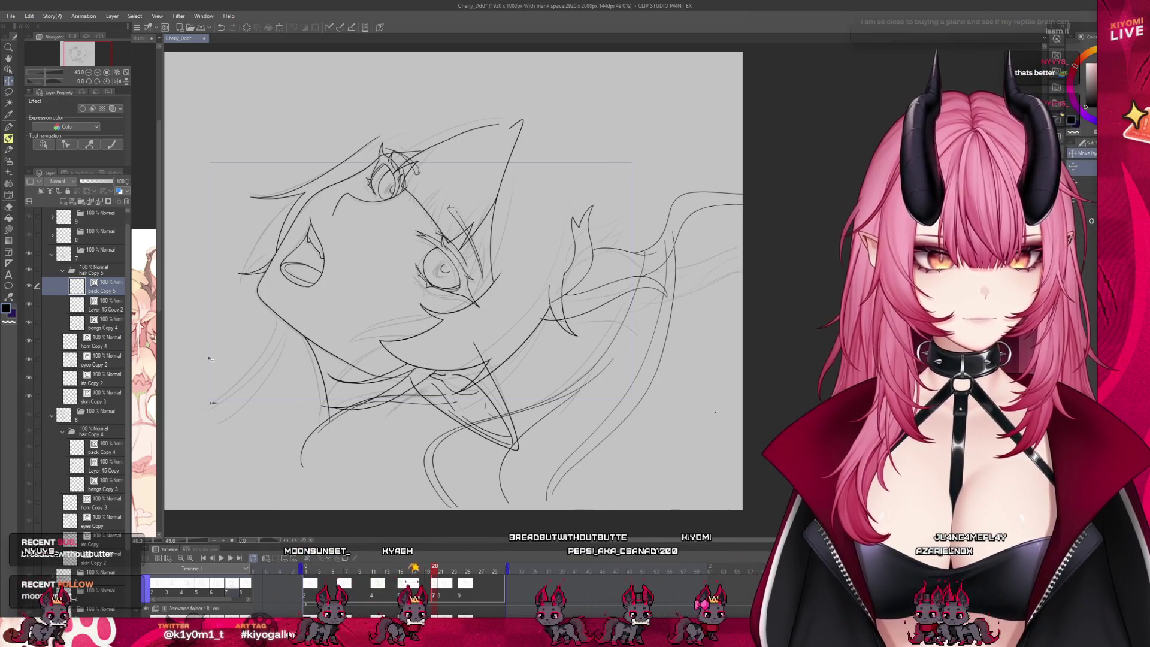
# Switch to the eraser, zoom out to the whole canvas, and rewind to frame 1.
pyautogui.press('e')
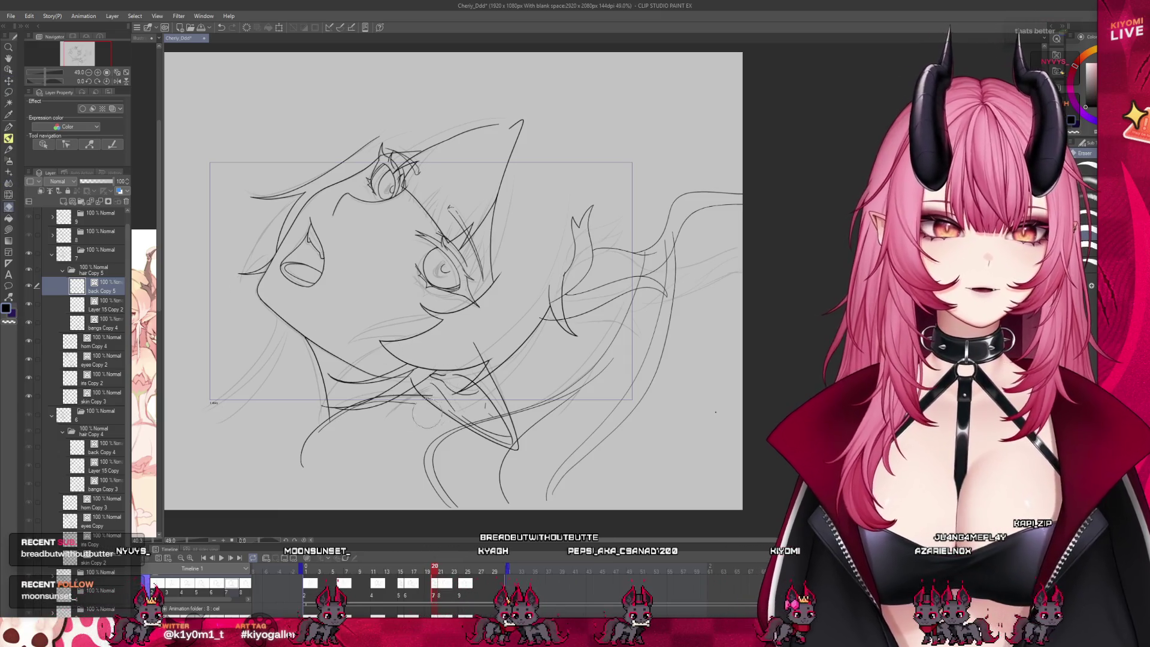
pyautogui.scroll(1, 310, 439)
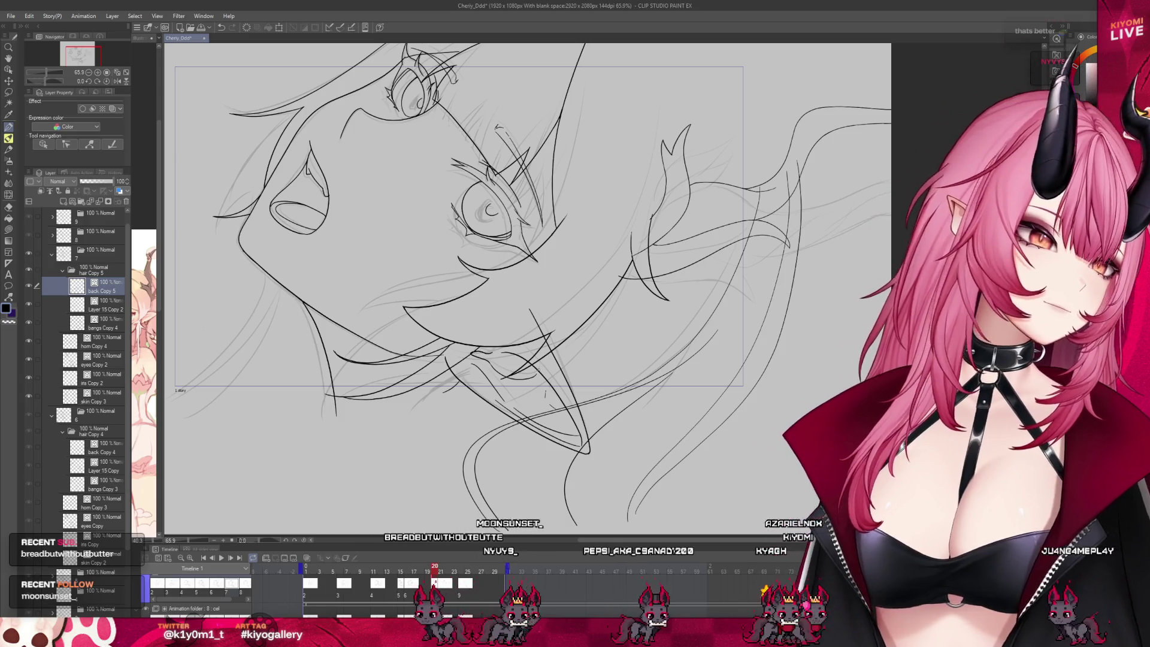
pyautogui.hotkey('ctrl', '-')
pyautogui.moveTo(433, 571)
pyautogui.mouseDown()
pyautogui.moveTo(302, 562)
pyautogui.moveTo(434, 590)
pyautogui.mouseUp()
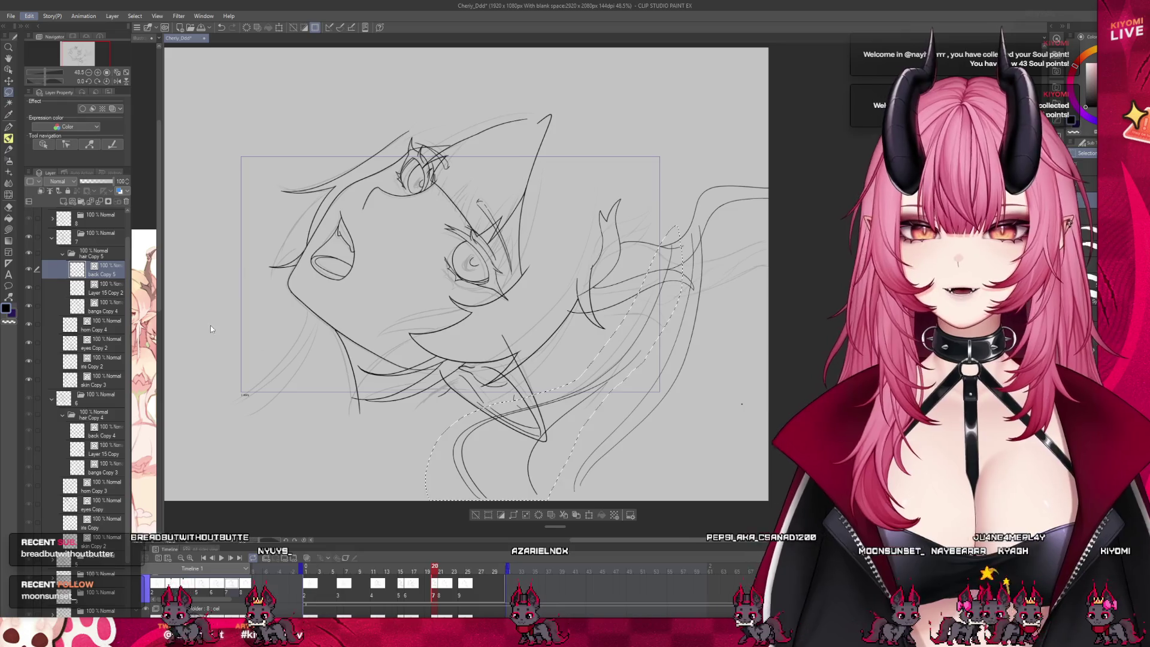
# Bend the lasso-selected hair strands further right and down, commit, deselect, and compare neighbouring frames.
pyautogui.hotkey('ctrl', 't')
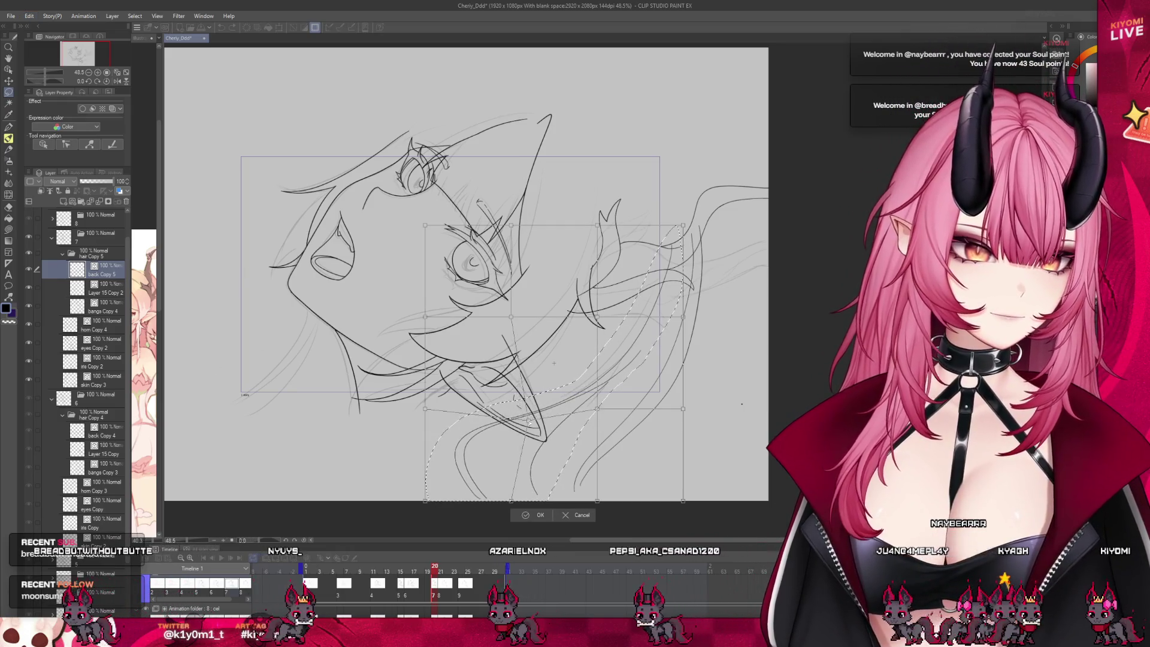
pyautogui.moveTo(598, 409); pyautogui.dragTo(610, 421)
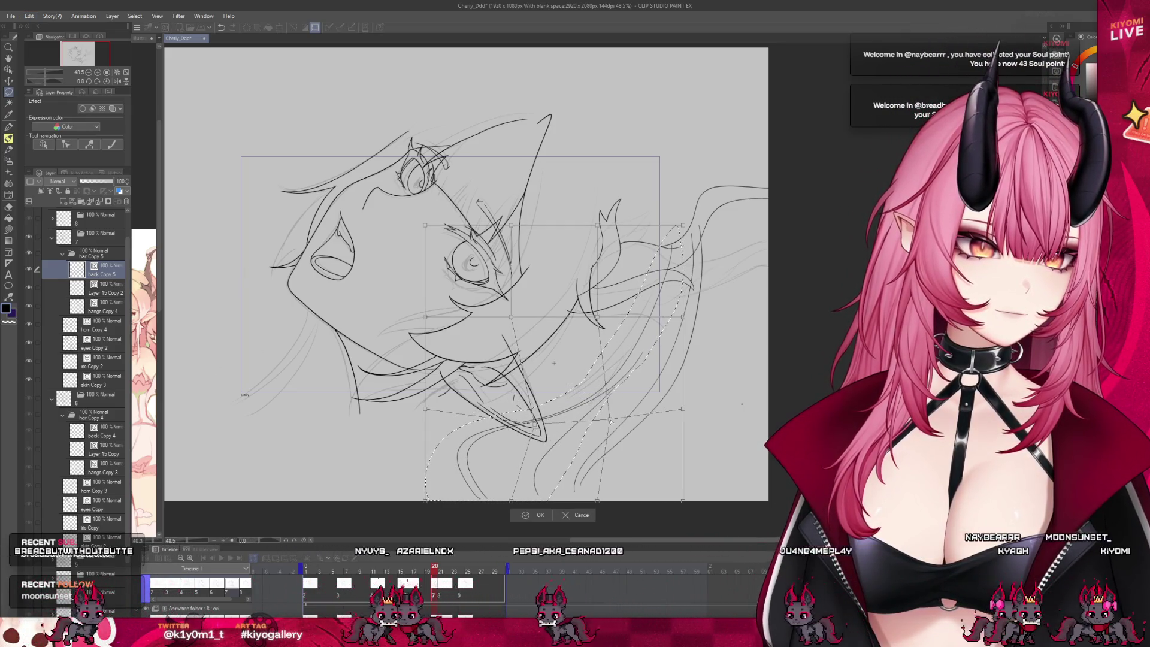
pyautogui.press('Return')
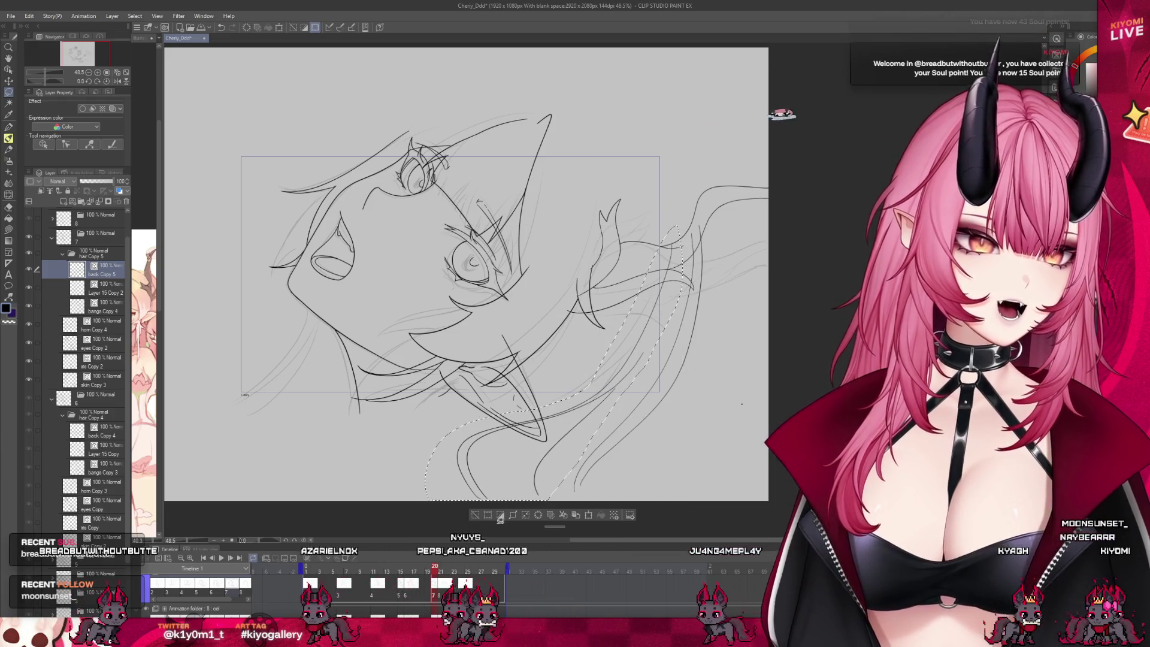
pyautogui.click(475, 515)
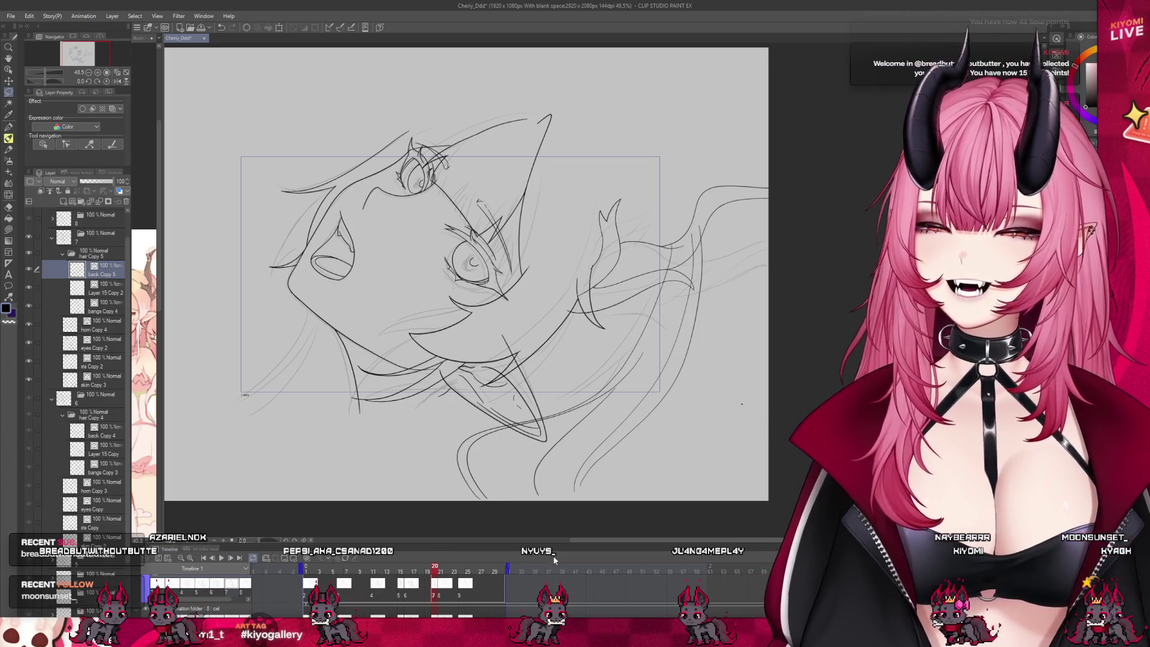
pyautogui.moveTo(435, 574); pyautogui.dragTo(434, 578)
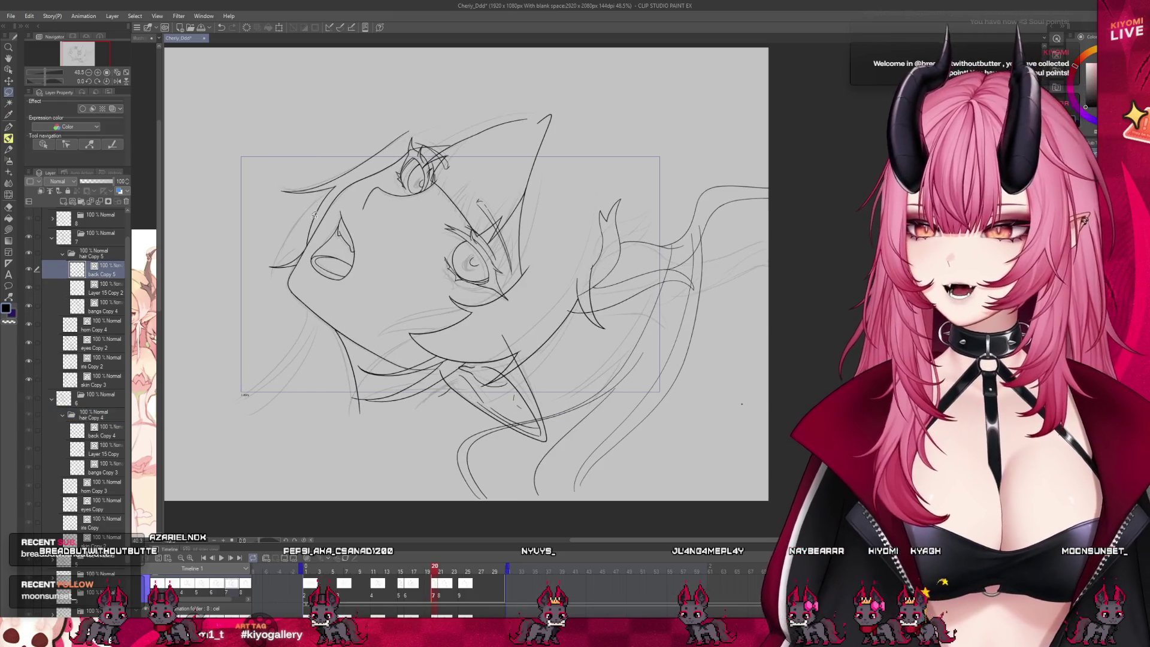
pyautogui.scroll(-2, 313, 217)
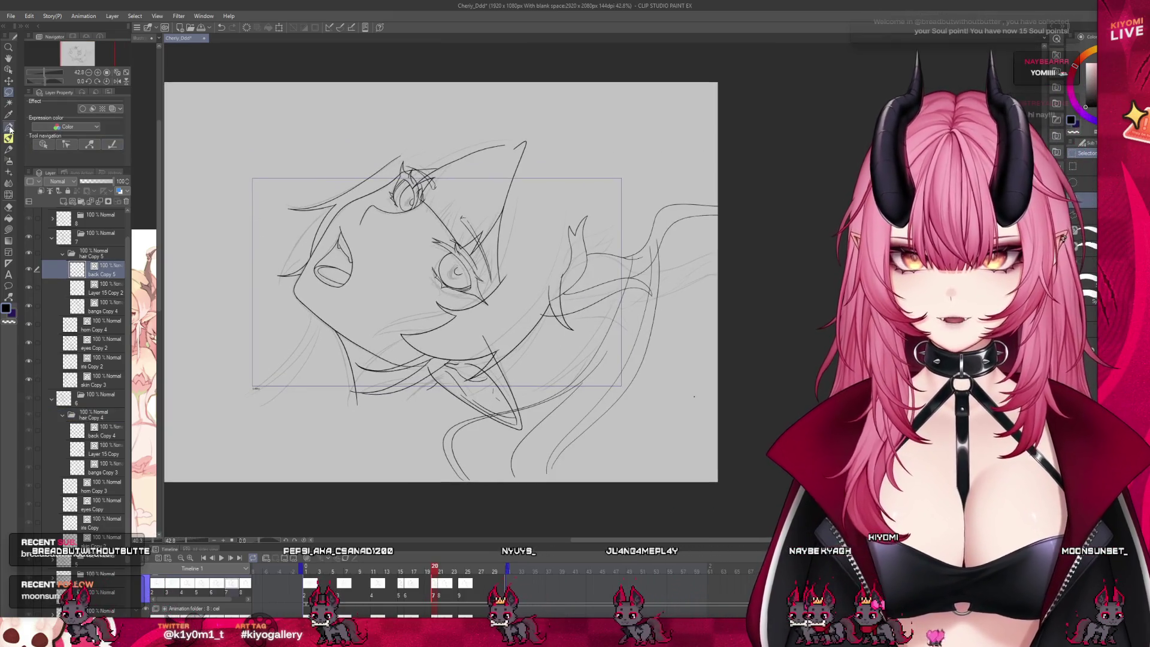
# Draw a new curved hair strand on the right and a short lower stroke with onion skin showing.
pyautogui.scroll(3, 239, 393)
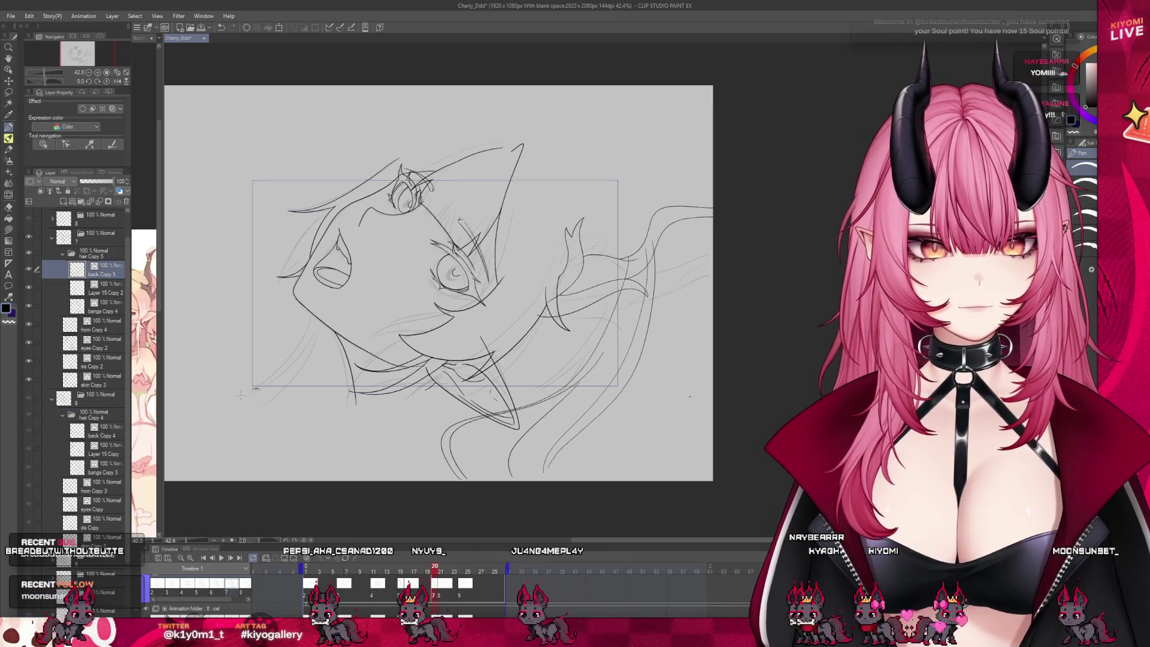
pyautogui.moveTo(380, 296); pyautogui.dragTo(304, 414)
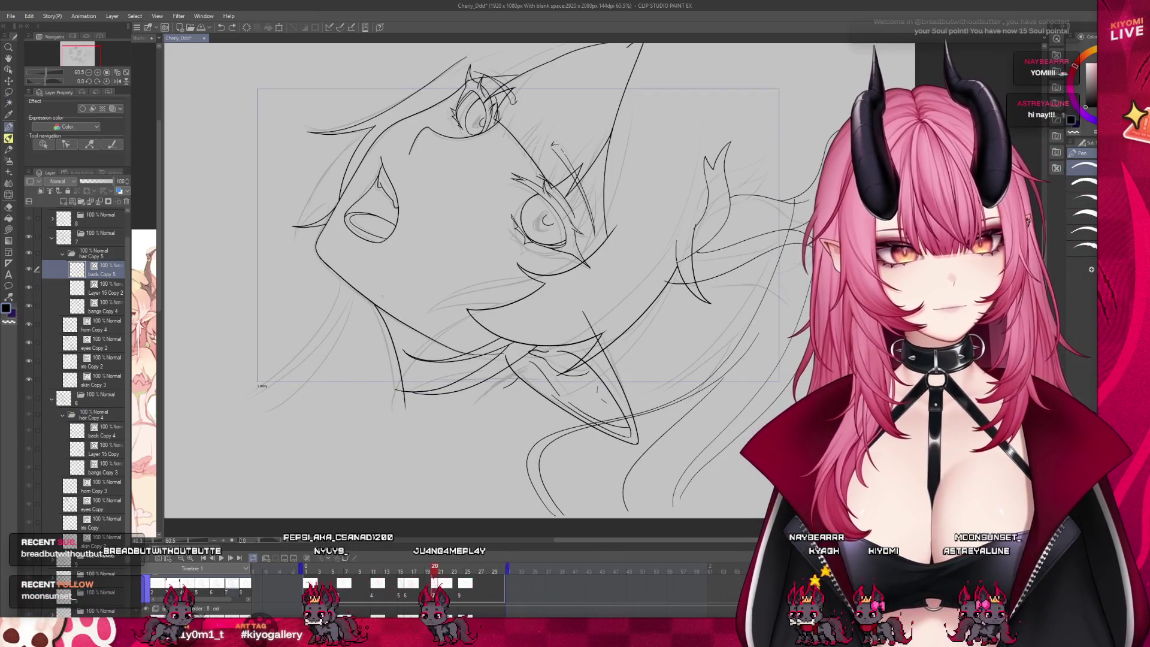
pyautogui.click(307, 559)
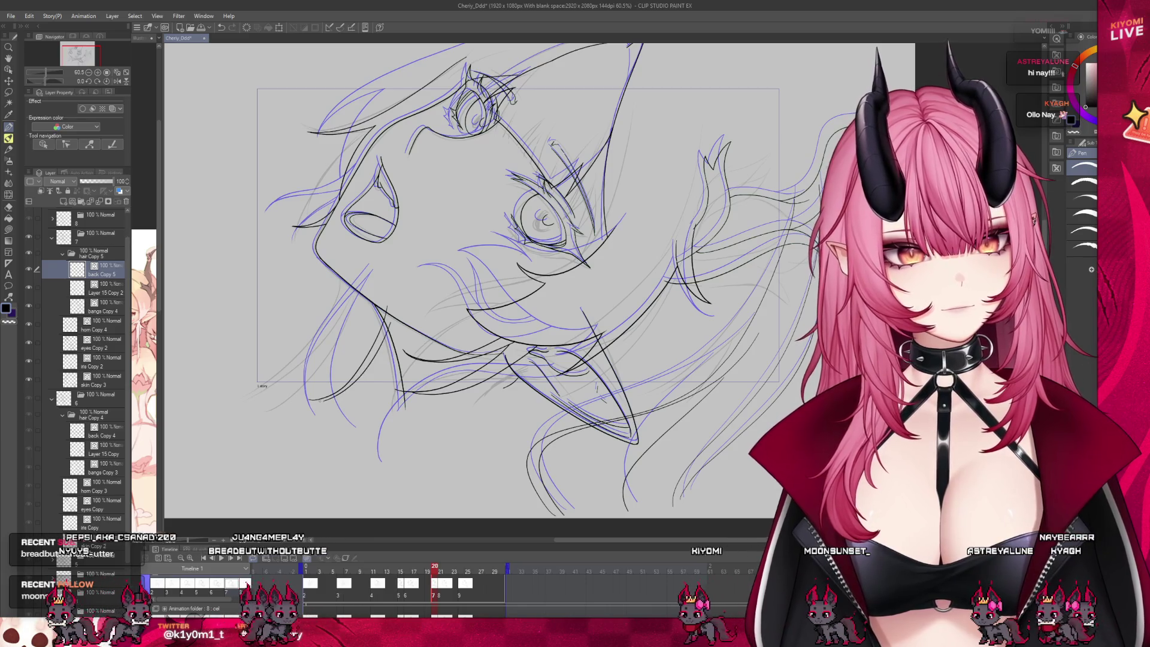
pyautogui.moveTo(311, 400); pyautogui.dragTo(358, 384)
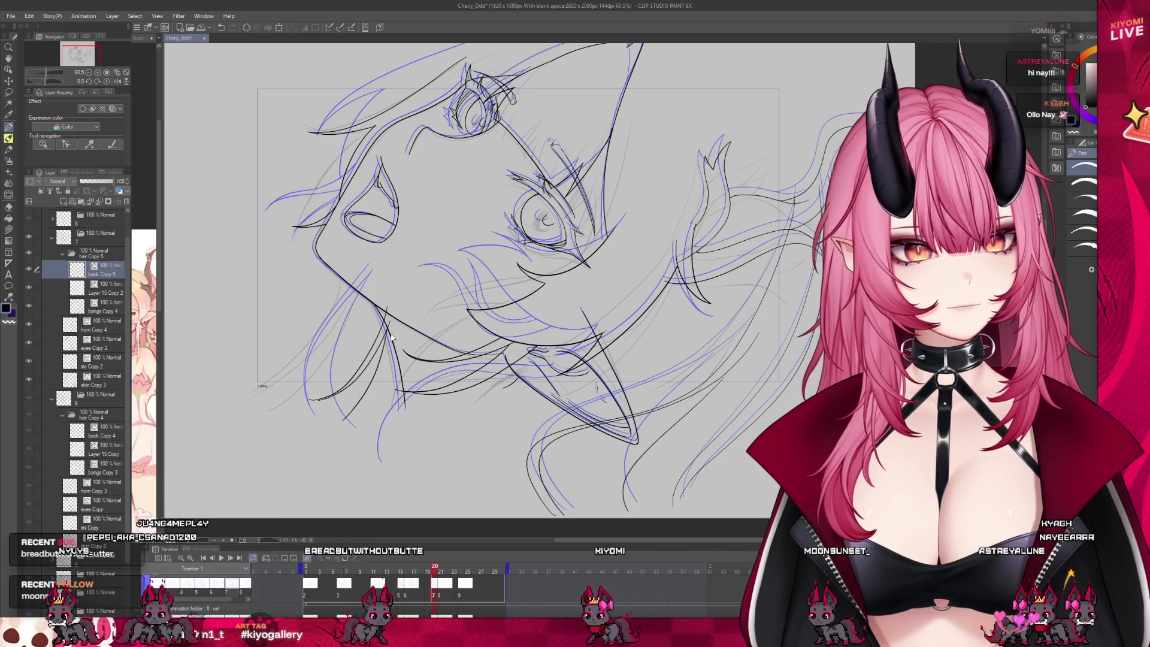
# Switch to the eraser, hide the onion skin, and play the animation from frame 1.
pyautogui.click(8, 206)
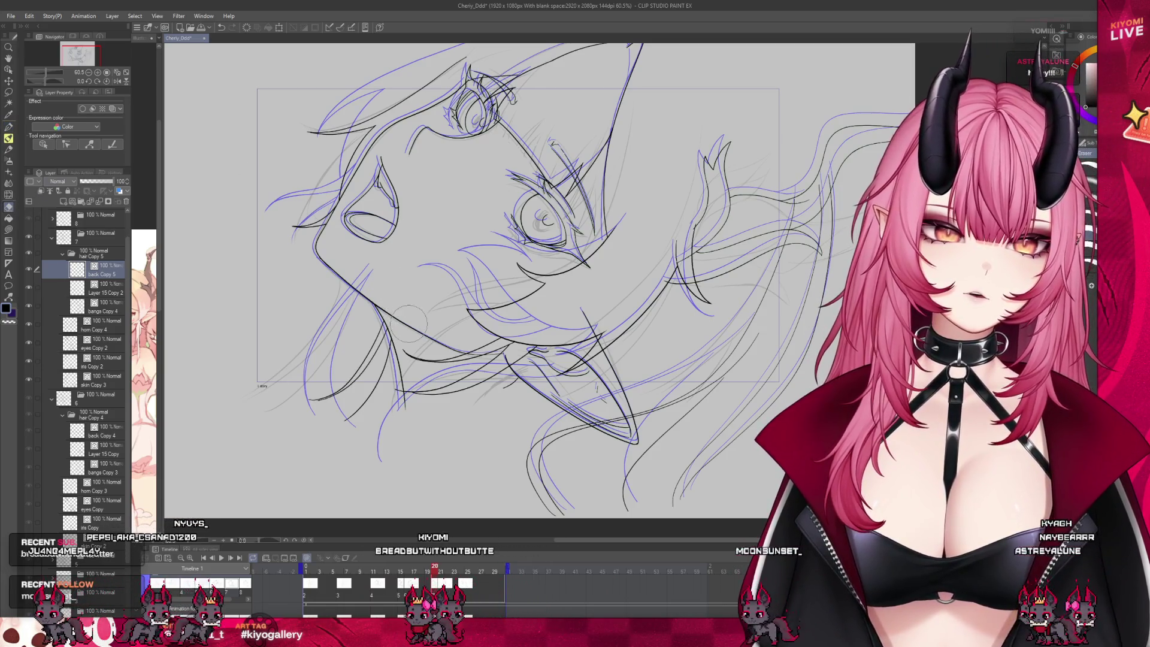
pyautogui.scroll(-3, 465, 252)
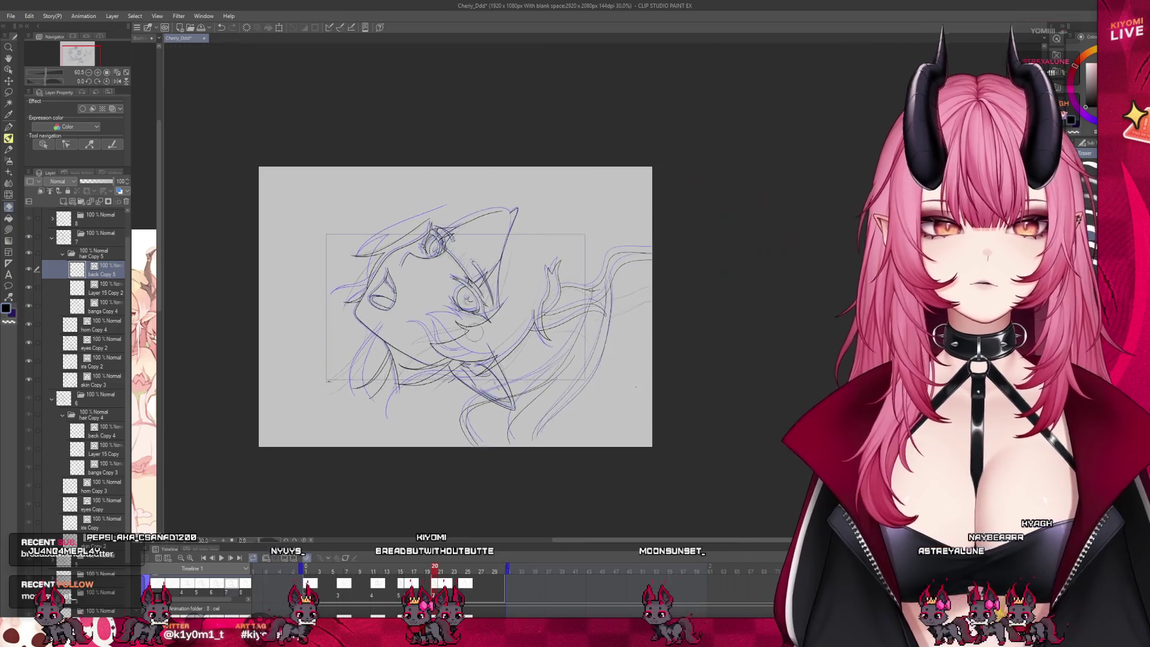
pyautogui.hotkey('ctrl', 'h')
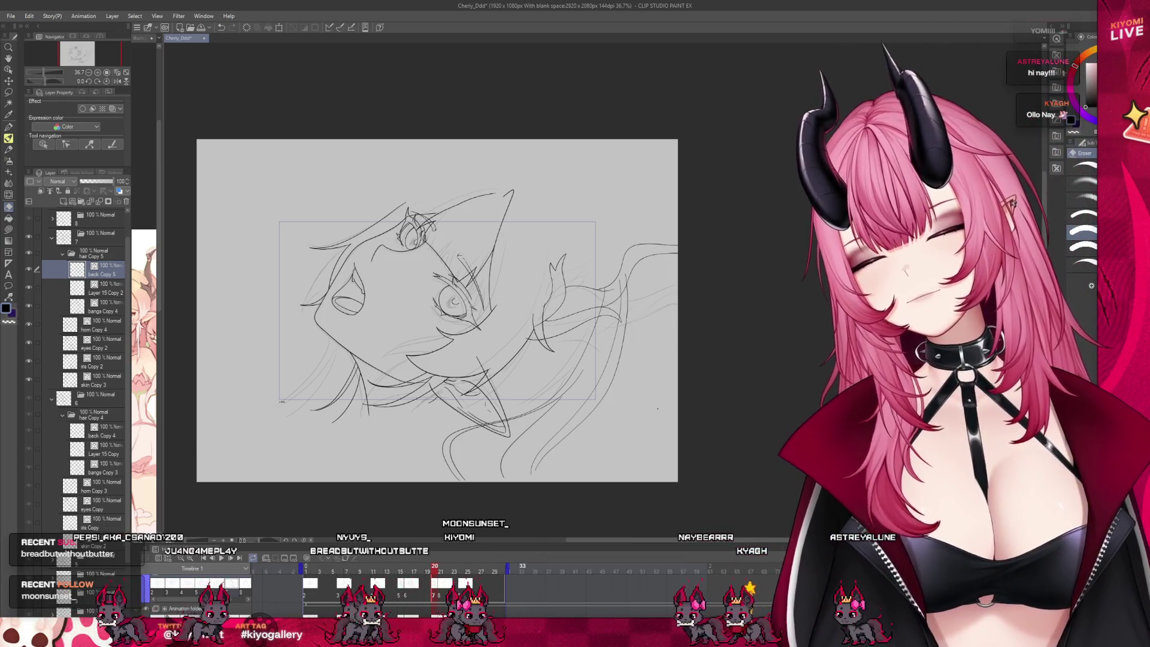
pyautogui.moveTo(427, 571); pyautogui.dragTo(225, 556)
pyautogui.click(220, 559)
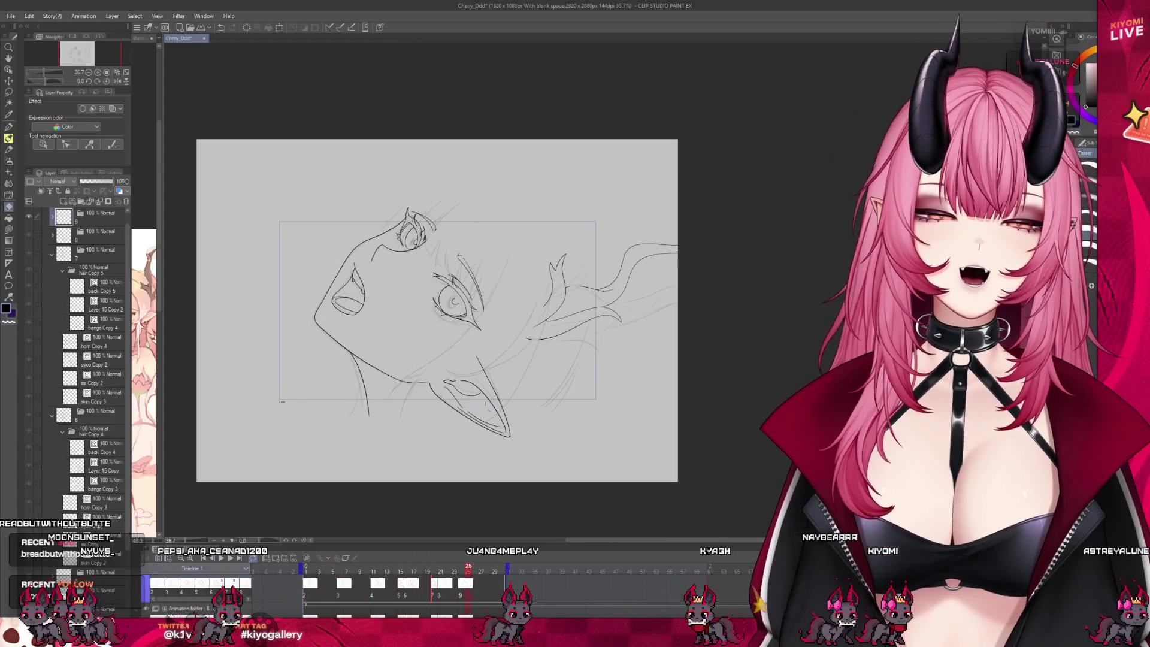
# Play the animation, stop it, and jump to frame 16 to inspect it.
pyautogui.press('space')
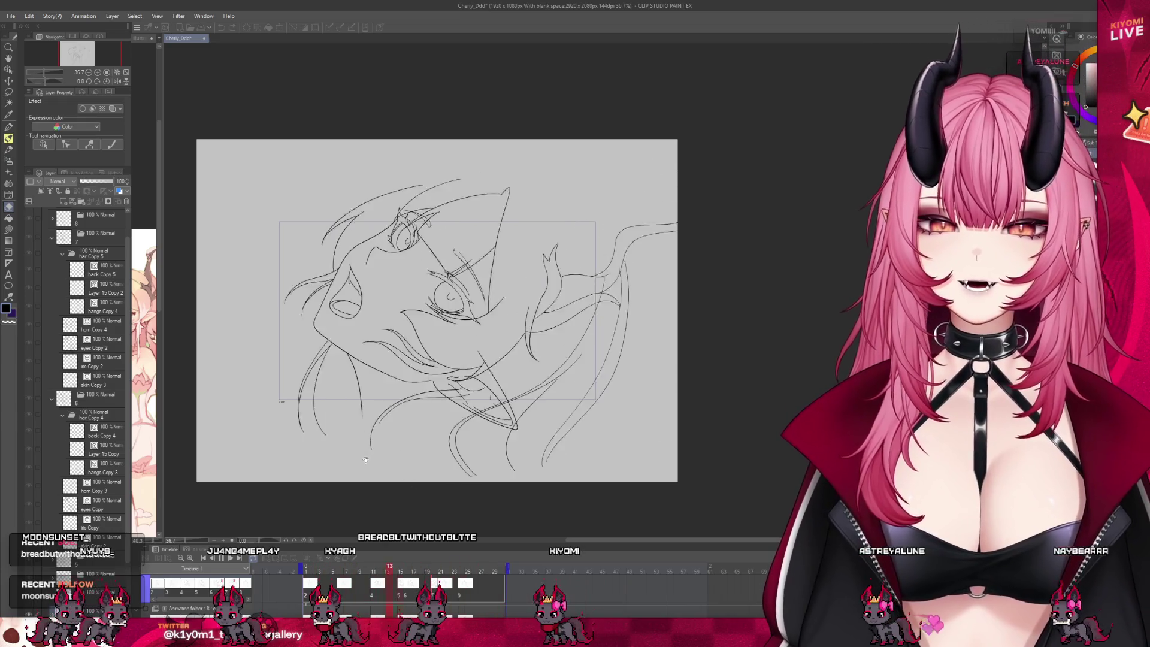
pyautogui.click(222, 559)
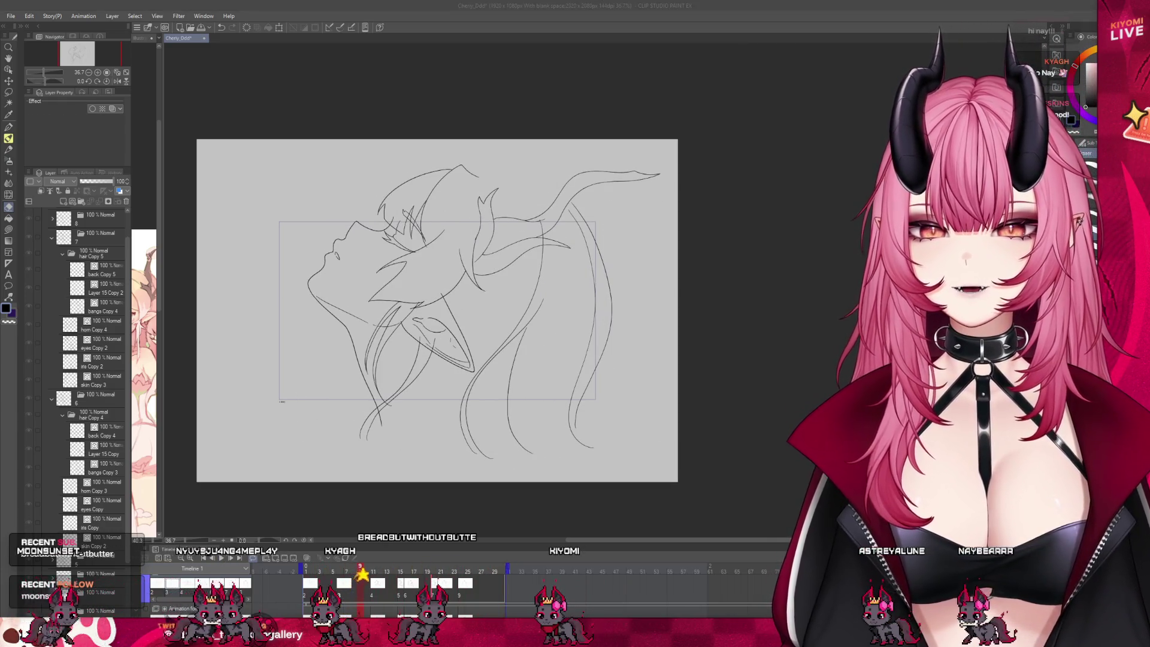
pyautogui.click(408, 573)
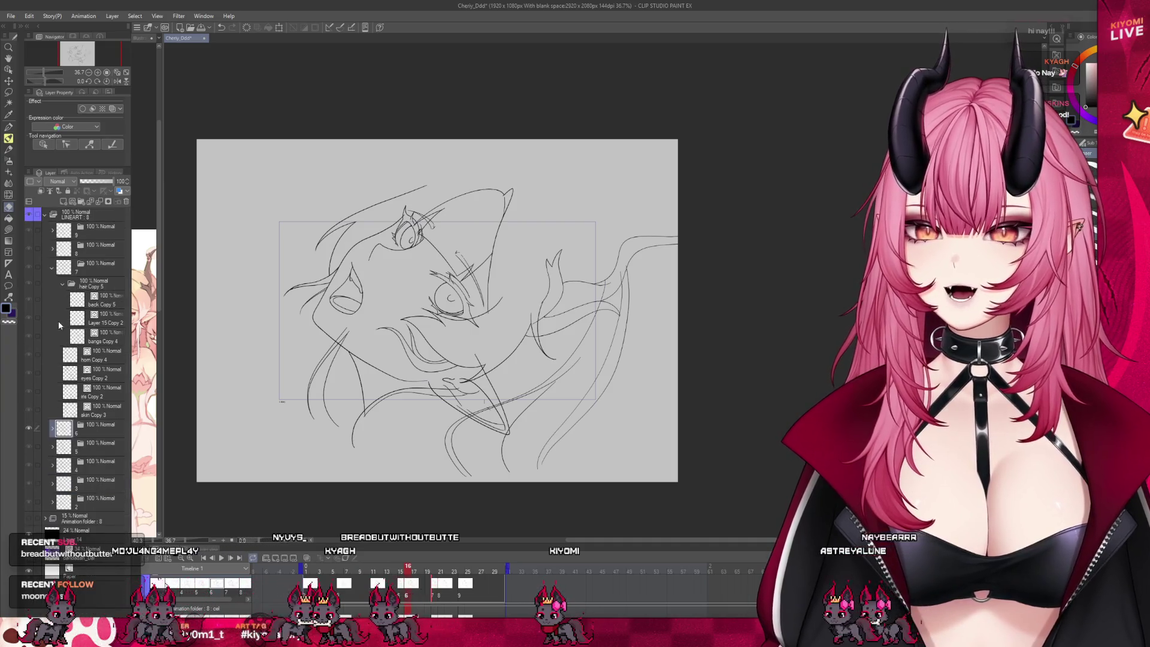
# Collapse the open folders and the LINEART folder, select Layer 14, and zoom in.
pyautogui.click(52, 271)
pyautogui.click(45, 213)
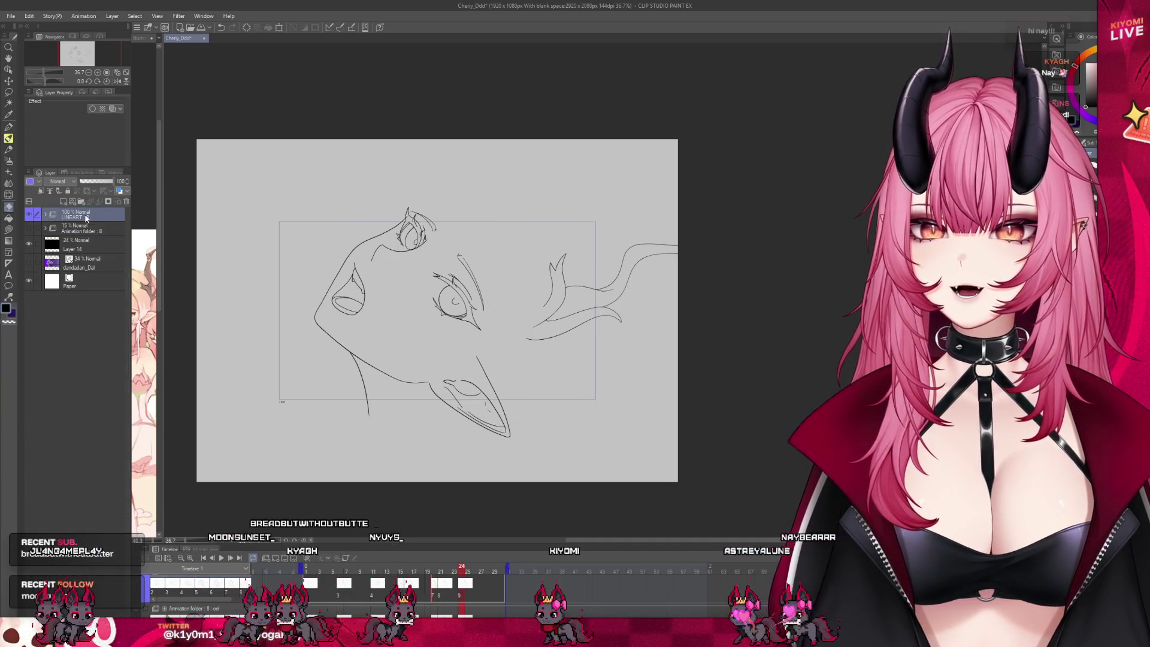
pyautogui.click(97, 250)
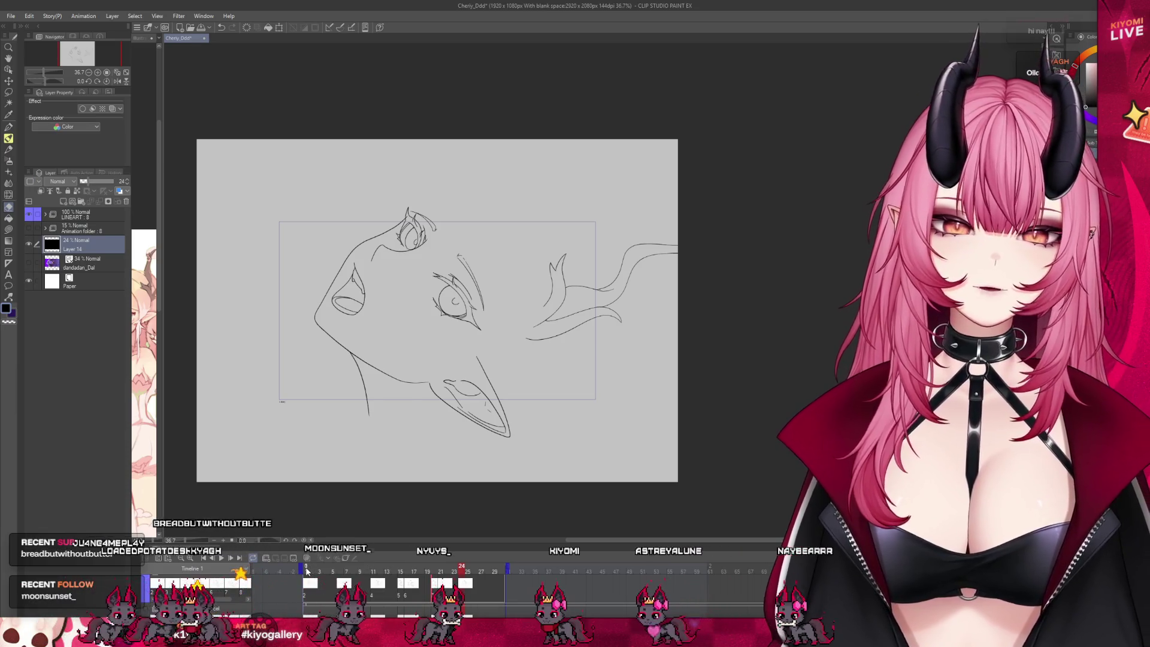
pyautogui.hotkey('ctrl', '+')
pyautogui.hotkey('ctrl', '+')
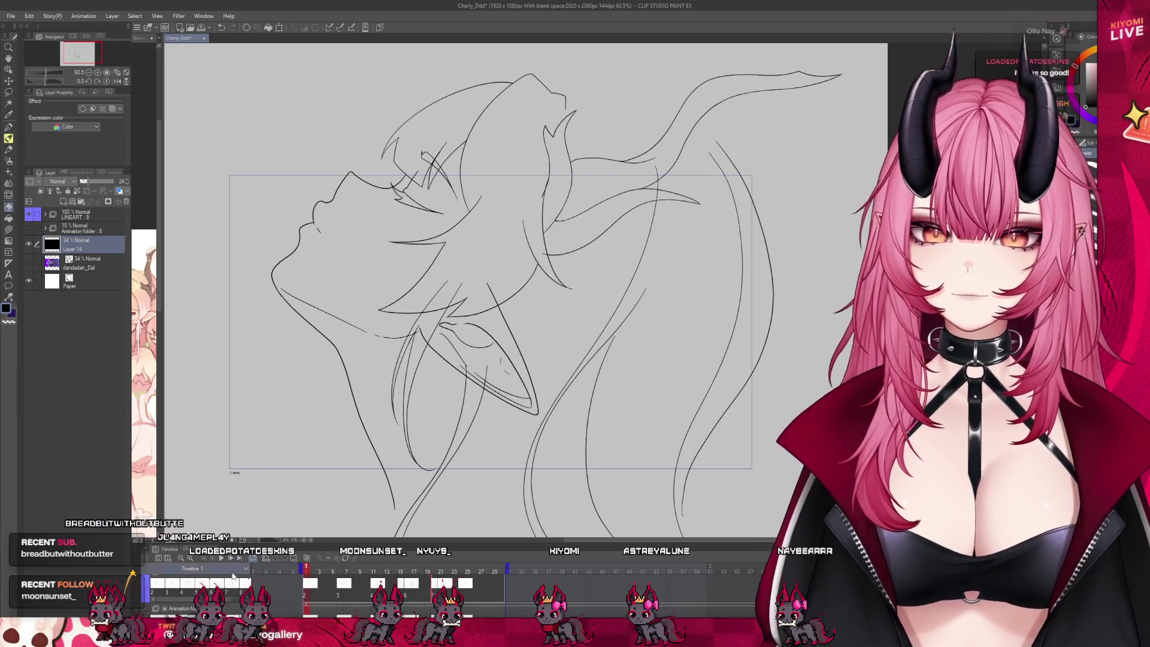
# Loop the animation playback, zoom out to the whole frame, and stop it.
pyautogui.click(221, 560)
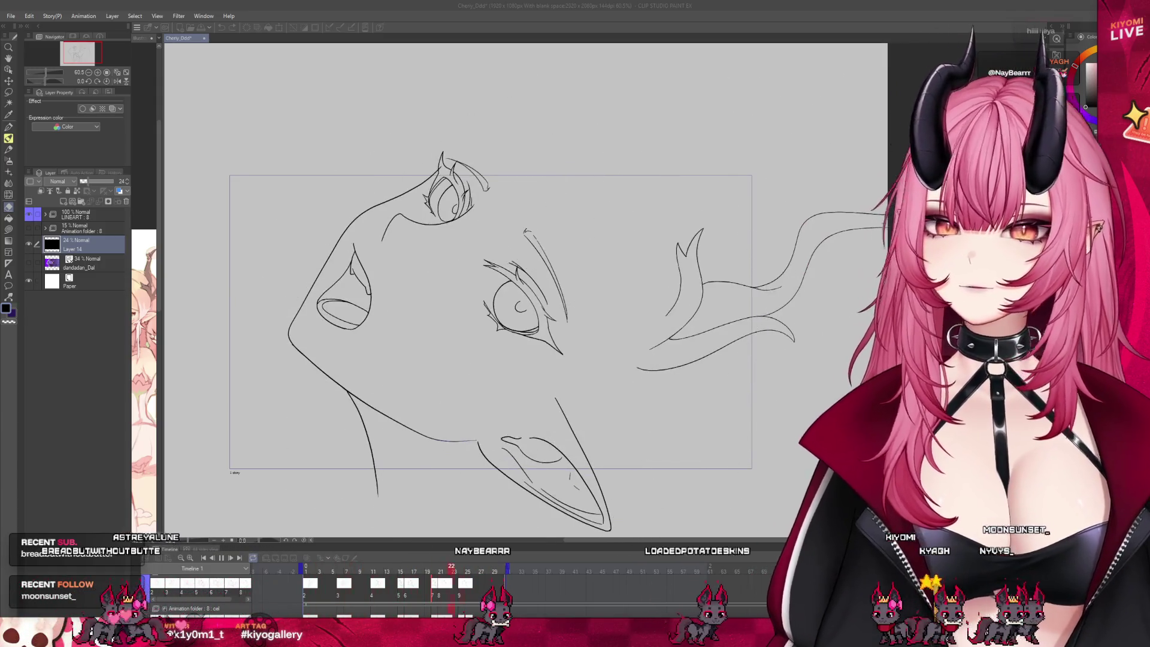
pyautogui.hotkey('ctrl', '-')
pyautogui.press('space')
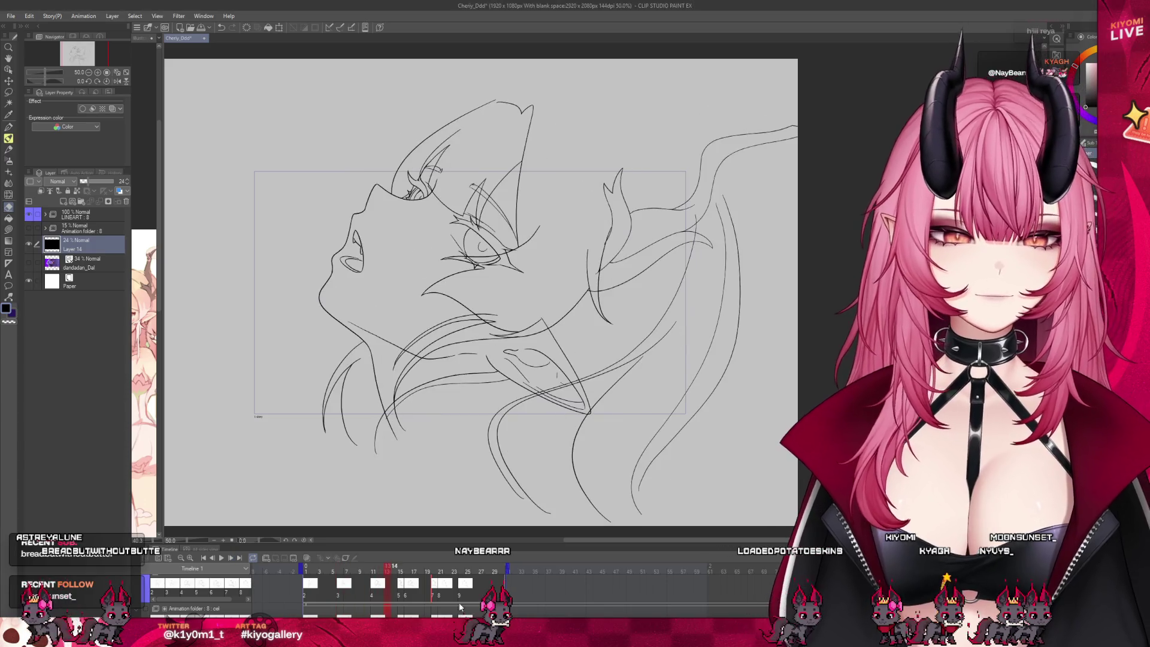
# Go to frame 21, compare nearby frames, expand LINEART, and select layer 8.
pyautogui.click(443, 597)
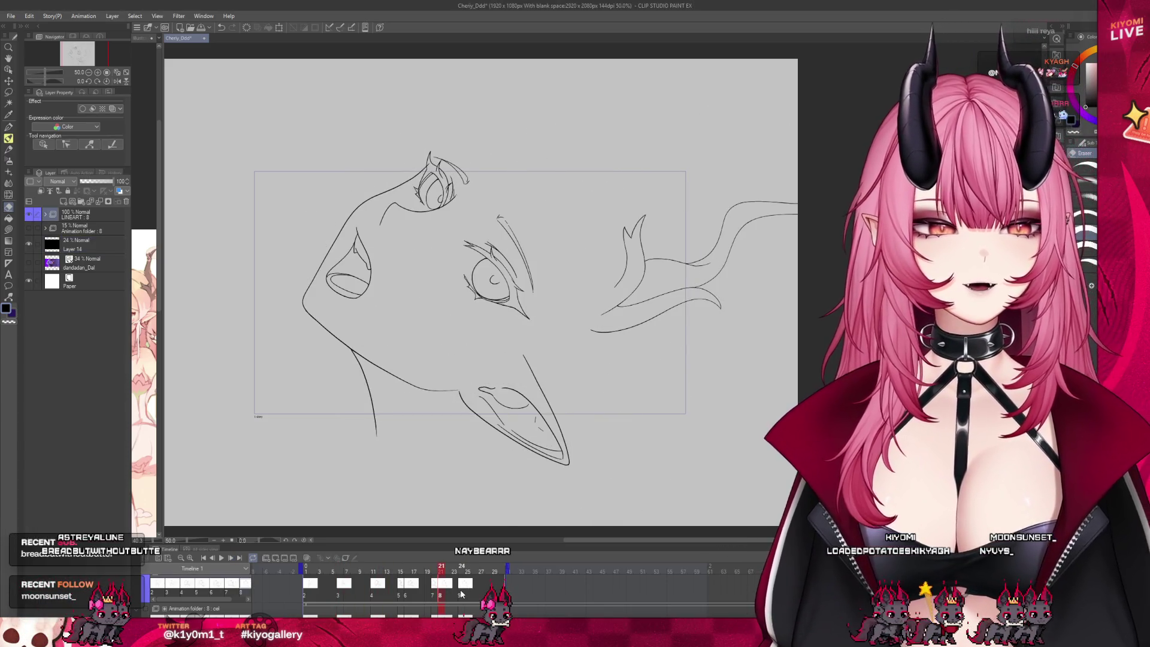
pyautogui.moveTo(438, 595)
pyautogui.mouseDown()
pyautogui.moveTo(458, 595)
pyautogui.moveTo(439, 580)
pyautogui.mouseUp()
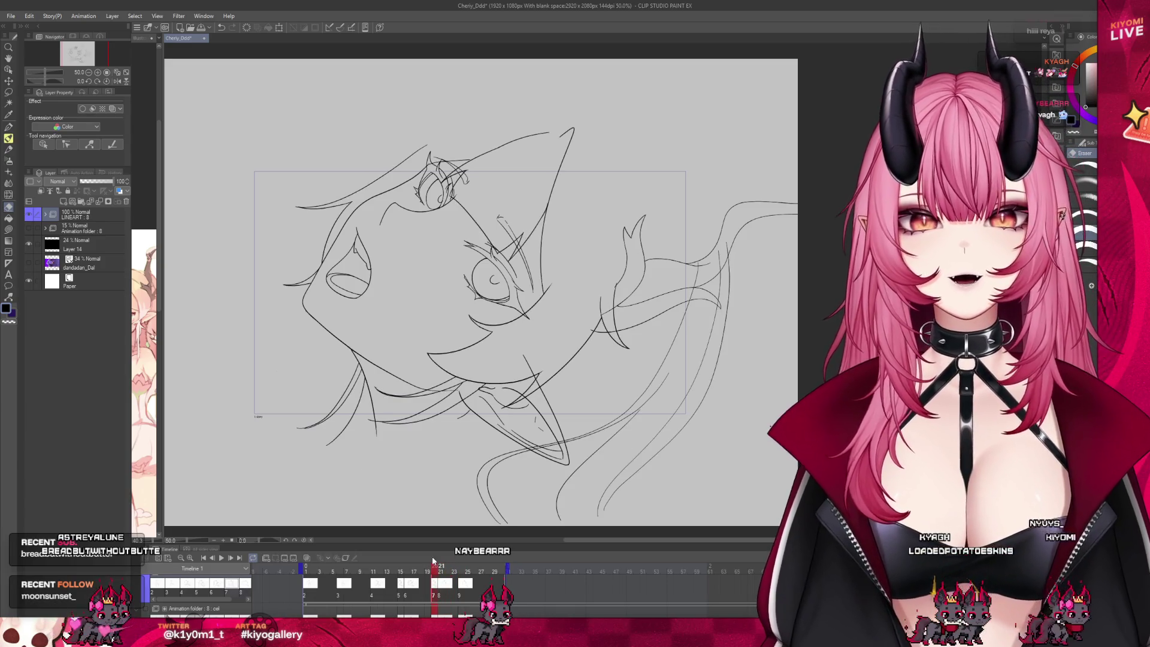
pyautogui.click(46, 220)
pyautogui.click(88, 251)
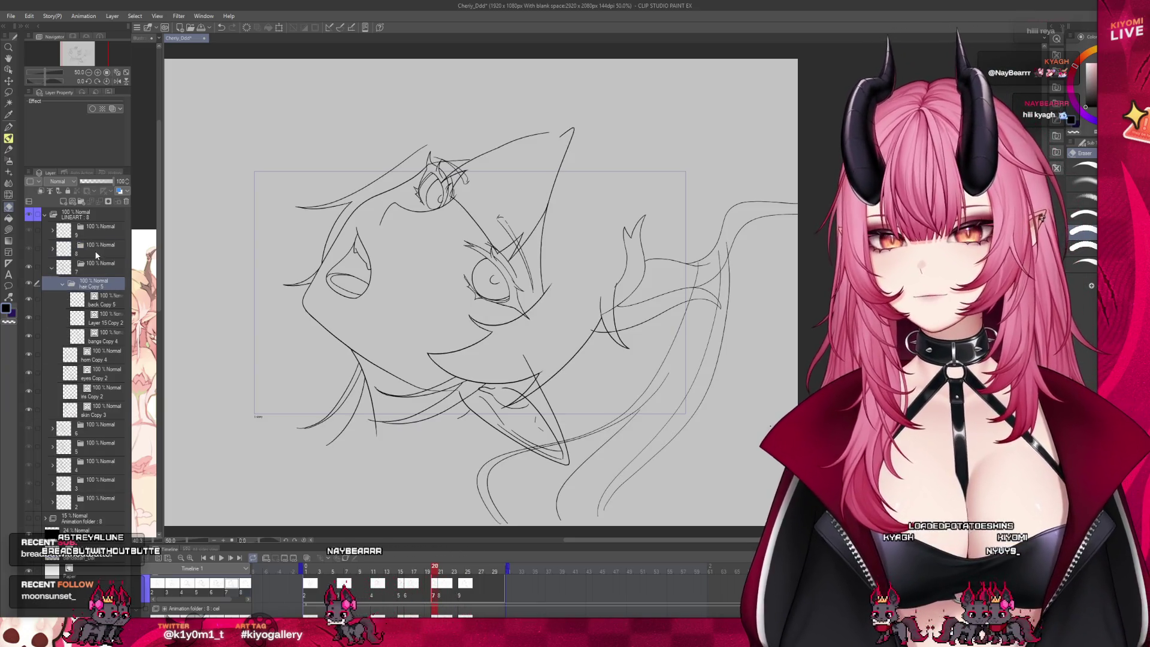
# Open hair Copy 6, hide back Copy 6 and Layer 15 Copy 3, and delete bangs Copy 5.
pyautogui.click(52, 251)
pyautogui.click(90, 264)
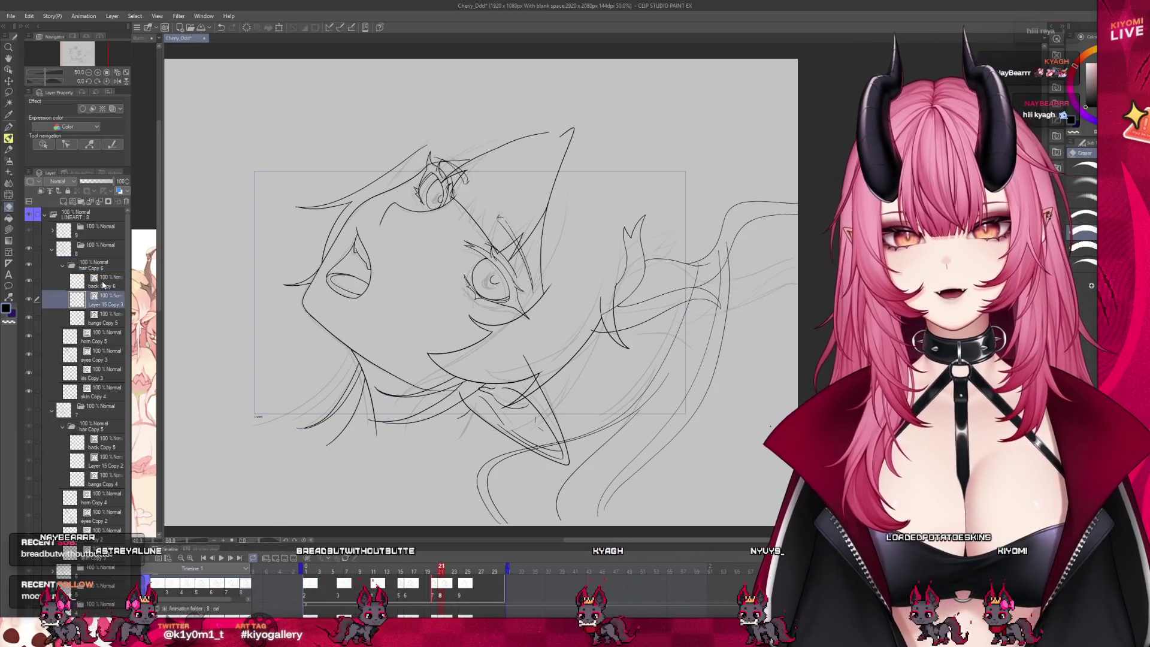
pyautogui.click(28, 284)
pyautogui.click(28, 282)
pyautogui.click(30, 298)
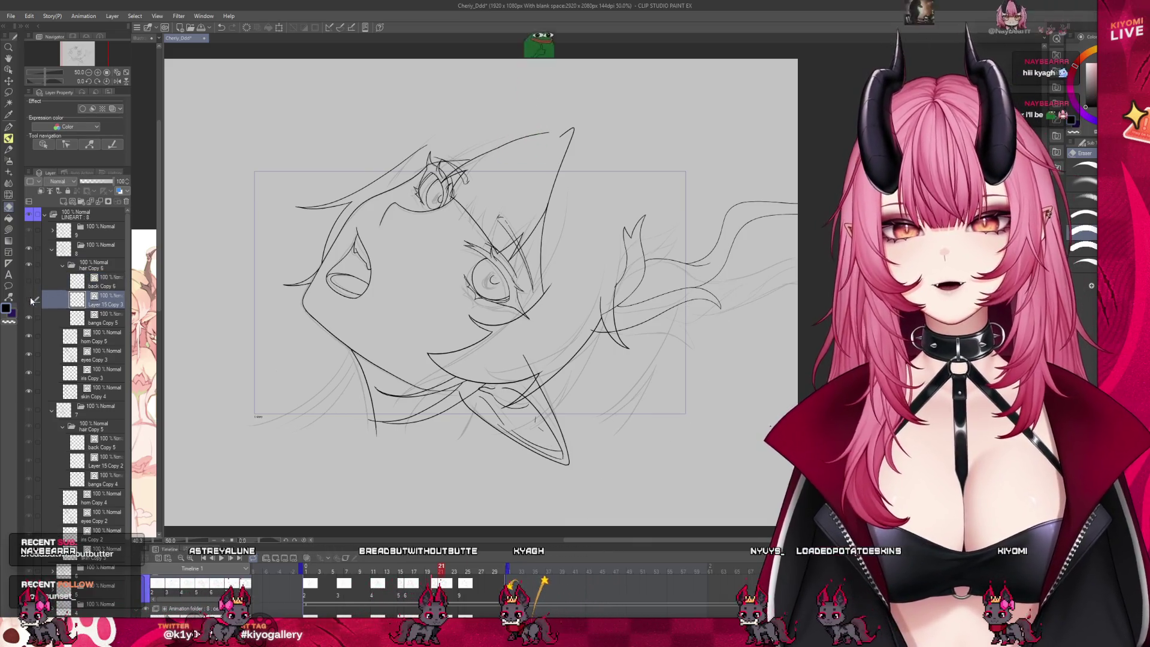
pyautogui.click(94, 301)
pyautogui.click(94, 318)
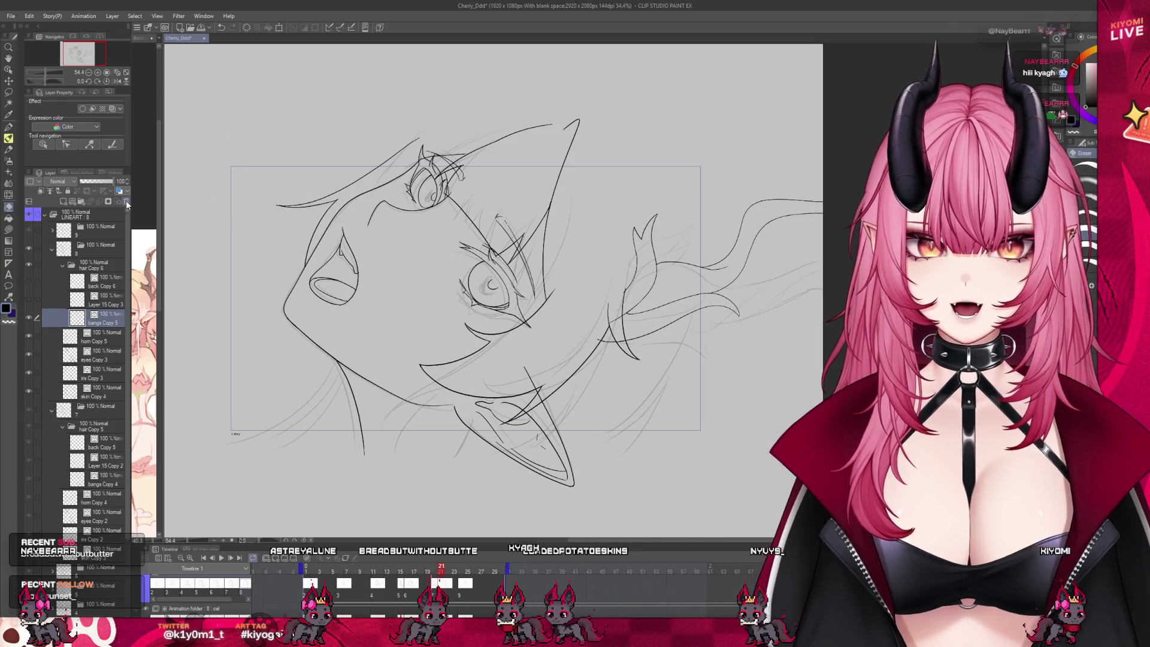
pyautogui.click(126, 203)
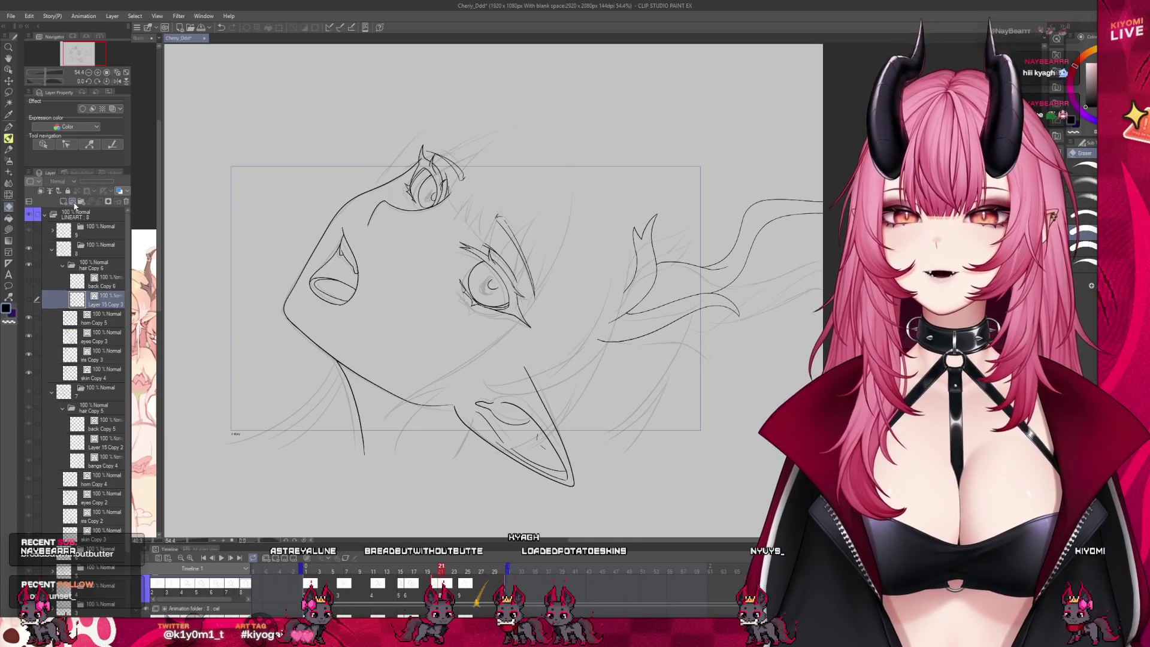
# Add a new Layer 16 below Layer 15 Copy 3 and switch to the pen.
pyautogui.click(73, 203)
pyautogui.moveTo(111, 329); pyautogui.dragTo(110, 321)
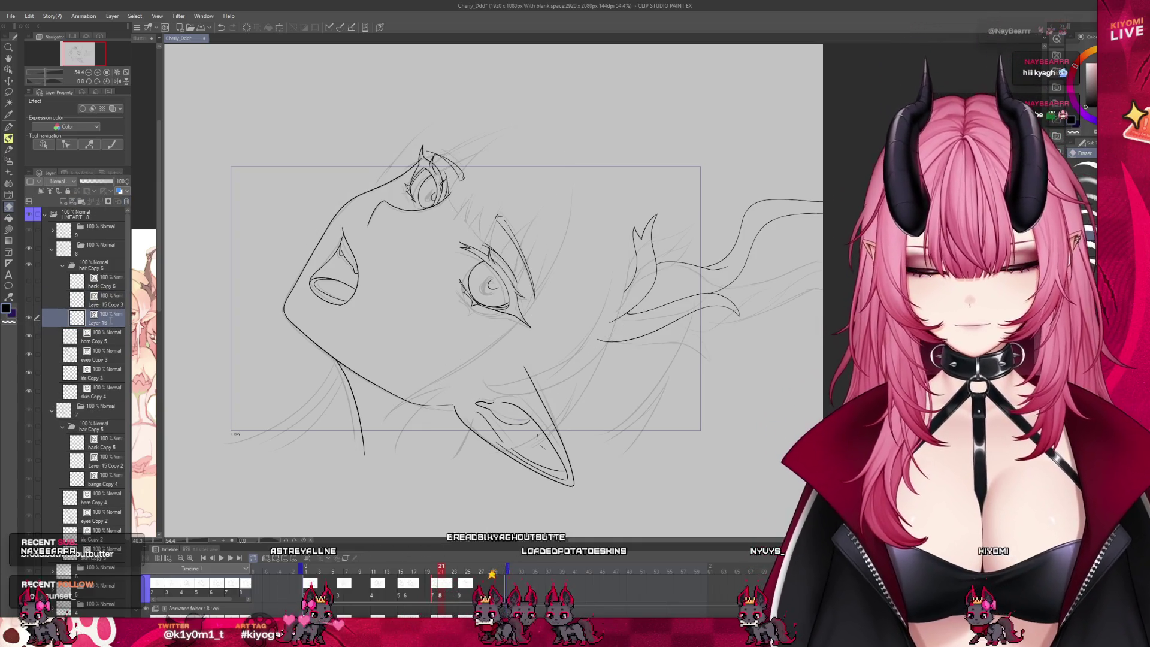
pyautogui.click(8, 126)
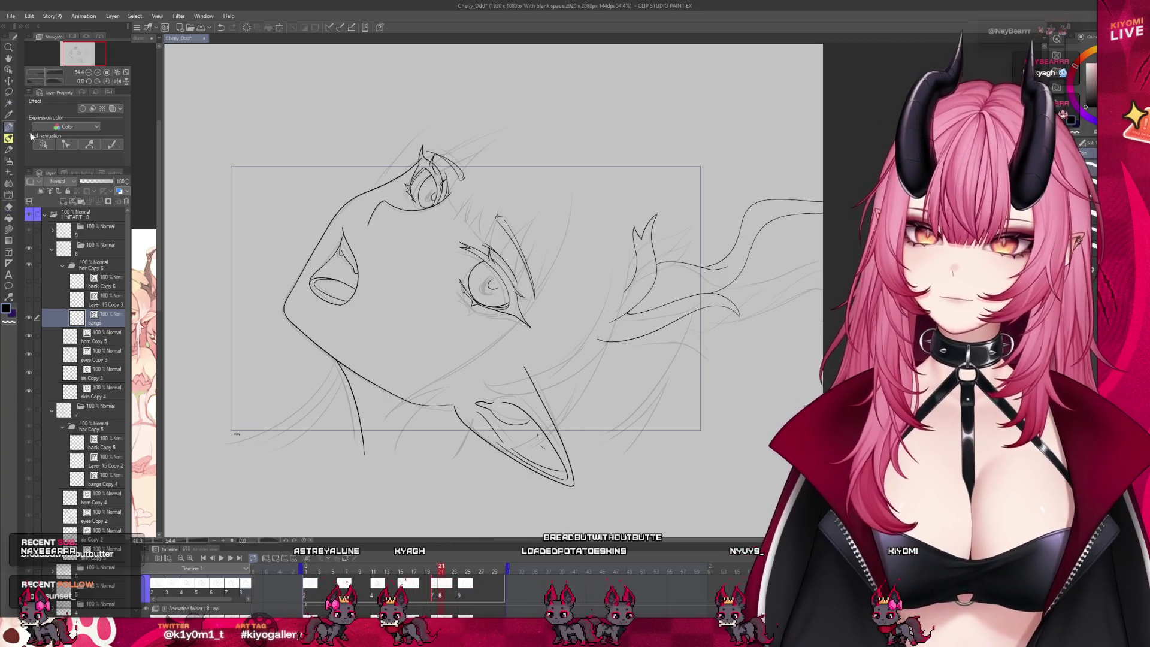
pyautogui.scroll(3, 507, 180)
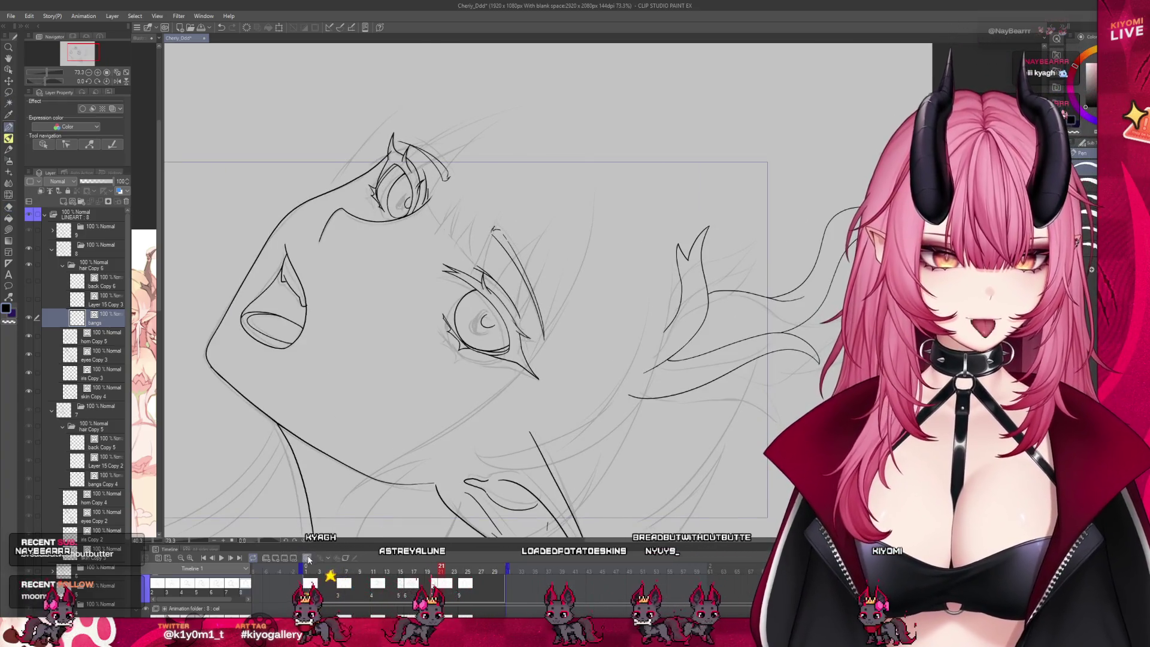
# Draw the long hair strand sweeping over the upper eye on frame 21.
pyautogui.scroll(3, 512, 106)
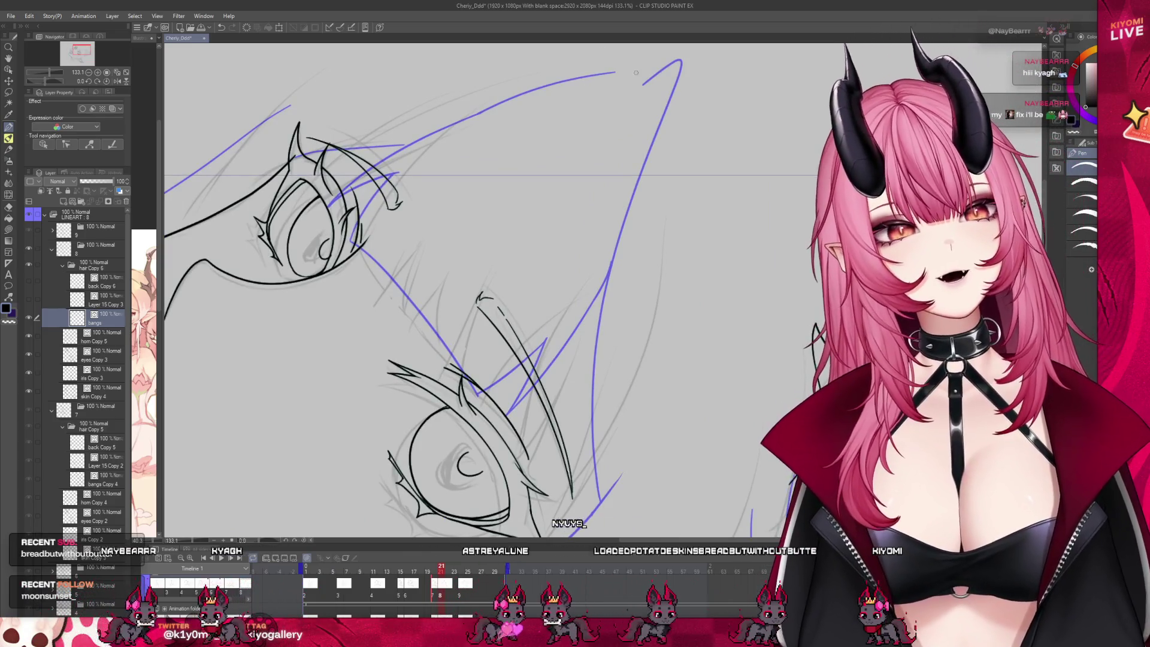
pyautogui.moveTo(629, 71); pyautogui.dragTo(167, 233)
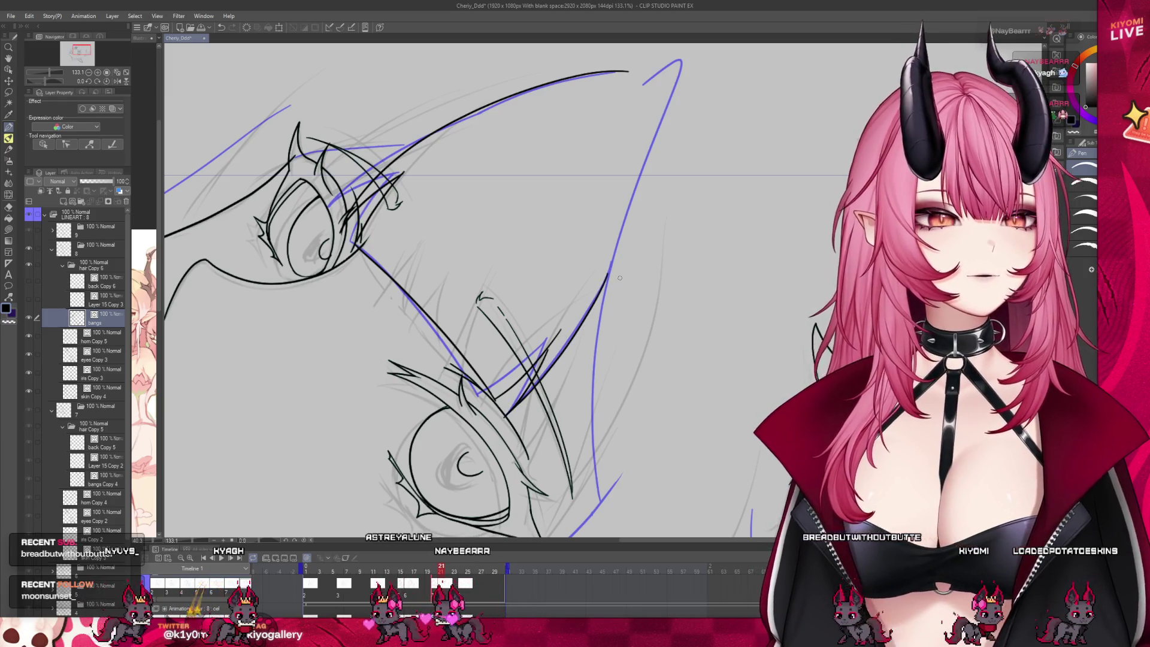
pyautogui.scroll(-2, 514, 347)
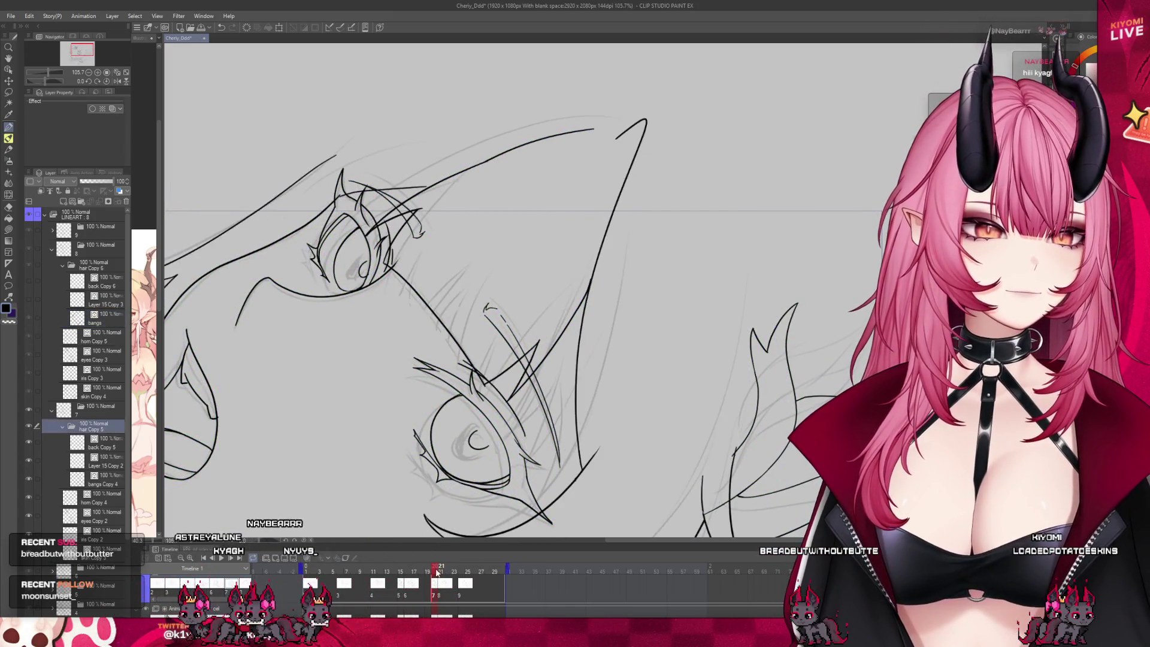
pyautogui.click(441, 574)
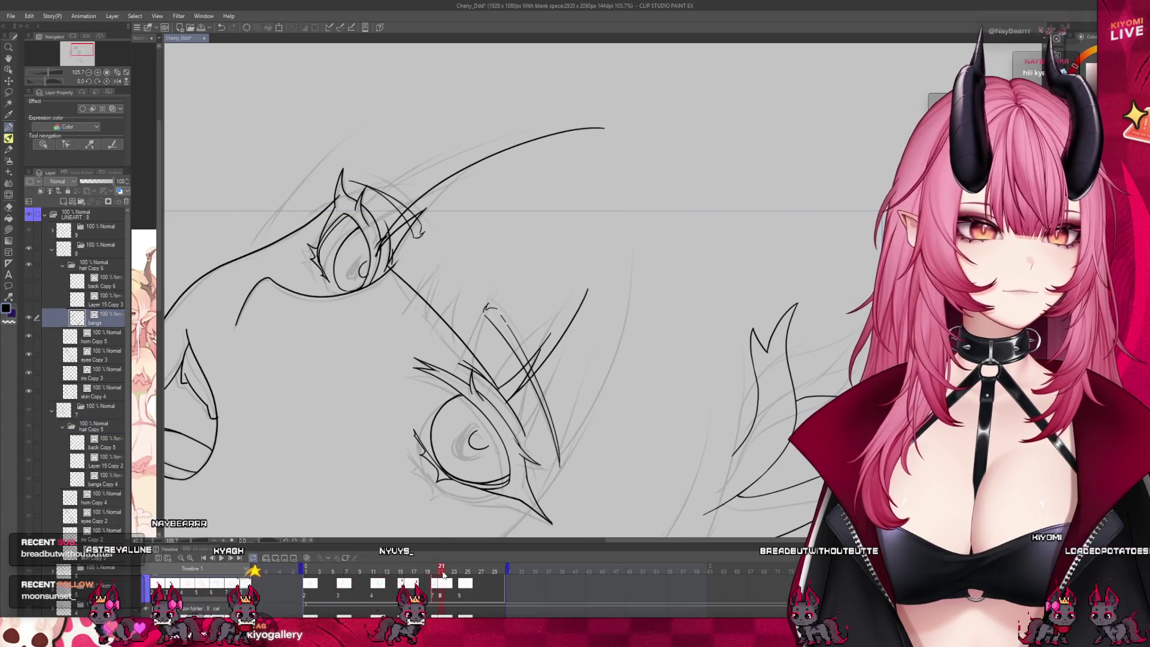
# Widen the sub-view panel to show more of the reference illustration.
pyautogui.scroll(-1, 461, 264)
pyautogui.scroll(-3, 461, 265)
pyautogui.scroll(1, 462, 265)
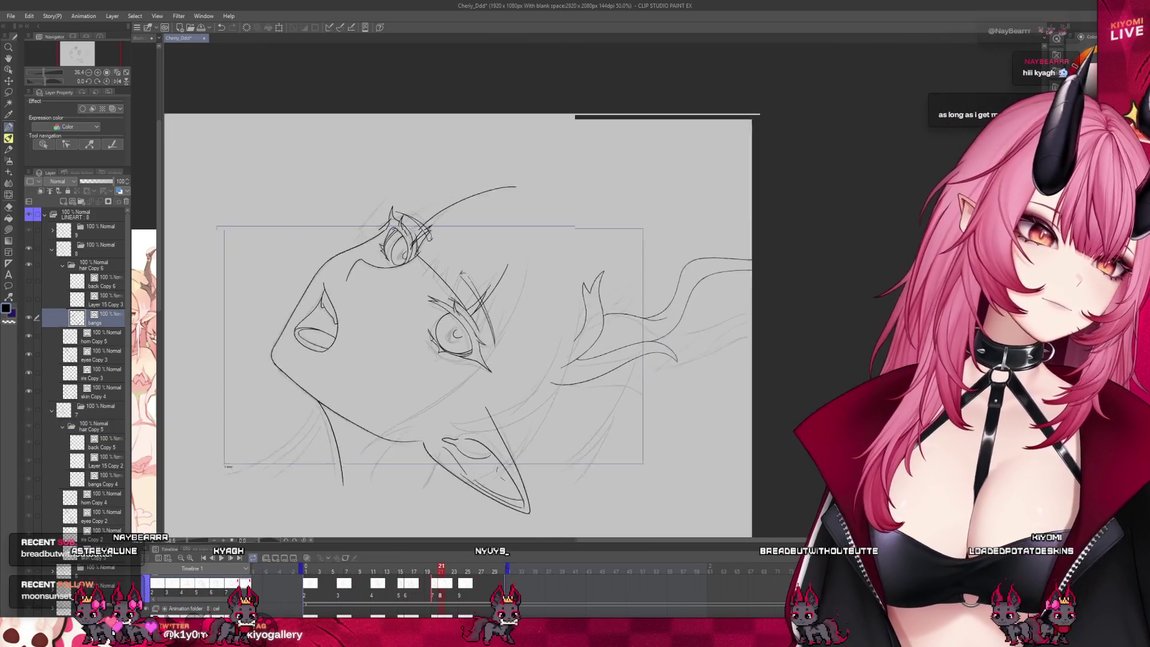
pyautogui.moveTo(160, 312)
pyautogui.mouseDown()
pyautogui.moveTo(254, 313)
pyautogui.moveTo(224, 312)
pyautogui.mouseUp()
pyautogui.scroll(1, 455, 309)
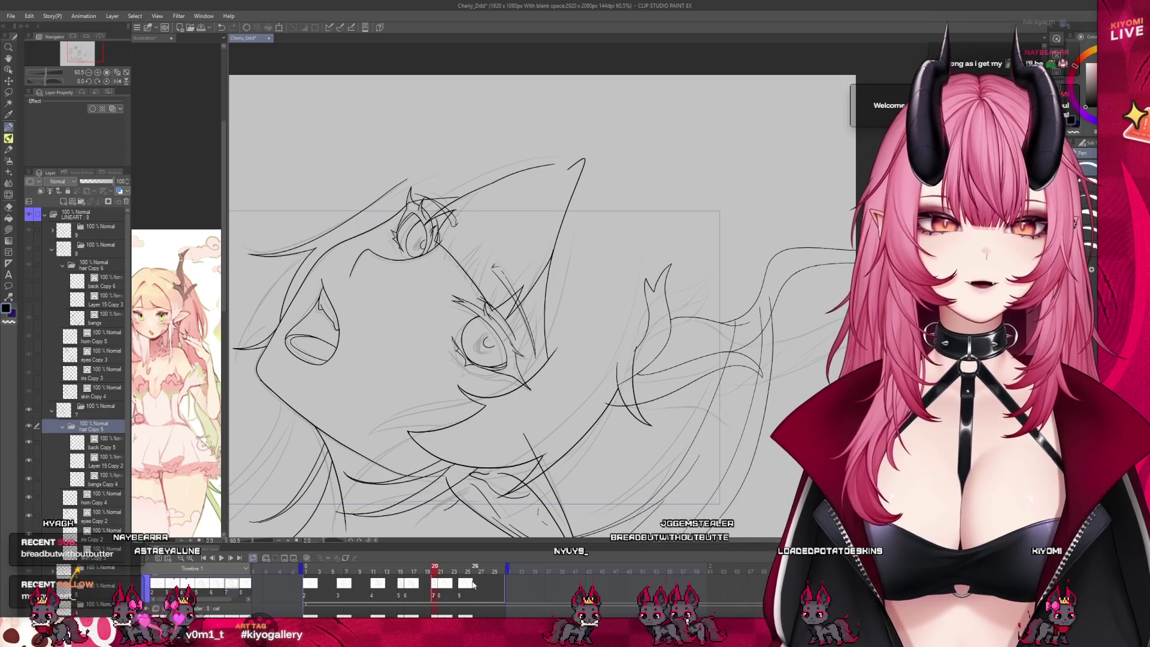
# Return to frame 21 with onion skin showing and thicken the end of a hair line.
pyautogui.click(441, 572)
pyautogui.scroll(5, 462, 197)
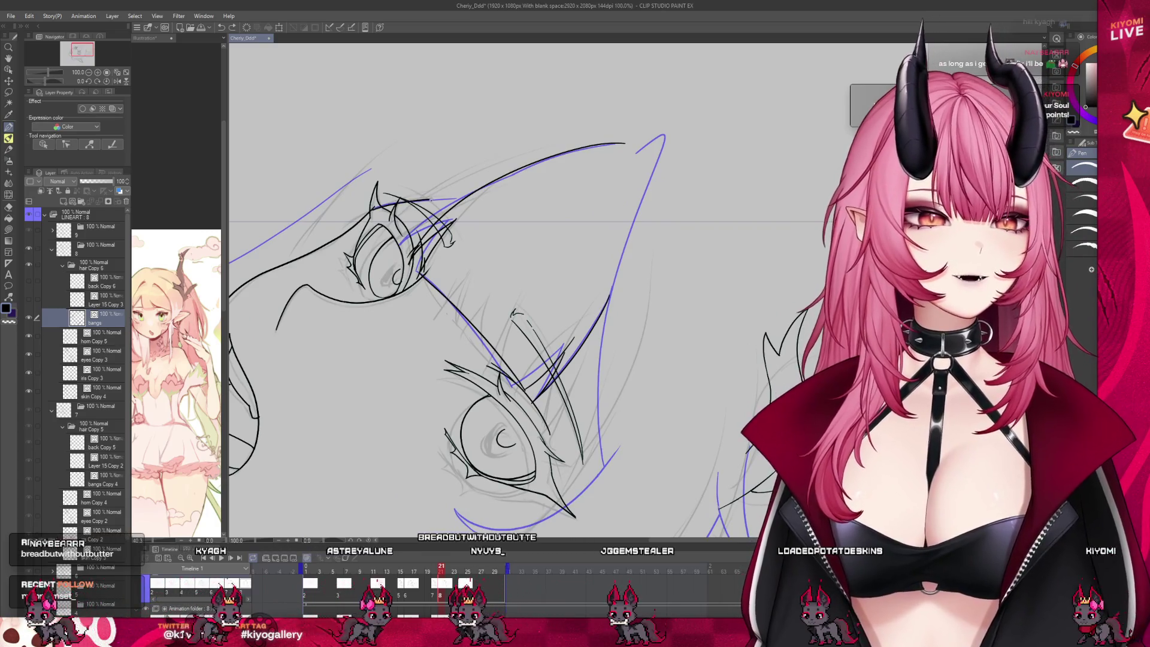
pyautogui.scroll(-5, 538, 178)
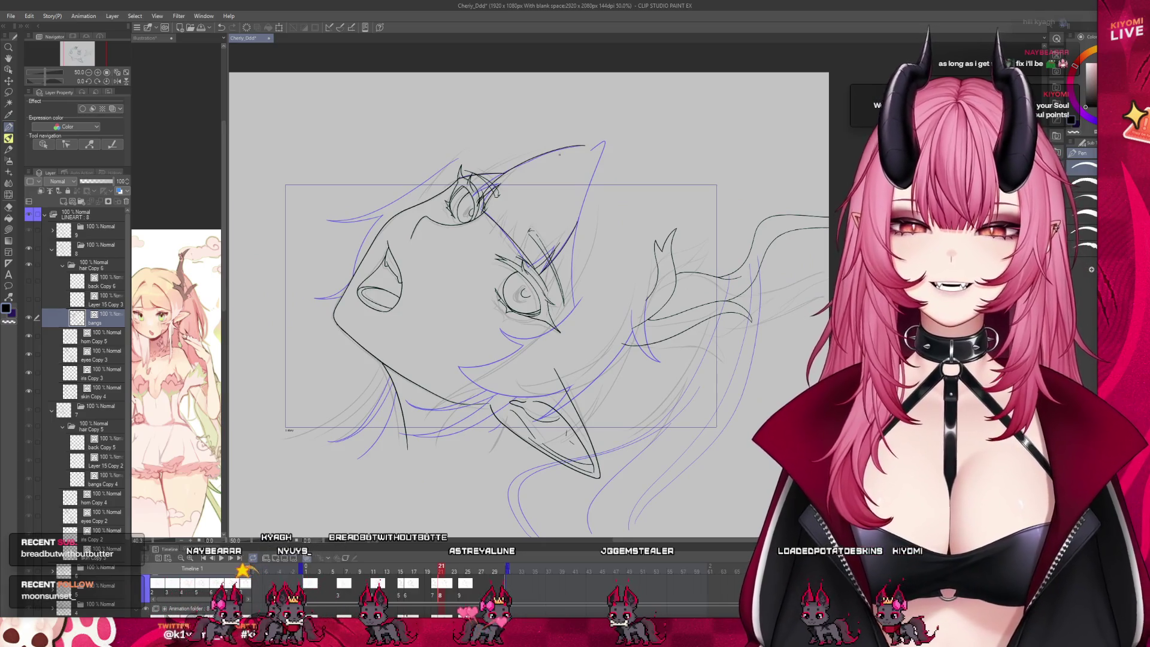
pyautogui.scroll(1, 560, 155)
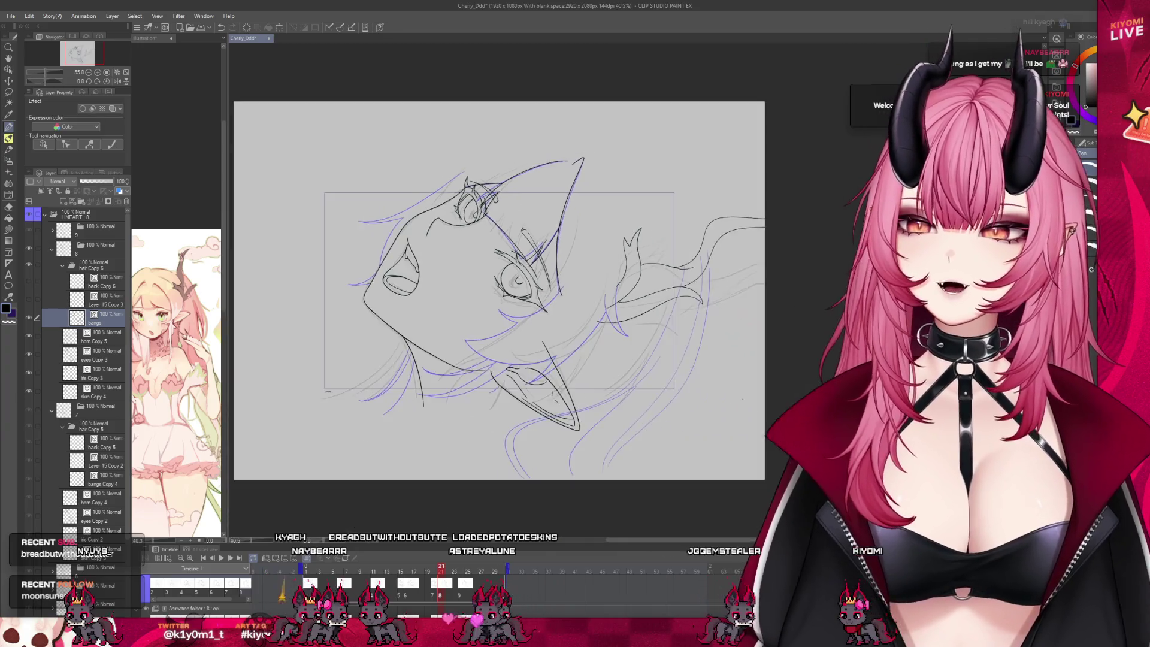
pyautogui.scroll(2, 552, 341)
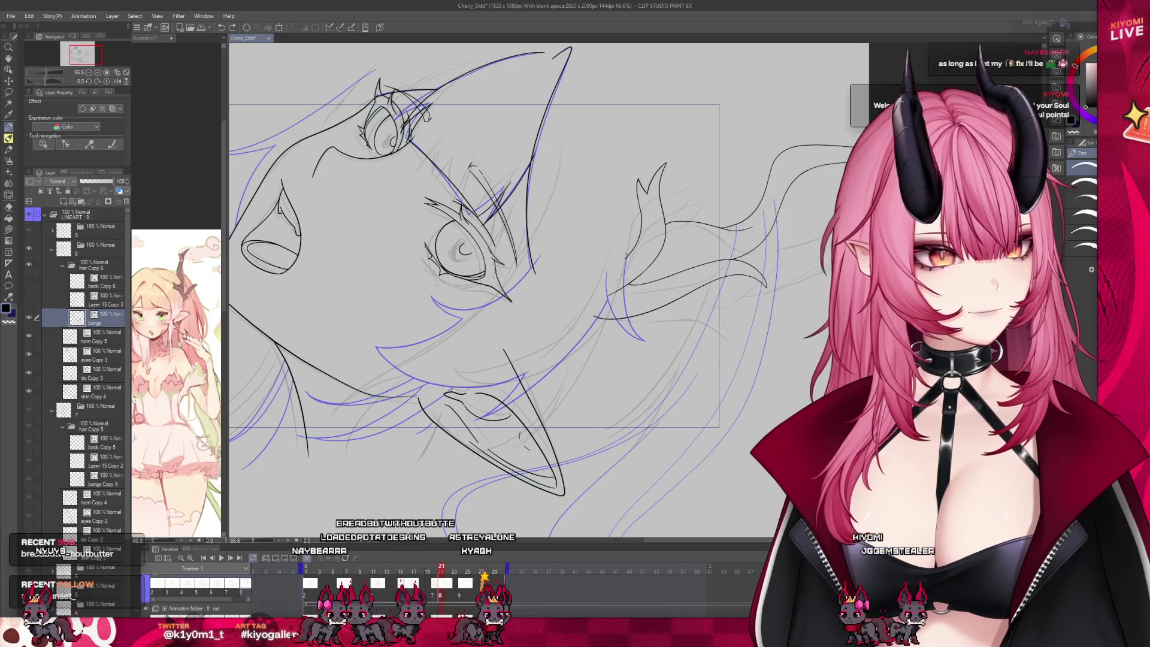
pyautogui.moveTo(626, 318); pyautogui.dragTo(648, 342)
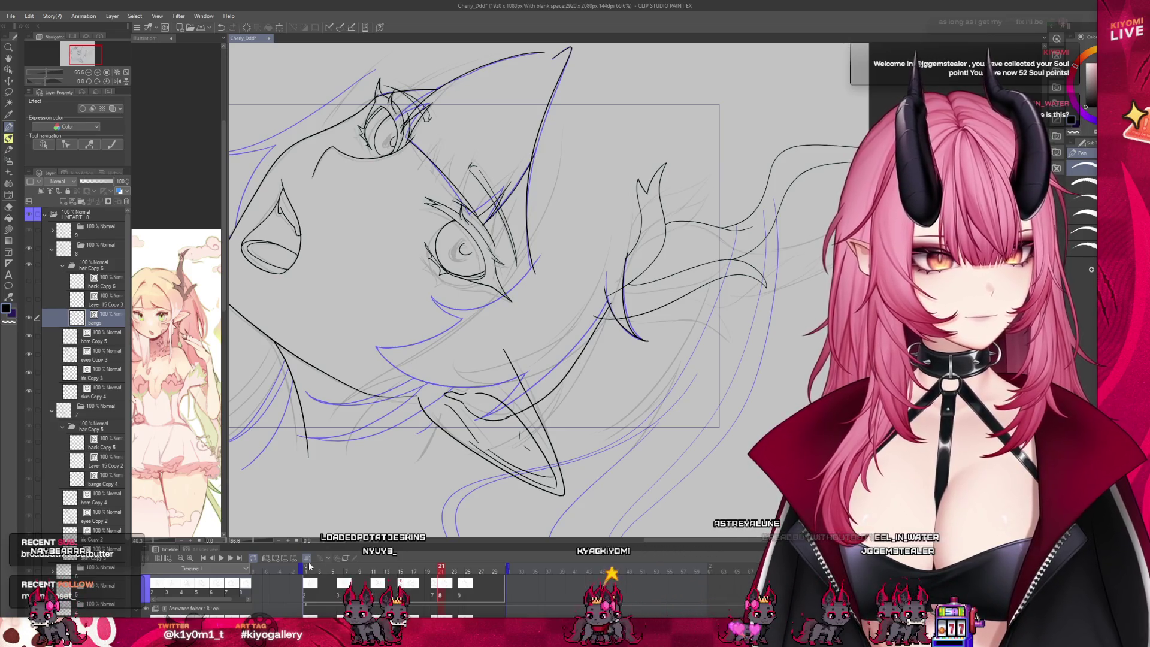
pyautogui.click(320, 587)
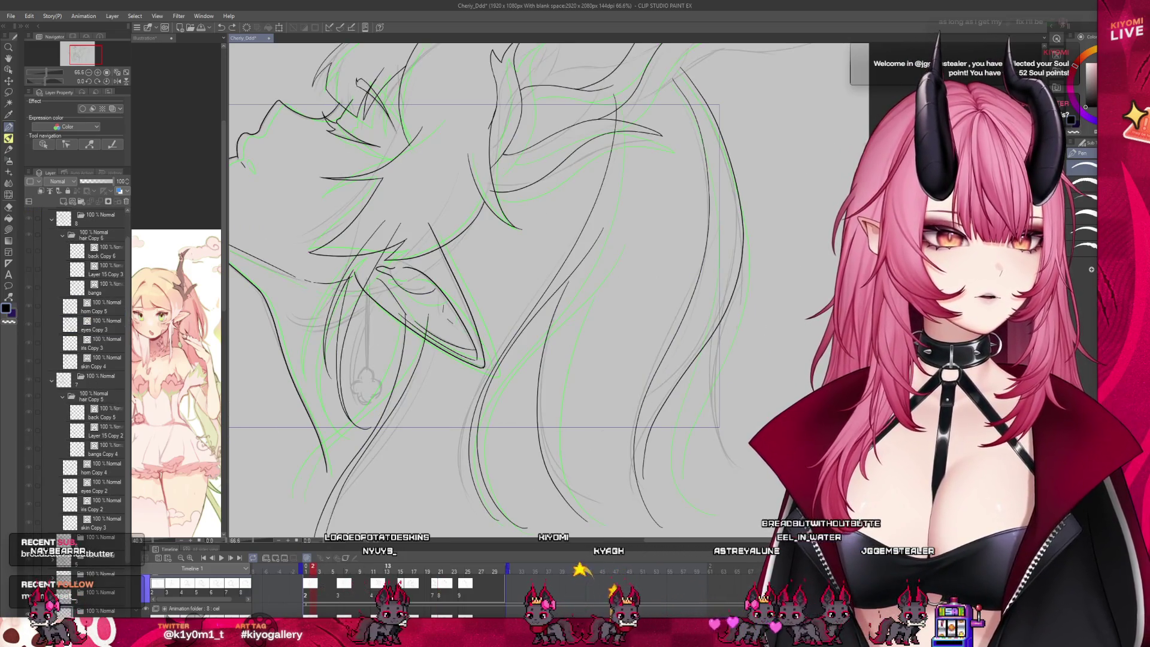
# Review frames 15, 8 and 16, then return to frame 21's bangs drawing.
pyautogui.click(401, 566)
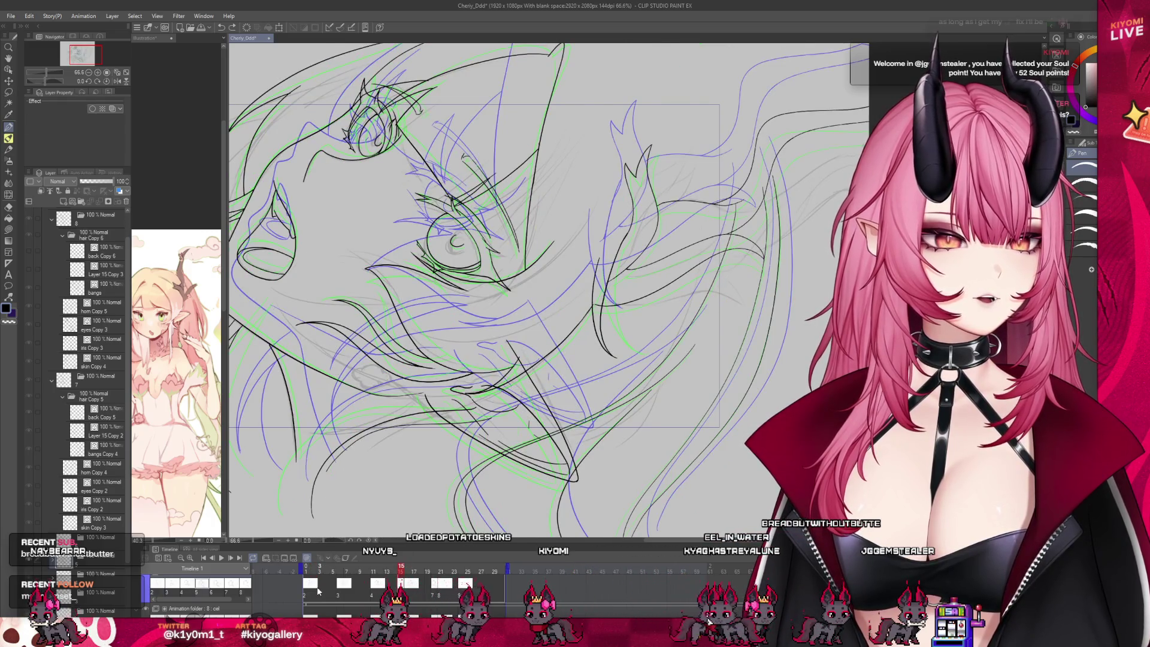
pyautogui.click(372, 588)
pyautogui.click(401, 588)
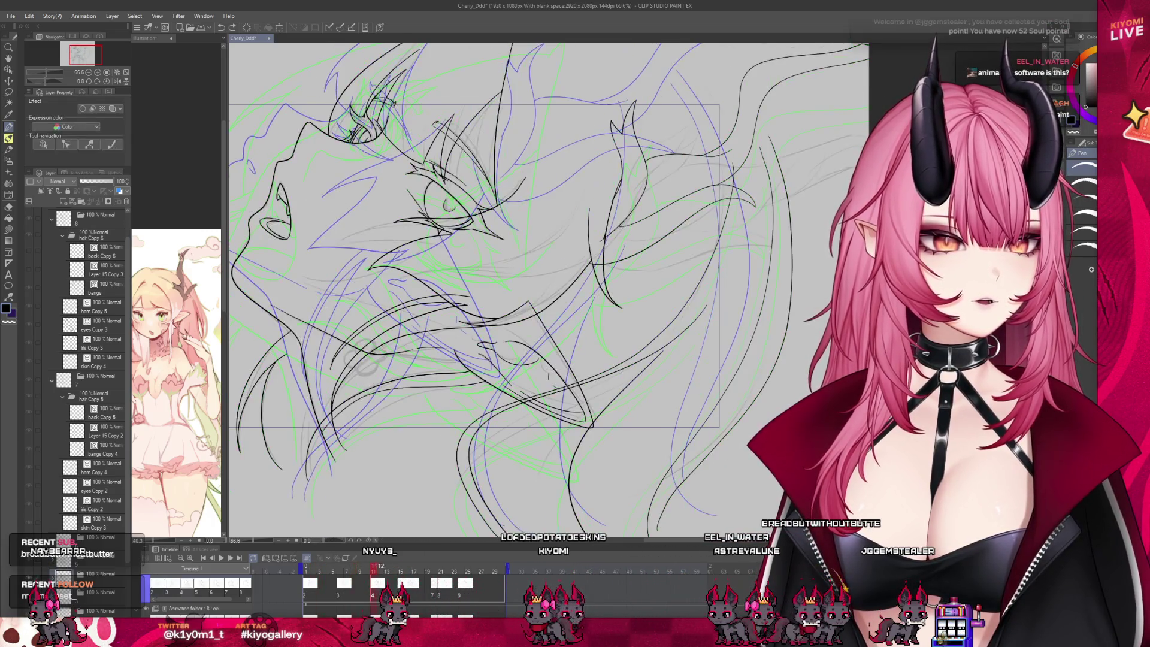
pyautogui.click(410, 599)
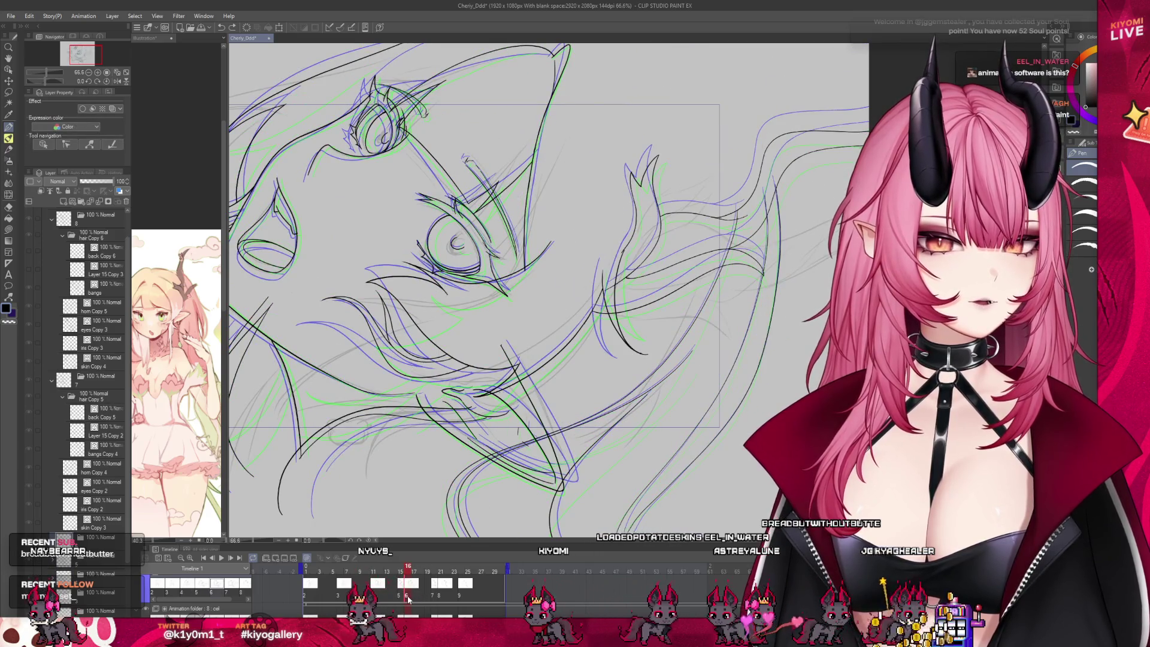
pyautogui.click(427, 594)
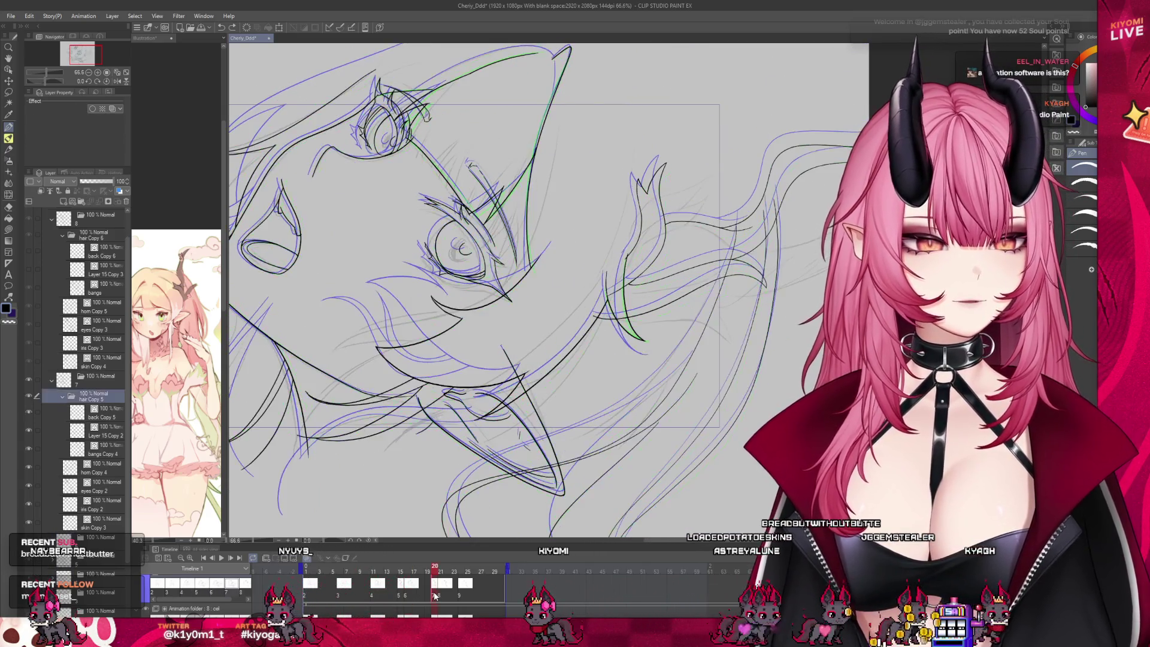
pyautogui.click(441, 598)
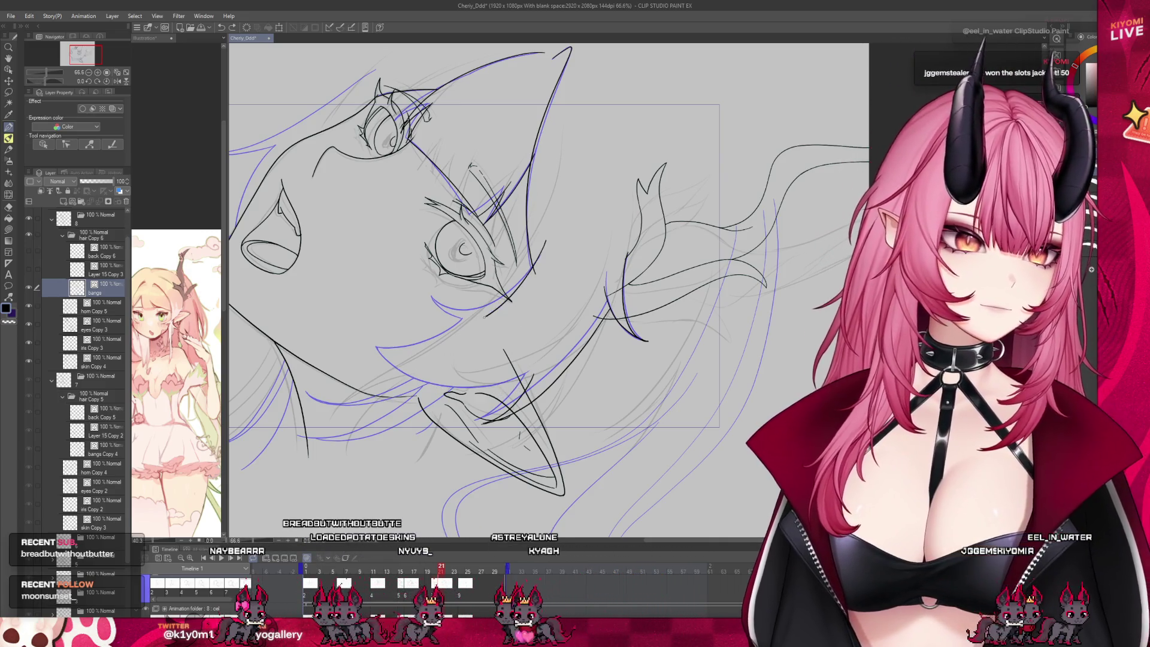
# Add a hair line beside the lower eye and a strand running down-left below it.
pyautogui.moveTo(539, 257); pyautogui.dragTo(497, 305)
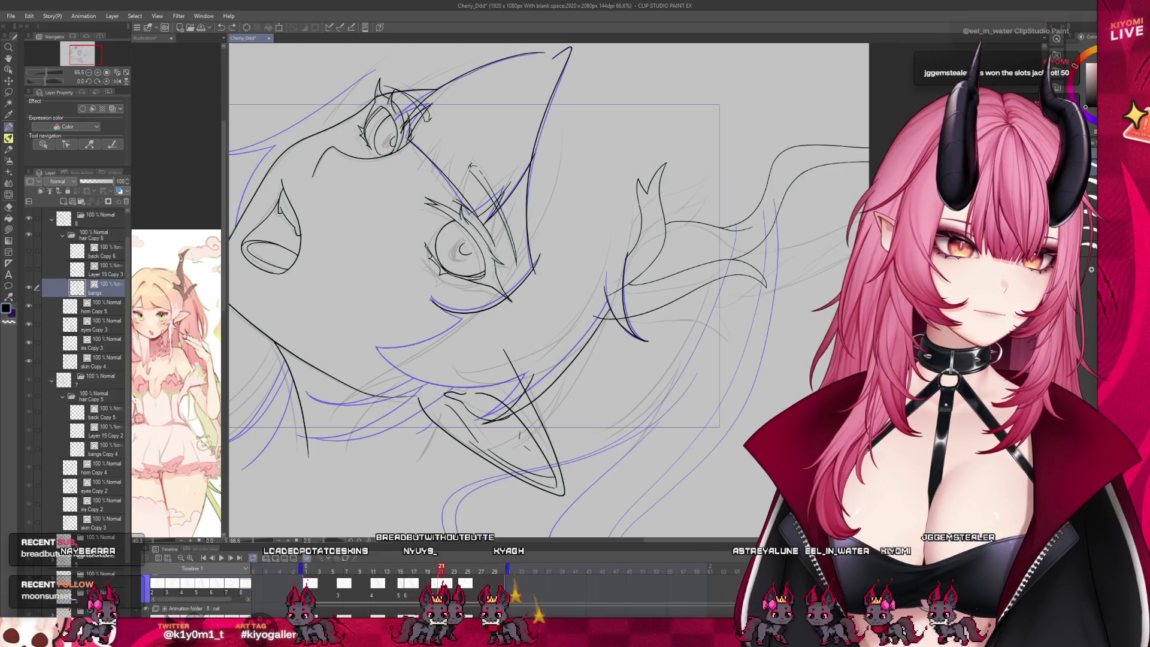
pyautogui.moveTo(466, 324); pyautogui.dragTo(394, 361)
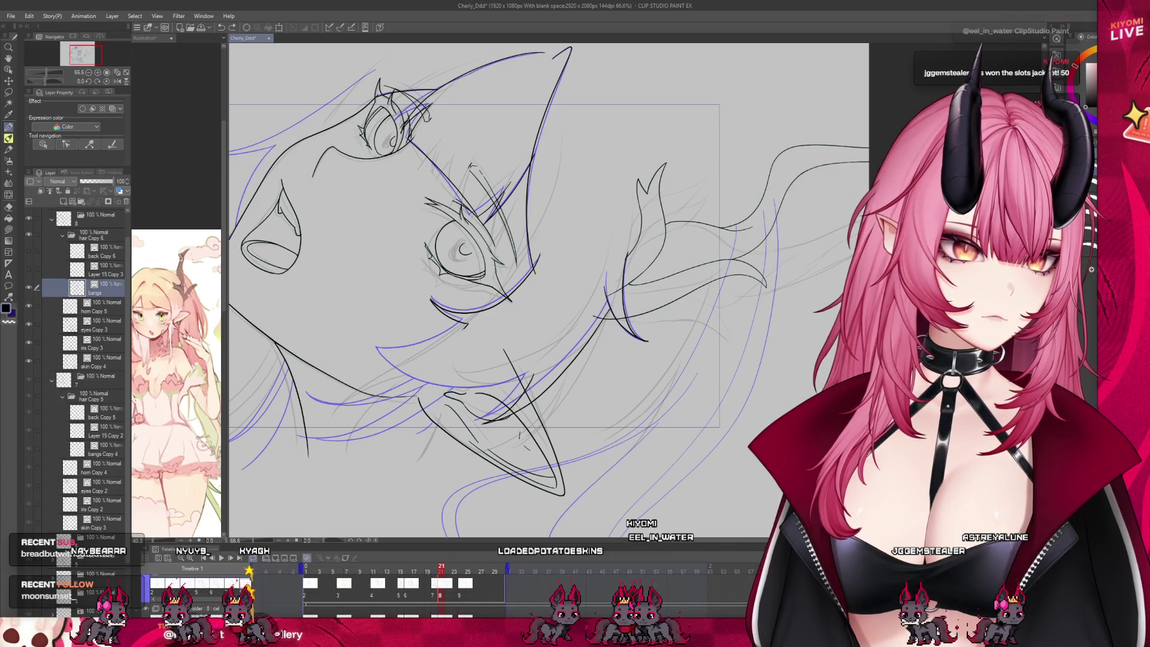
pyautogui.moveTo(468, 324); pyautogui.dragTo(387, 363)
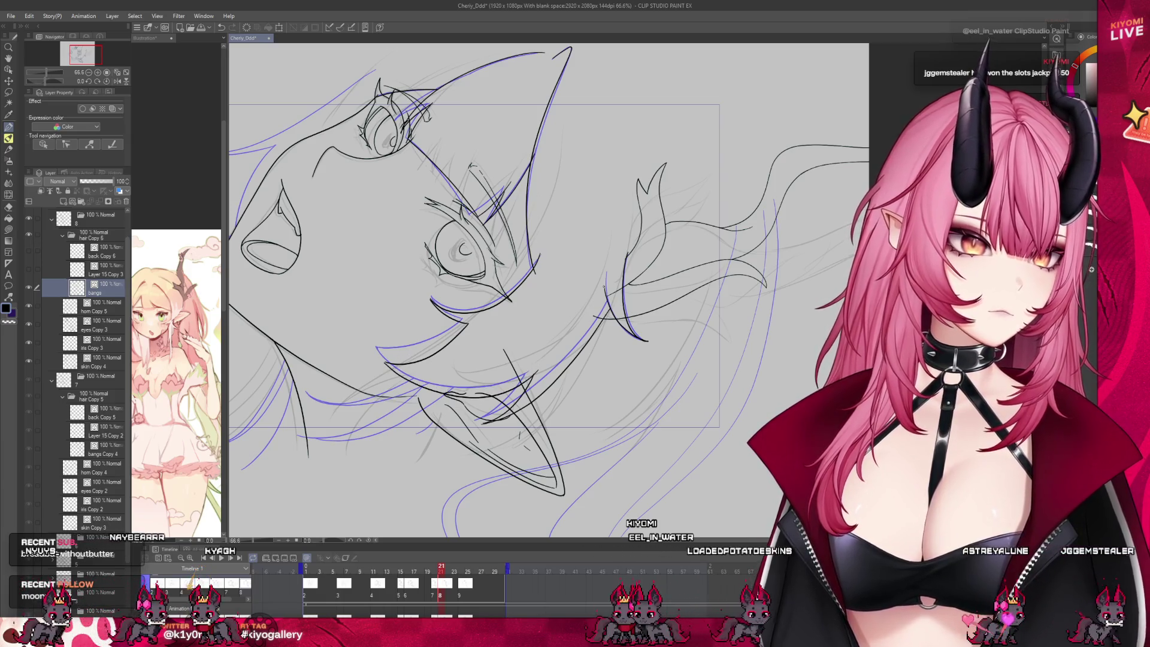
pyautogui.scroll(-4, 581, 313)
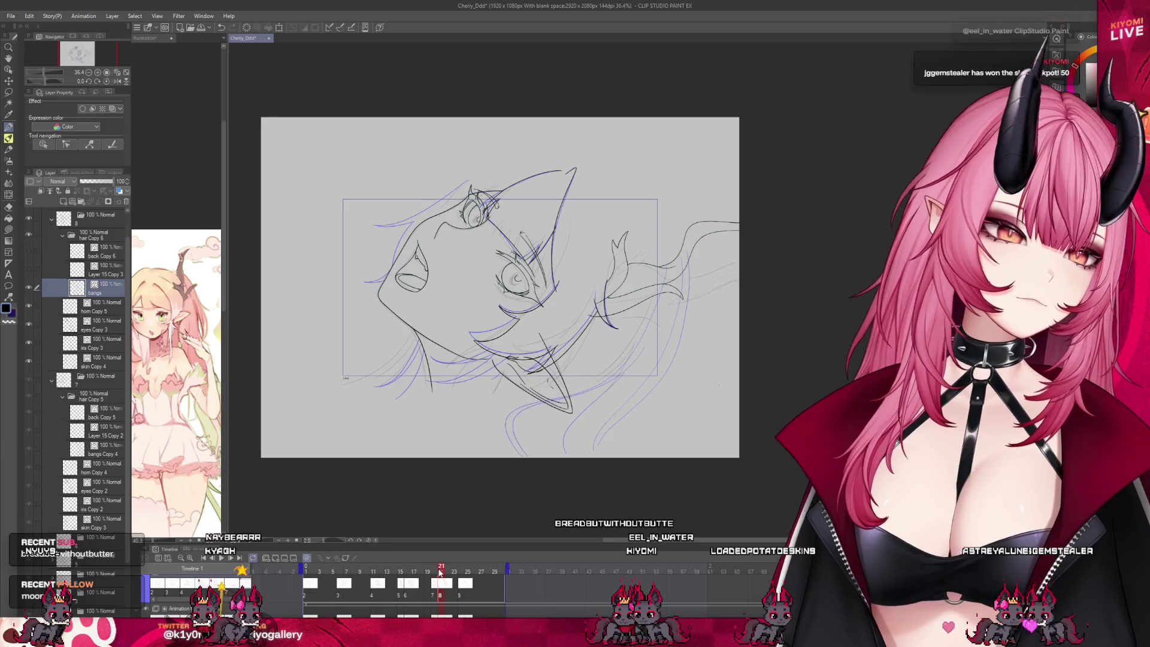
# Flip between frame 21's cels and zoom to inspect the bangs hair lines.
pyautogui.click(440, 572)
pyautogui.click(441, 572)
pyautogui.scroll(4, 552, 302)
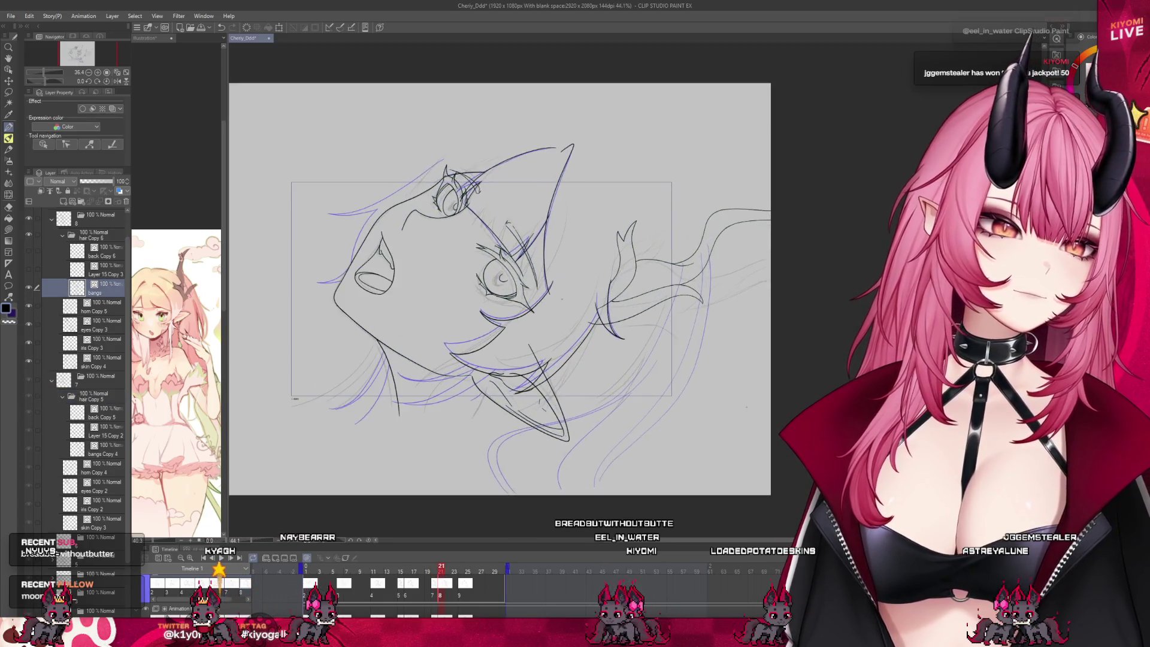
pyautogui.scroll(3, 552, 302)
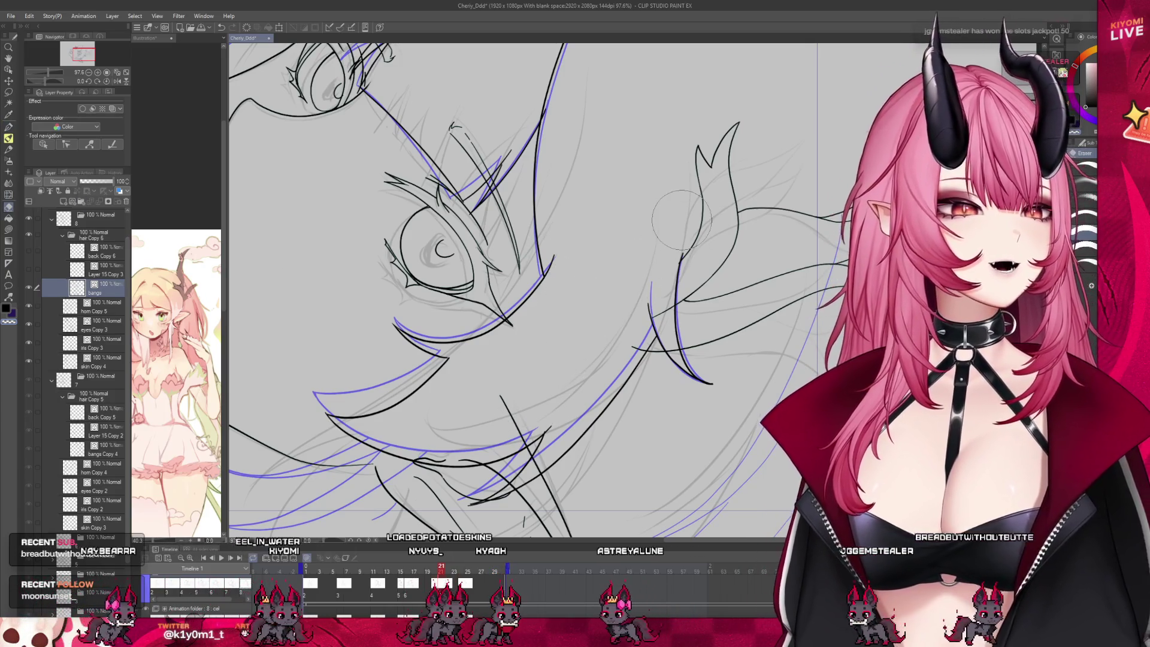
pyautogui.scroll(-2, 606, 372)
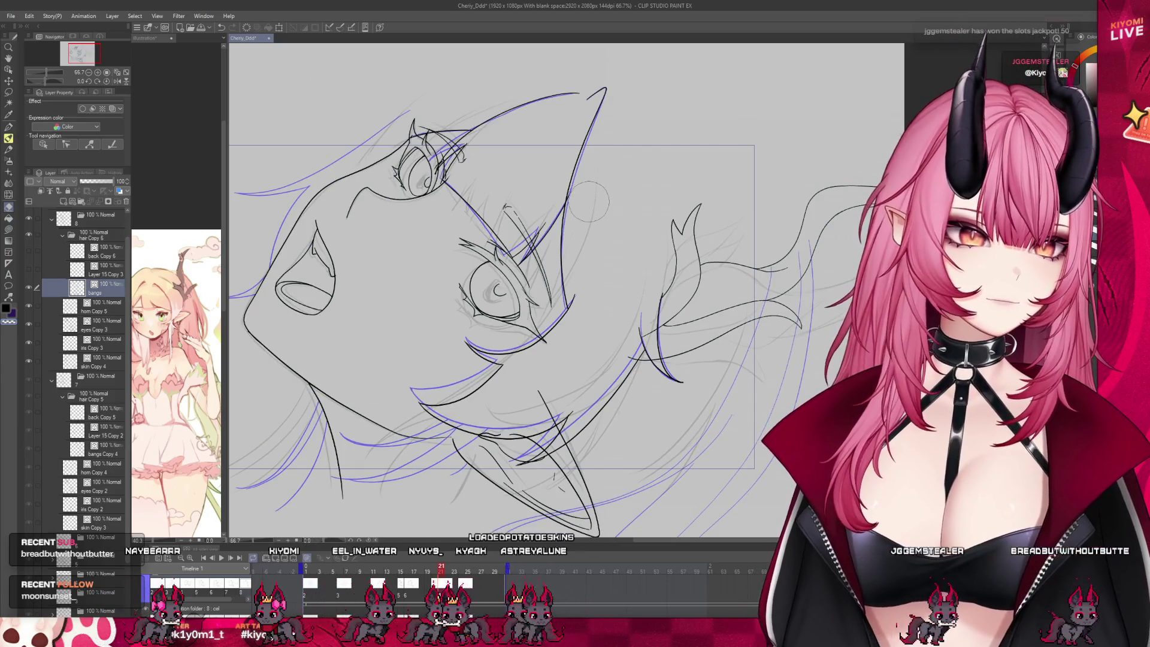
pyautogui.scroll(-2, 617, 225)
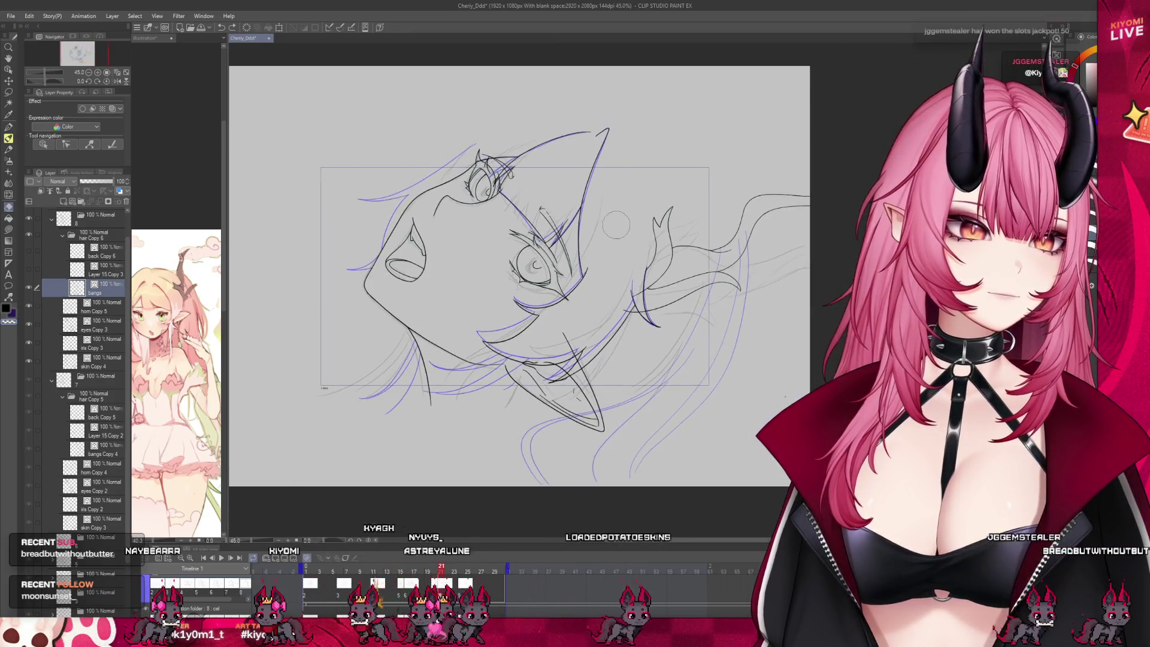
pyautogui.scroll(2, 461, 143)
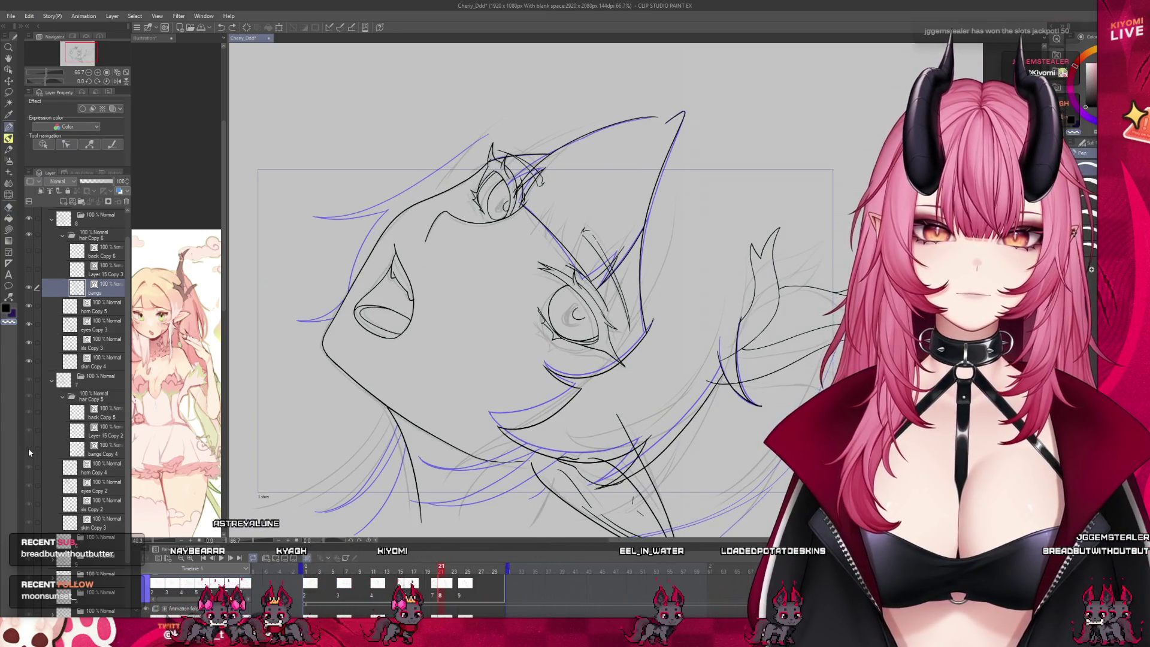
# Compare against the bangs Copy 4 layer, then select the Layer 15 Copy 3 hair layer.
pyautogui.click(49, 451)
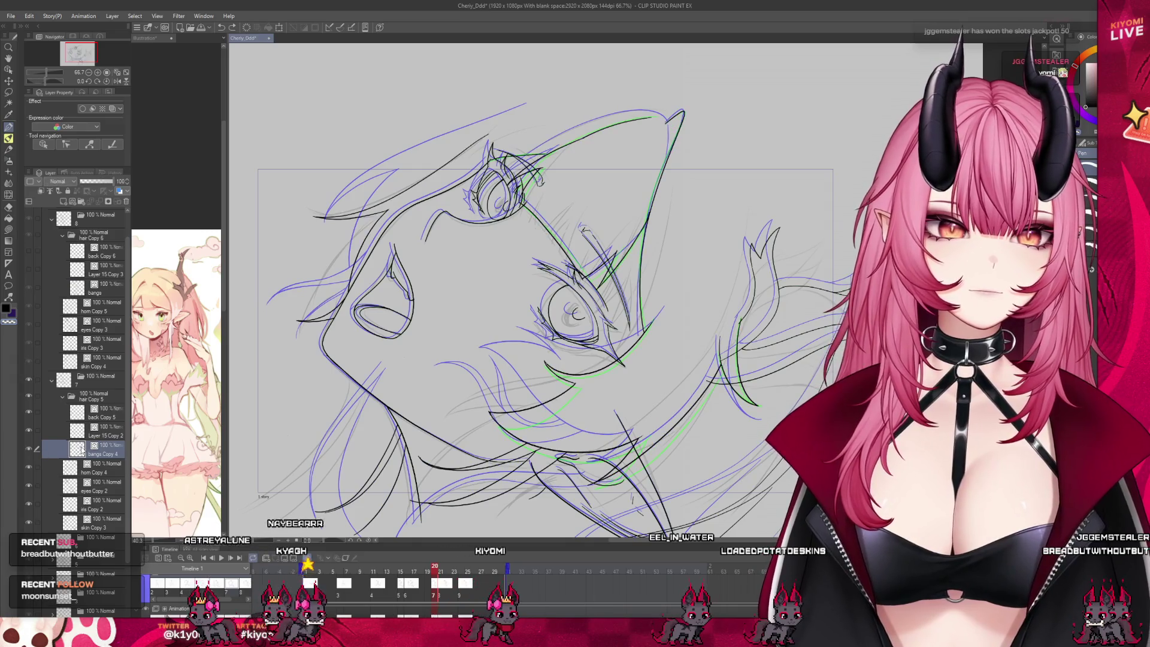
pyautogui.click(93, 288)
pyautogui.scroll(2, 382, 155)
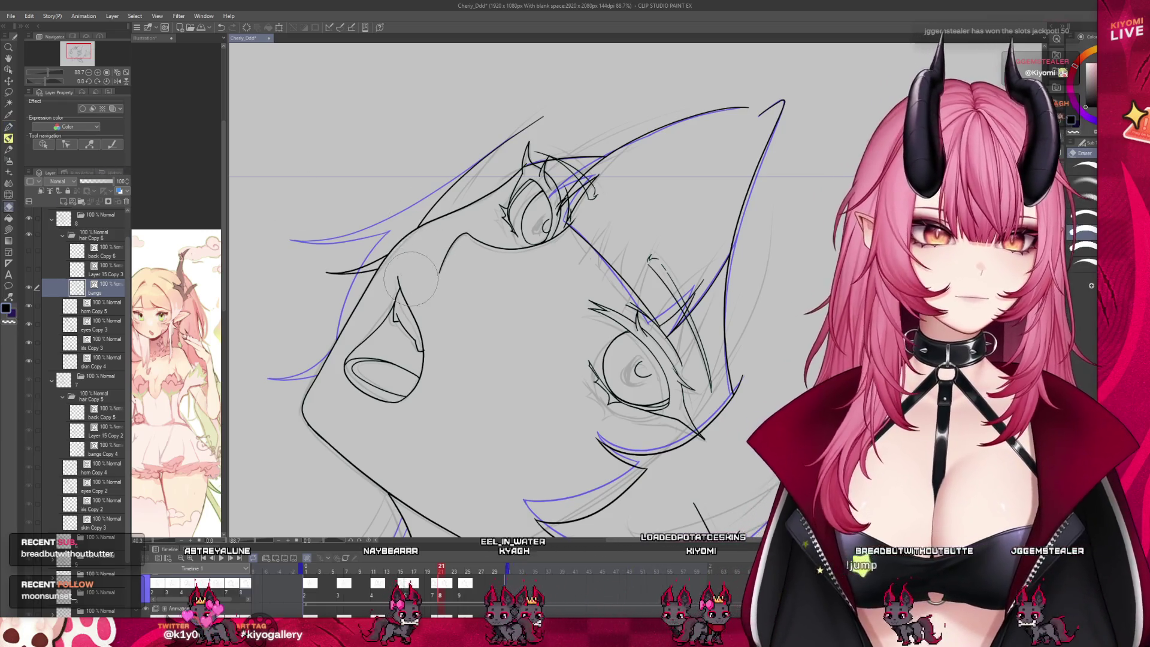
pyautogui.scroll(-5, 344, 209)
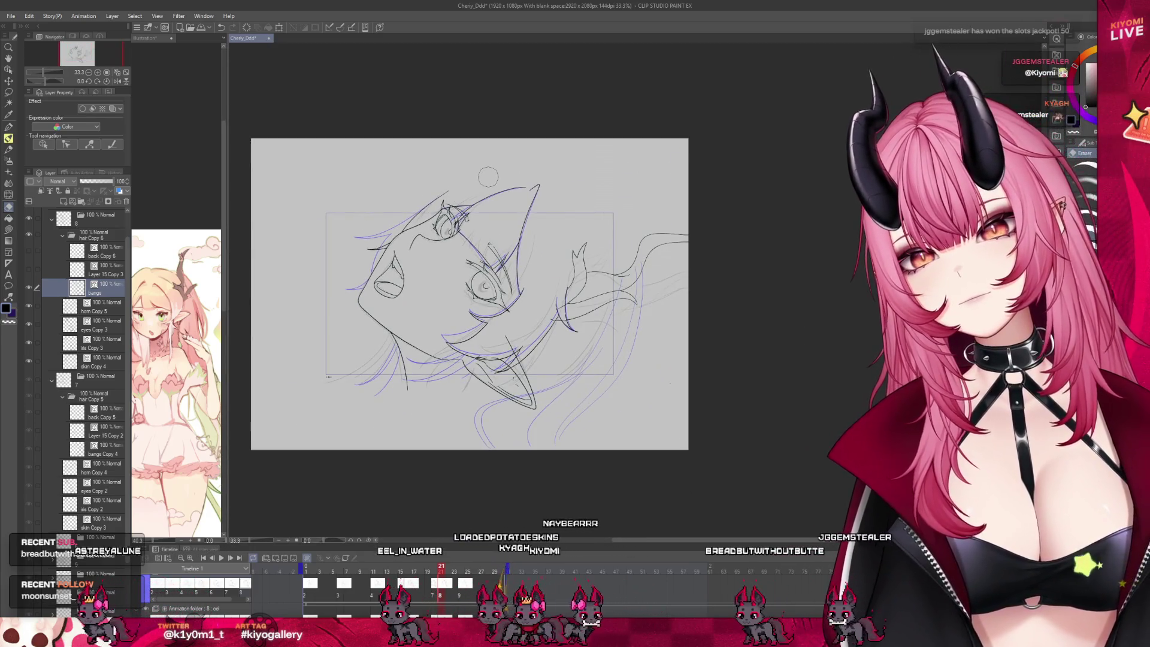
pyautogui.scroll(1, 489, 188)
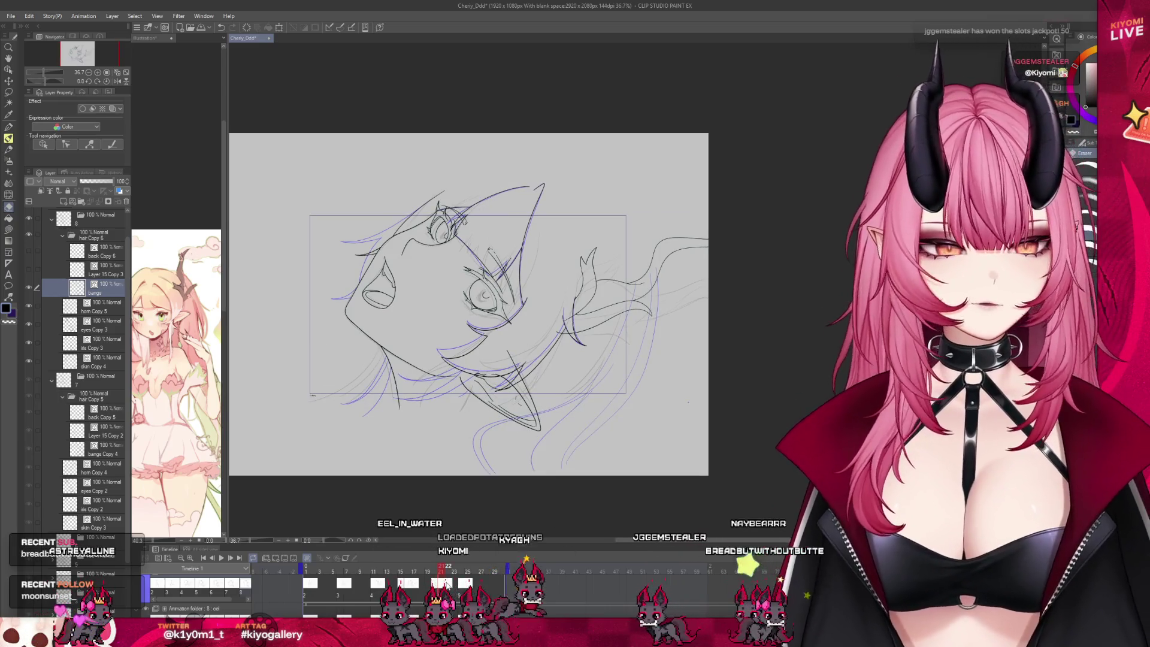
pyautogui.scroll(3, 428, 400)
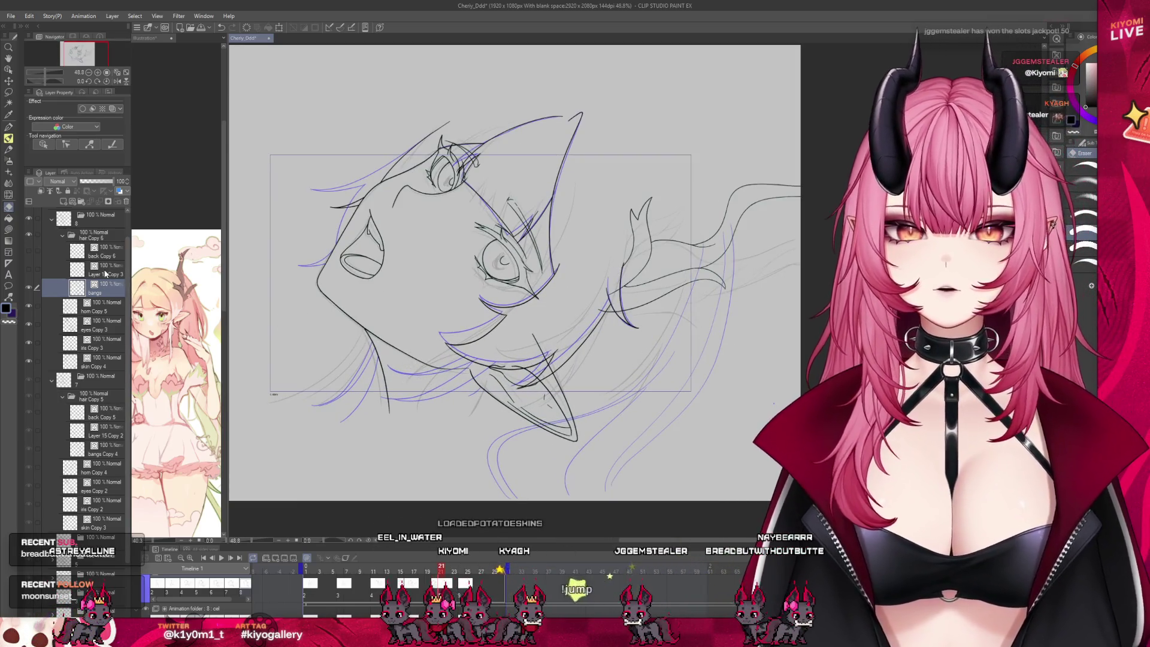
pyautogui.click(106, 273)
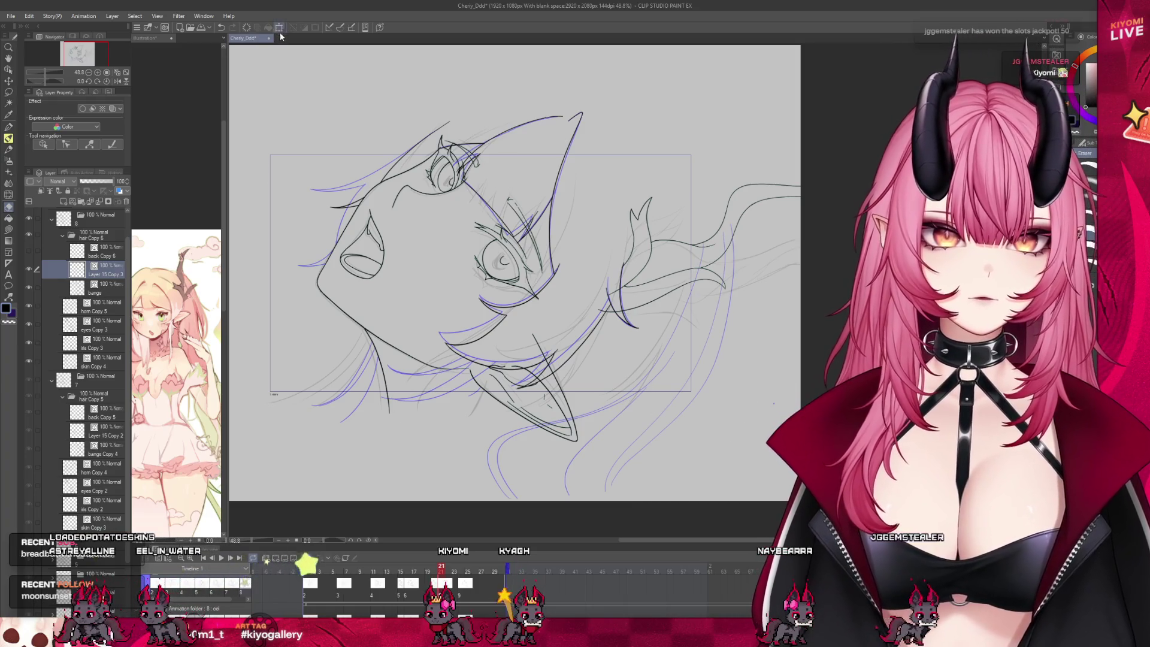
# Check the neighbouring cel's hair, then redraw the Layer 15 Copy 3 hair strands with the pen.
pyautogui.click(103, 437)
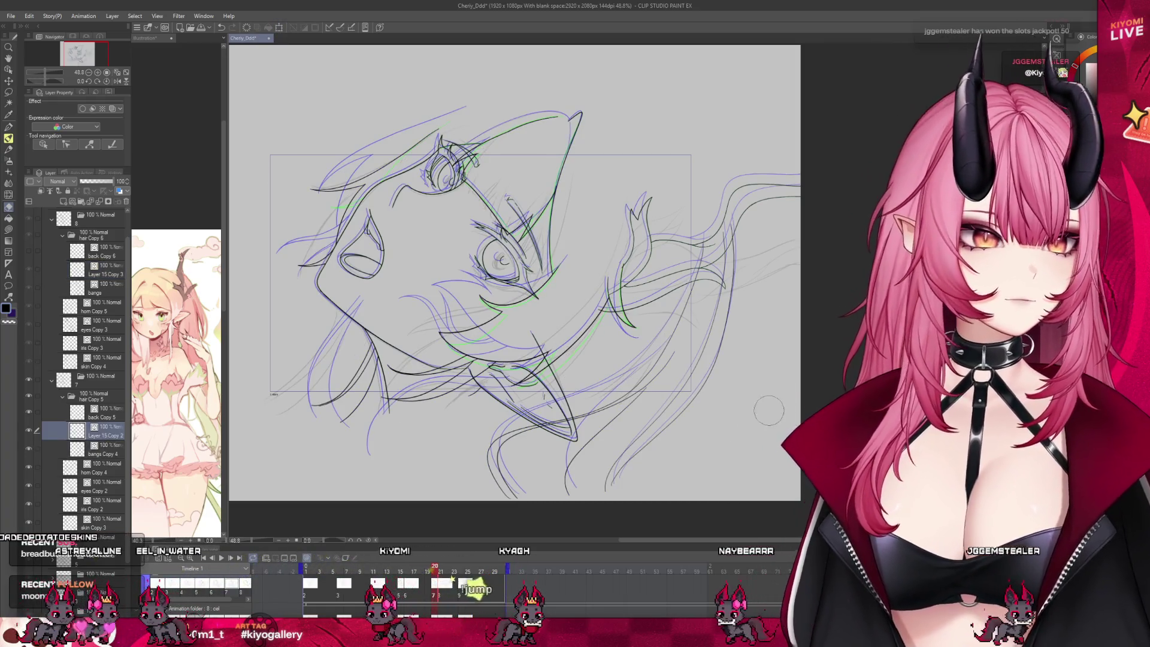
pyautogui.click(104, 270)
pyautogui.hotkey('ctrl', 't')
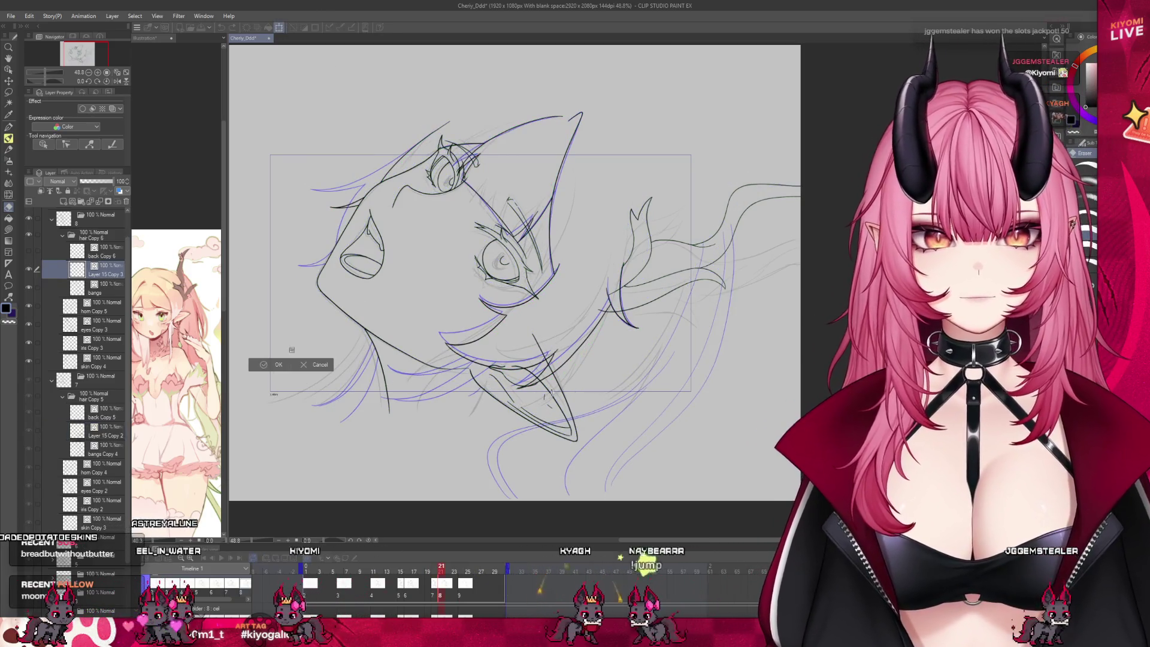
pyautogui.click(312, 365)
pyautogui.press('p')
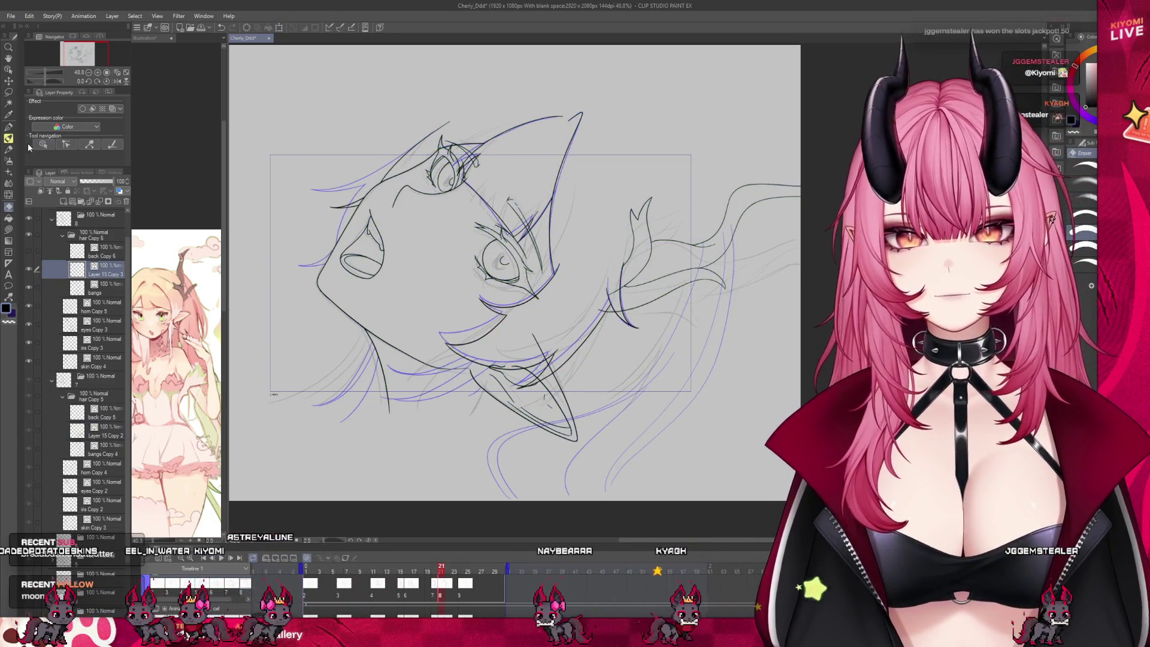
pyautogui.scroll(2, 397, 362)
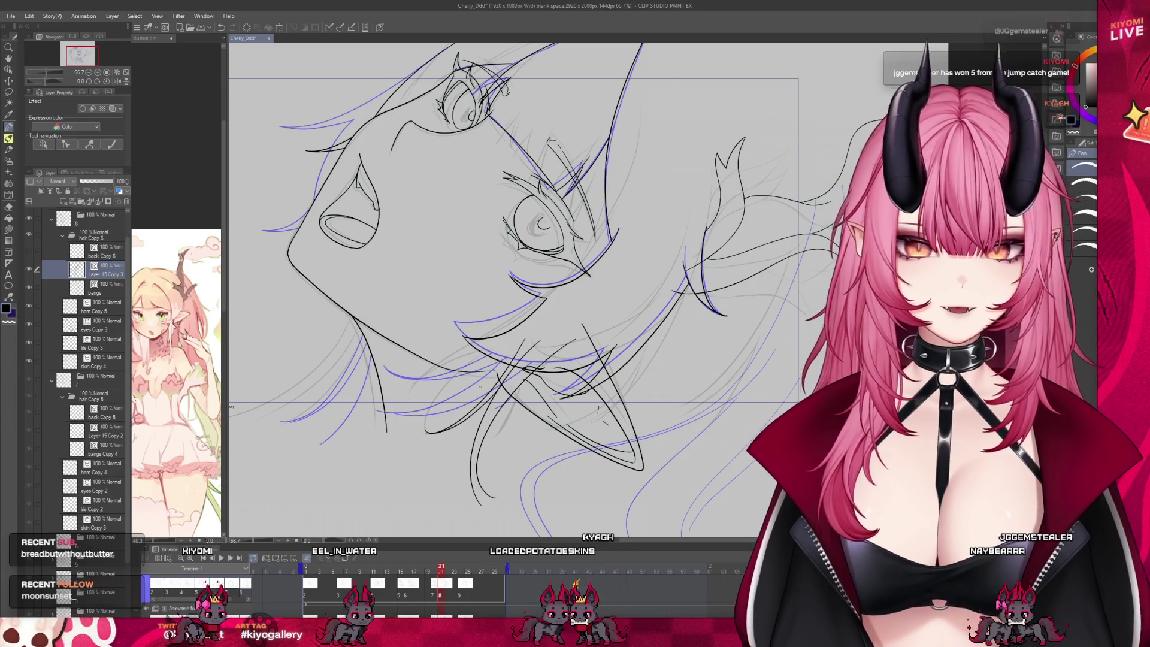
# Erase stray hair lines and flip between neighbouring frames to compare.
pyautogui.press('e')
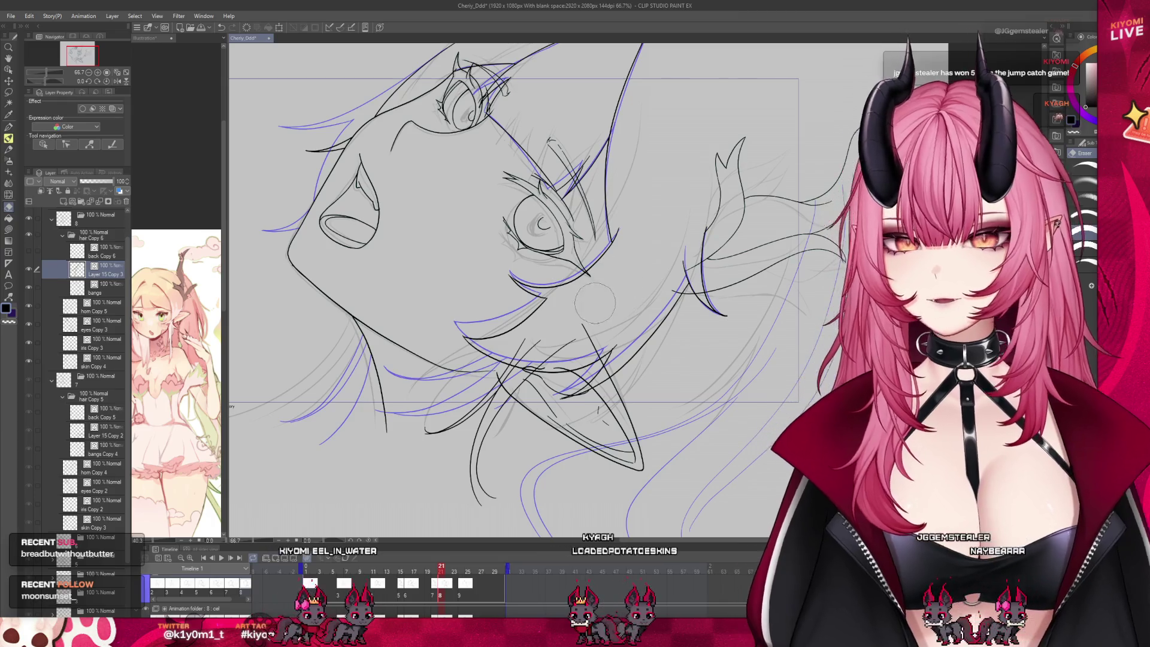
pyautogui.scroll(-3, 527, 291)
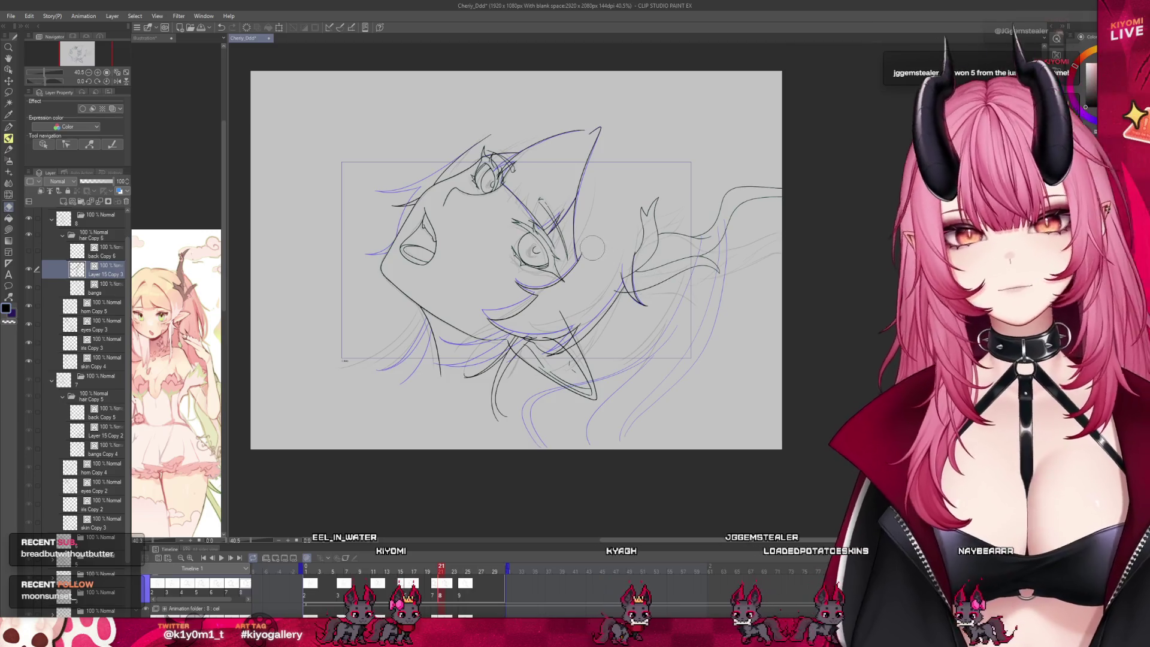
pyautogui.scroll(1, 508, 518)
pyautogui.moveTo(441, 567); pyautogui.dragTo(441, 571)
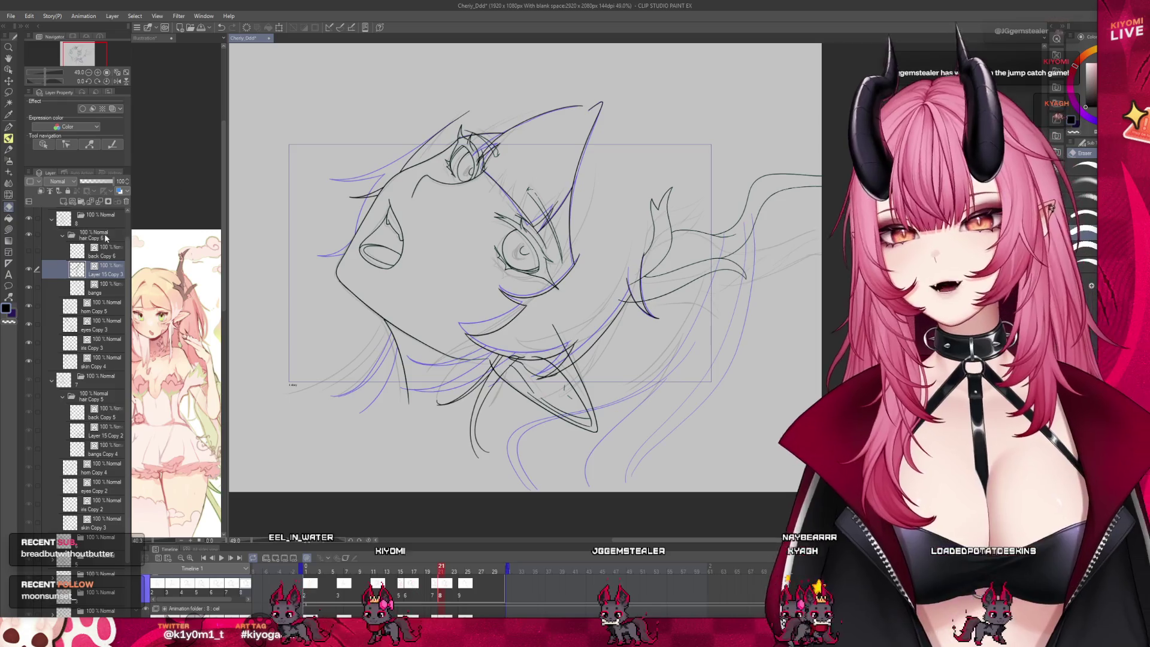
# Redraw hair lines on the back Copy 6 layer with the pen.
pyautogui.click(72, 254)
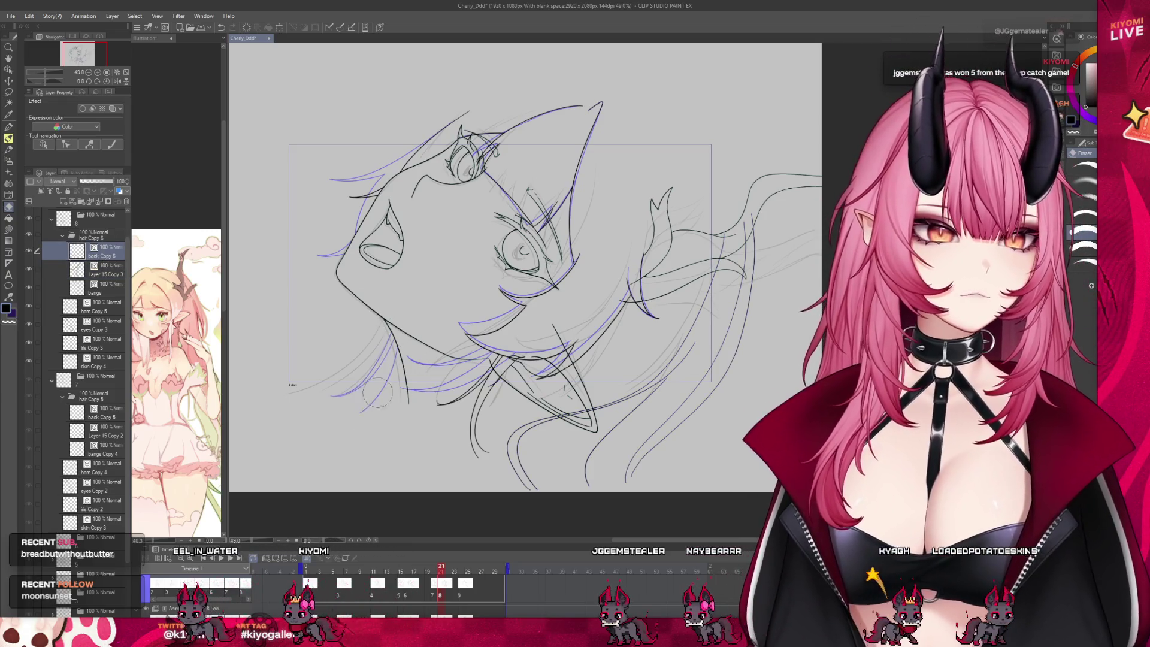
pyautogui.press('p')
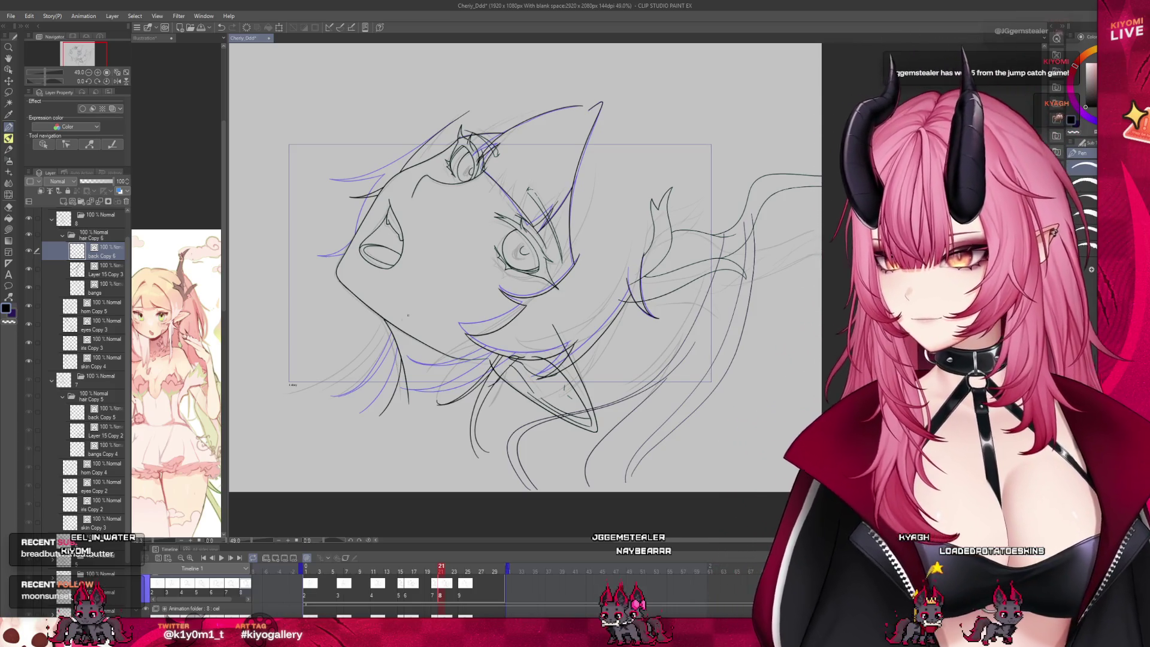
pyautogui.scroll(-3, 411, 312)
pyautogui.scroll(4, 411, 312)
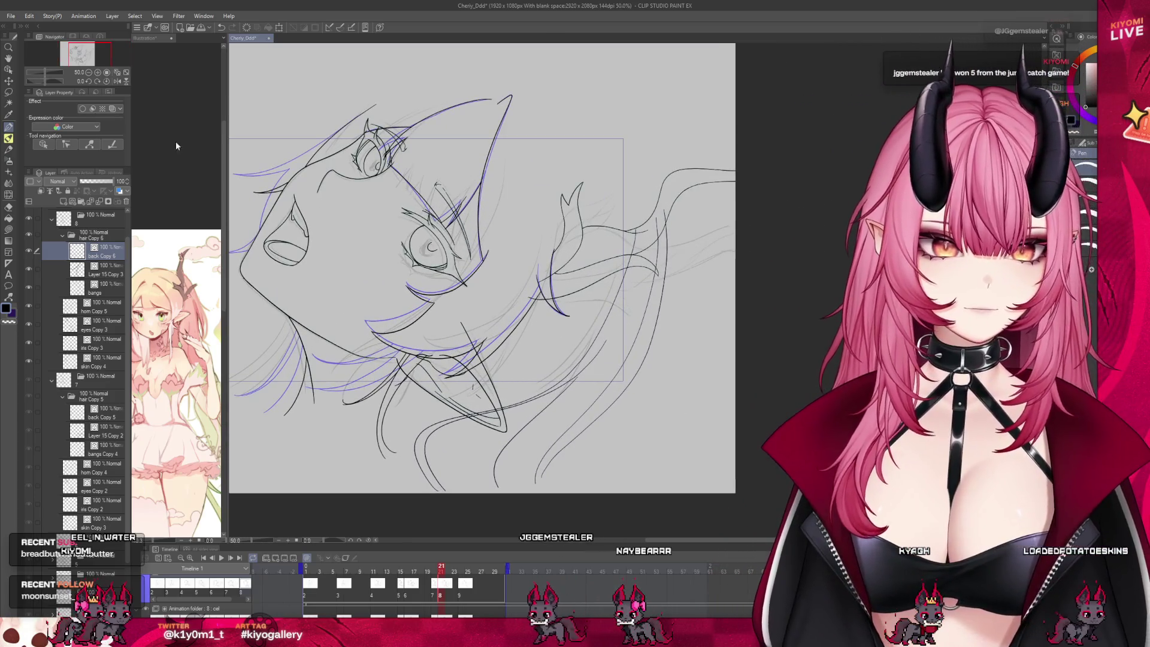
pyautogui.press('m')
pyautogui.scroll(-2, 523, 236)
# Lasso the lower right hair strands, transform and confirm them, then deselect.
pyautogui.moveTo(523, 236)
pyautogui.mouseDown()
pyautogui.moveTo(419, 278)
pyautogui.moveTo(363, 383)
pyautogui.moveTo(539, 454)
pyautogui.moveTo(686, 195)
pyautogui.moveTo(641, 161)
pyautogui.mouseUp()
pyautogui.click(558, 459)
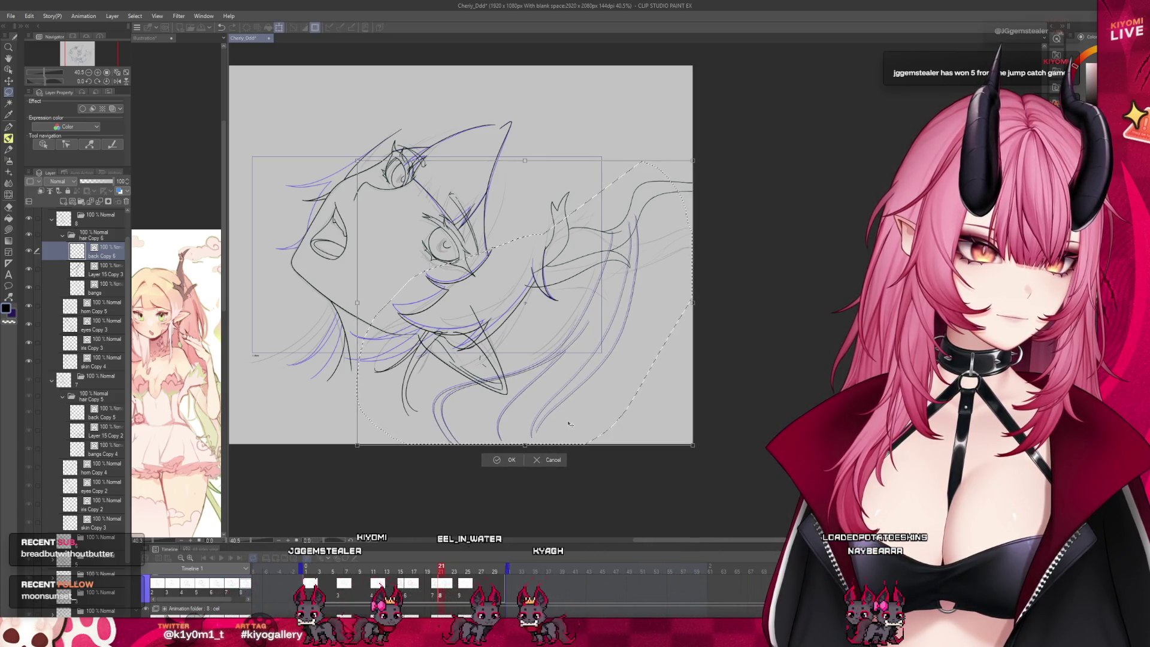
pyautogui.click(502, 462)
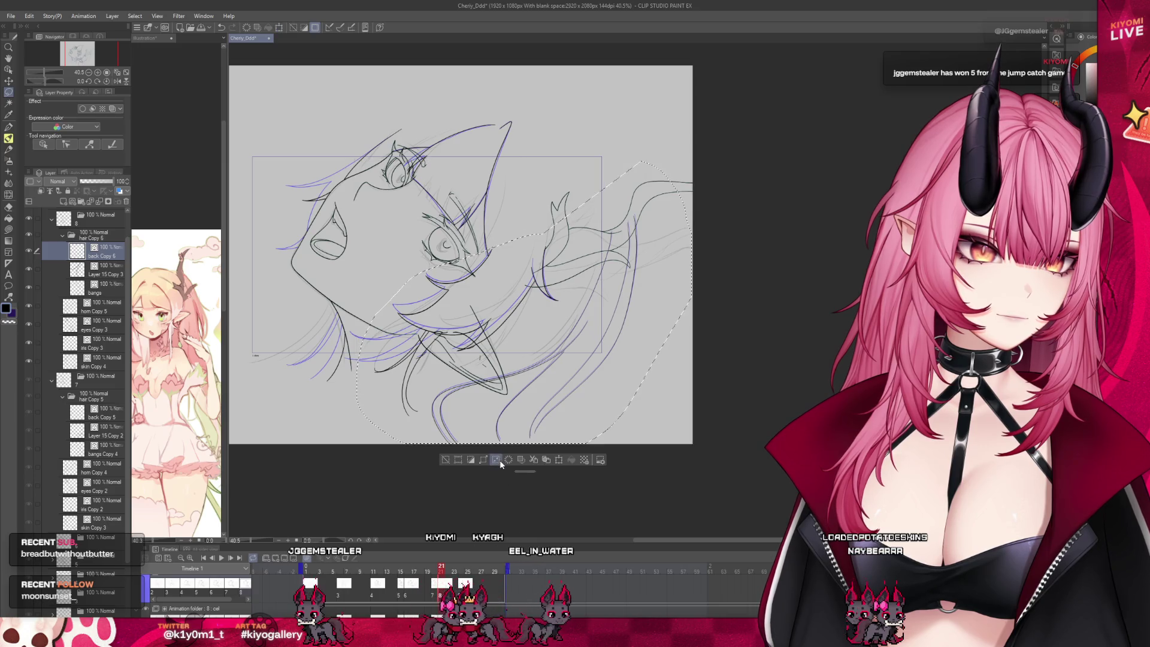
pyautogui.click(451, 461)
# Turn off onion skin, compare frames 20 and 21, and advance to frames 24 and 26.
pyautogui.click(455, 577)
pyautogui.moveTo(438, 574); pyautogui.dragTo(440, 574)
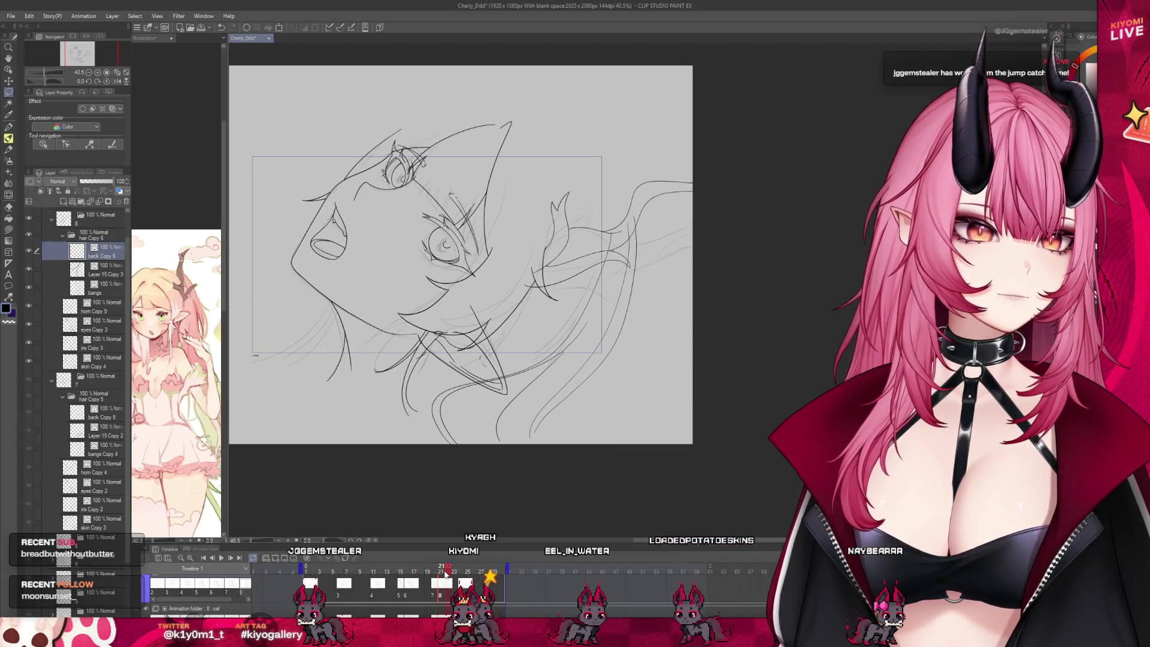
pyautogui.scroll(-2, 451, 229)
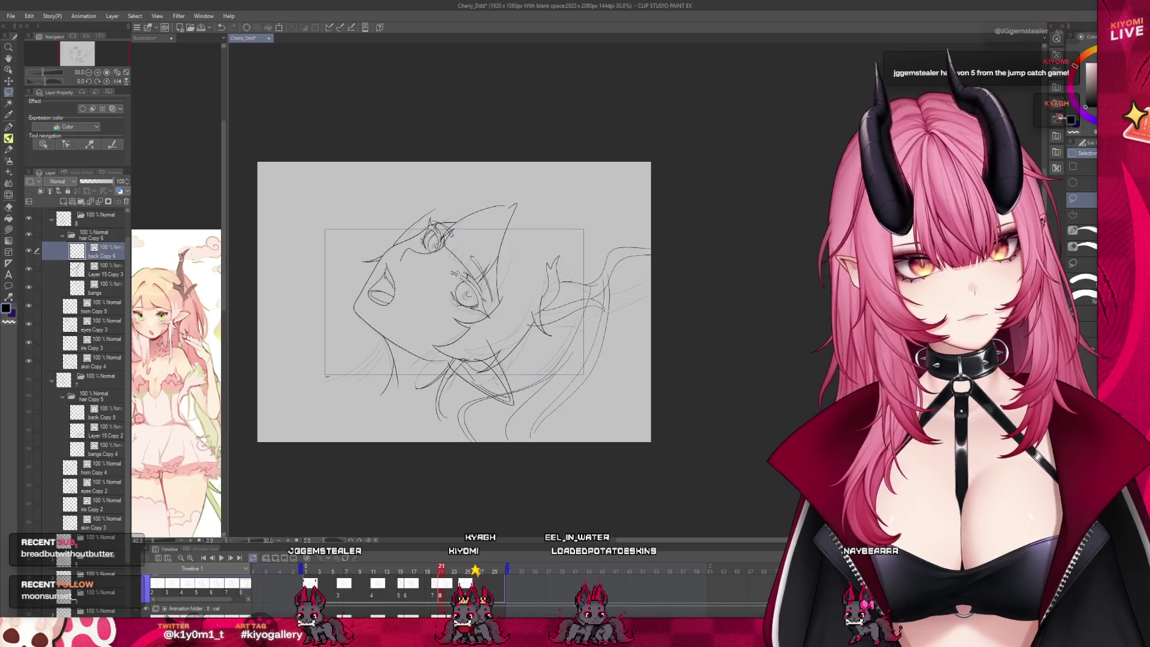
pyautogui.scroll(3, 451, 229)
pyautogui.moveTo(440, 574); pyautogui.dragTo(462, 573)
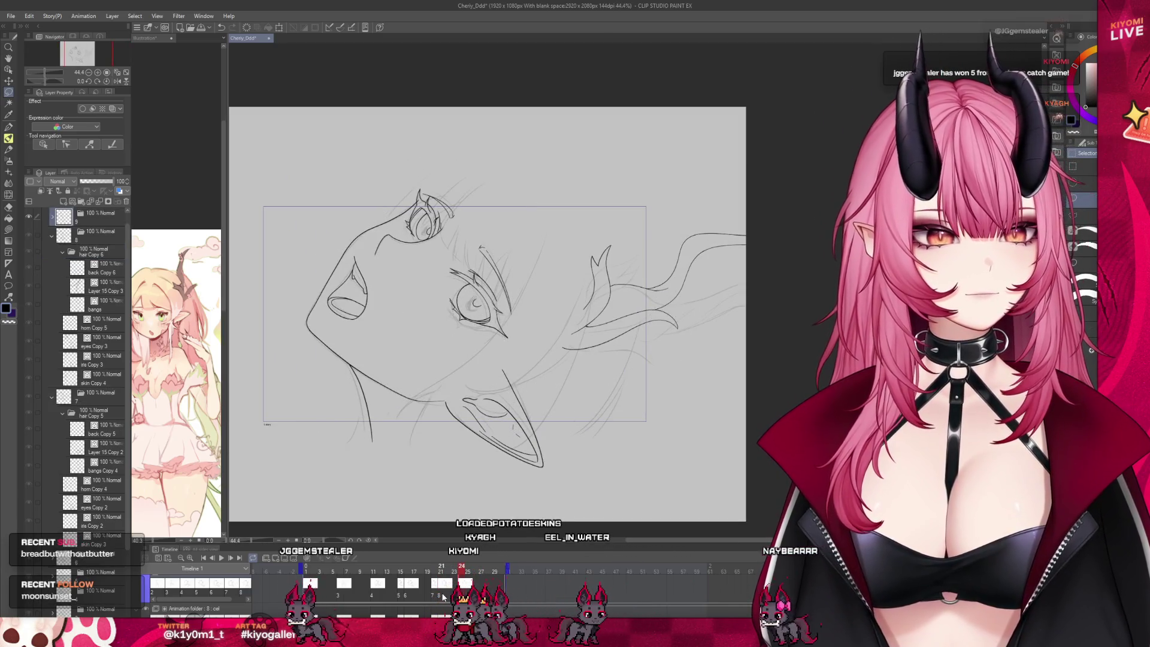
pyautogui.click(475, 574)
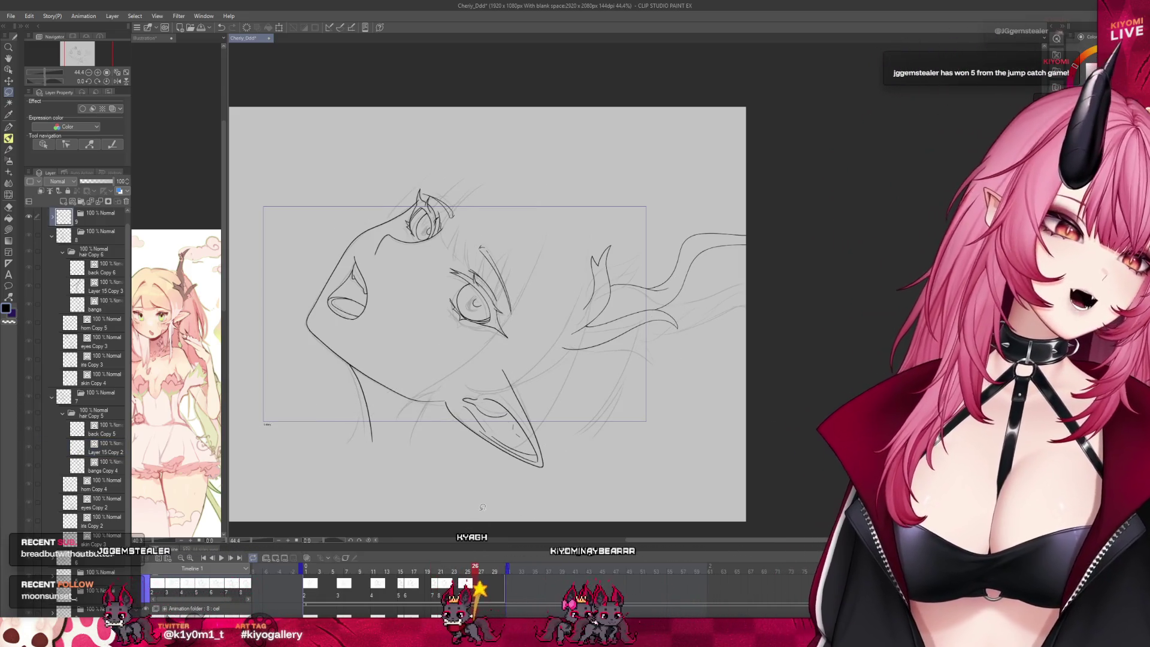
# Move to frame 23 and select the bangs Copy 5 layer inside the cel 9 hair Copy 7 folder.
pyautogui.click(441, 584)
pyautogui.click(459, 590)
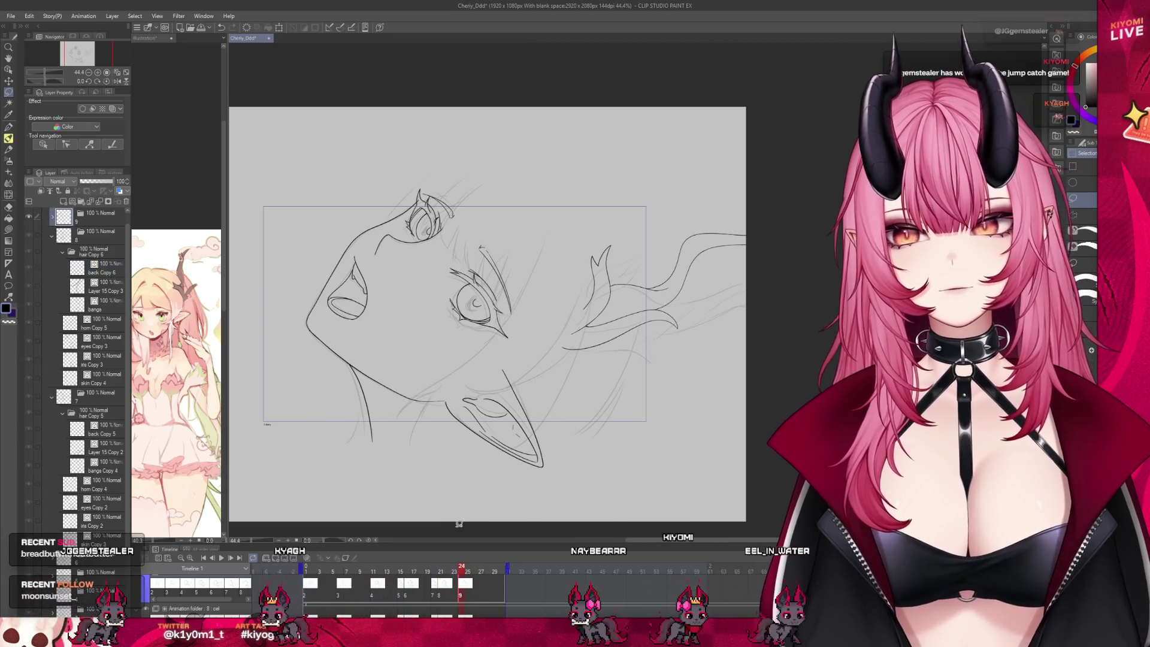
pyautogui.scroll(1, 103, 280)
pyautogui.click(97, 265)
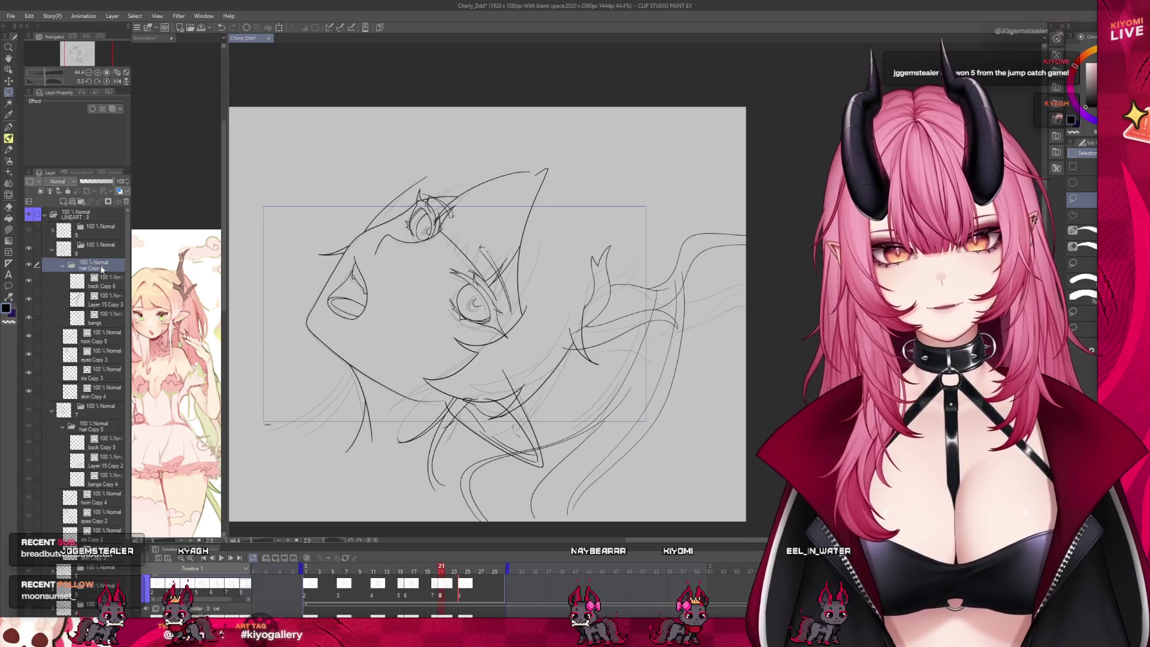
pyautogui.click(52, 231)
pyautogui.click(96, 247)
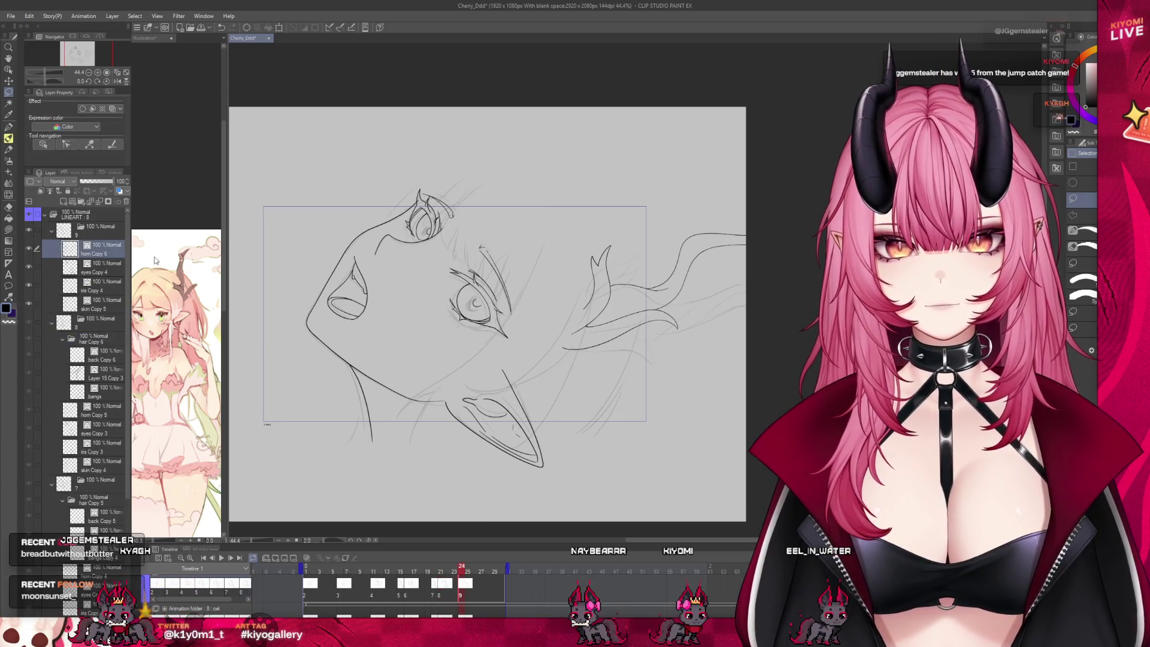
pyautogui.scroll(1, 505, 268)
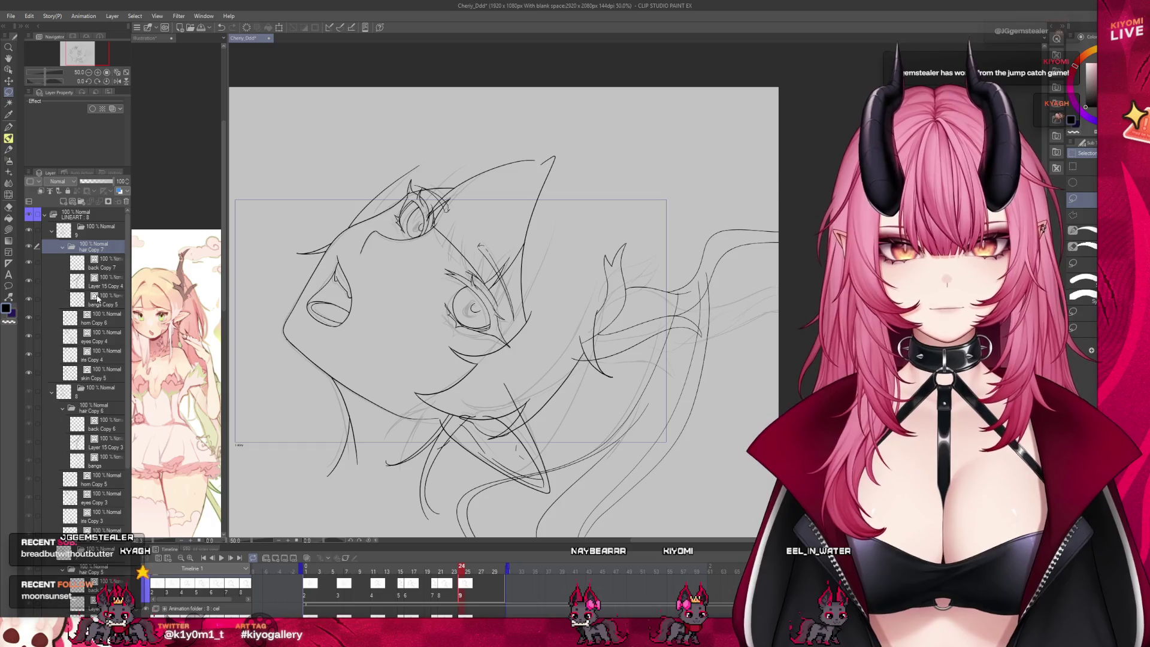
pyautogui.click(98, 298)
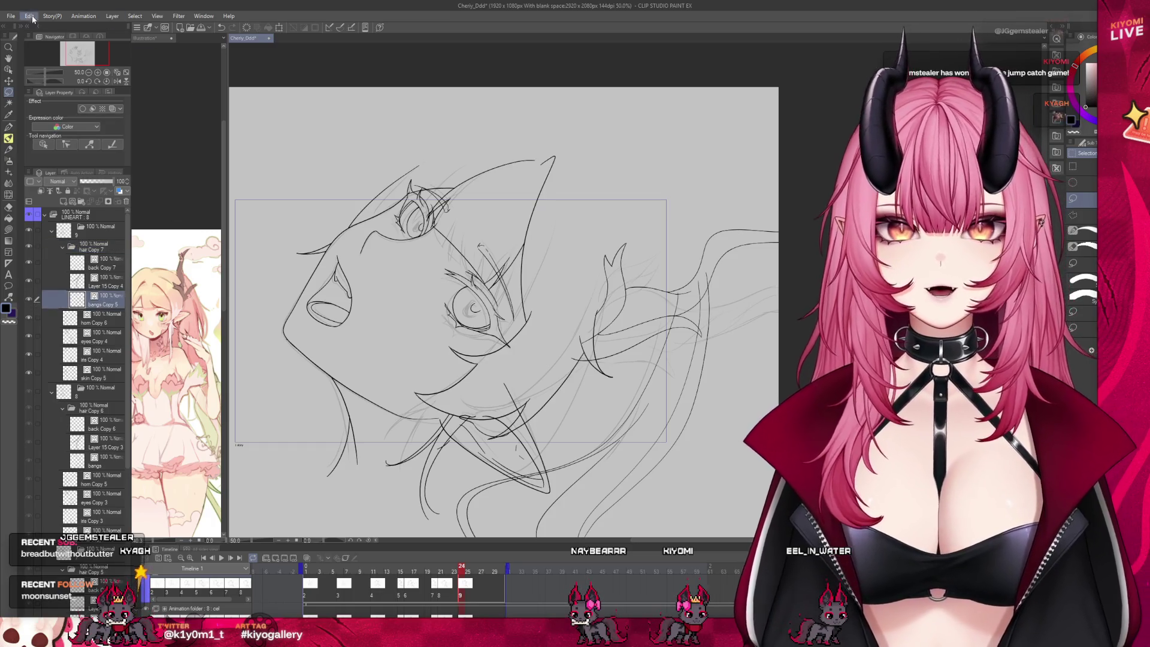
# Warp the bangs with Ctrl+T, pulling the lower-left corner down and adjusting the middle and left edge.
pyautogui.hotkey('ctrl', 't')
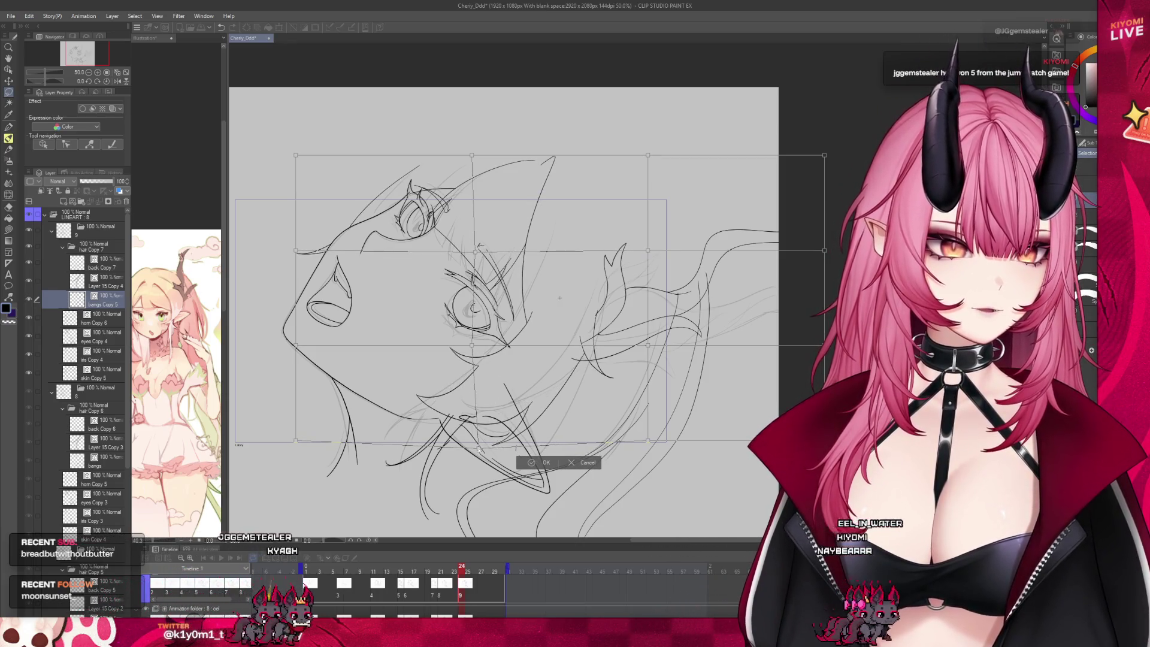
pyautogui.moveTo(312, 450)
pyautogui.mouseDown()
pyautogui.moveTo(301, 452)
pyautogui.moveTo(306, 477)
pyautogui.mouseUp()
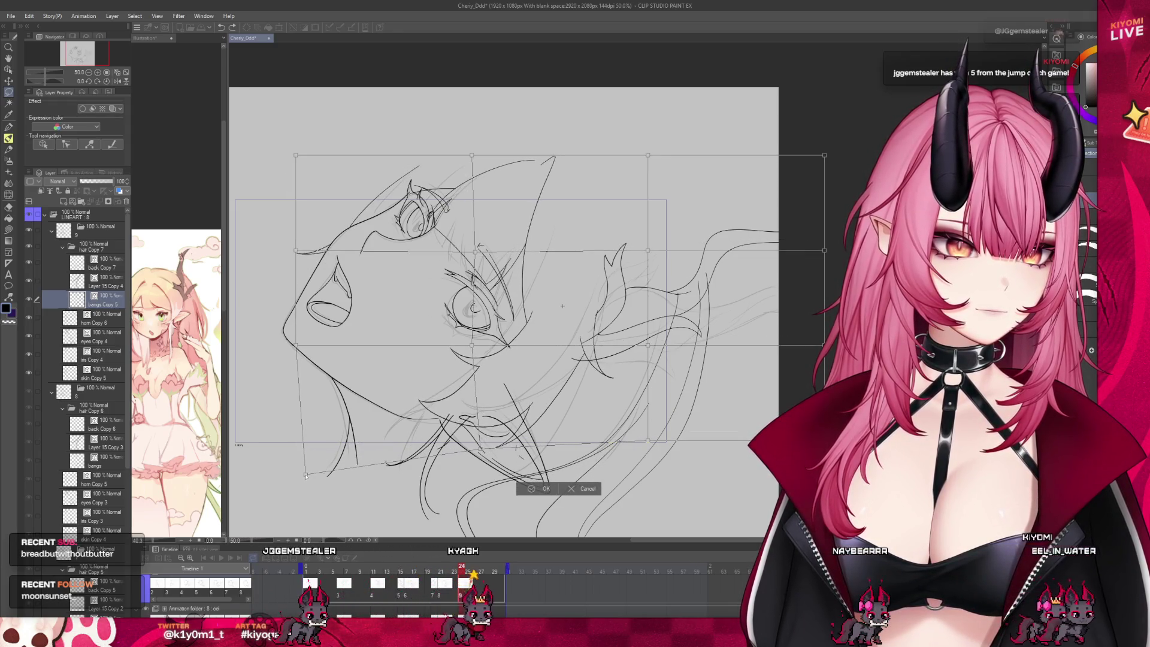
pyautogui.moveTo(652, 360); pyautogui.dragTo(650, 352)
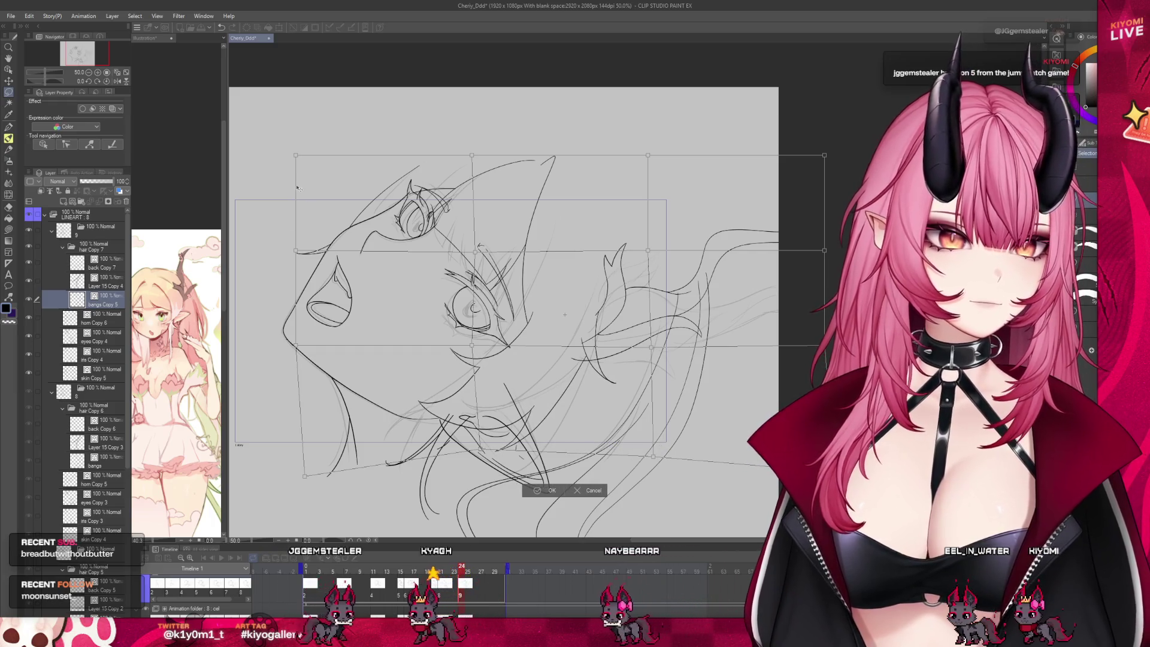
pyautogui.moveTo(295, 155); pyautogui.dragTo(298, 148)
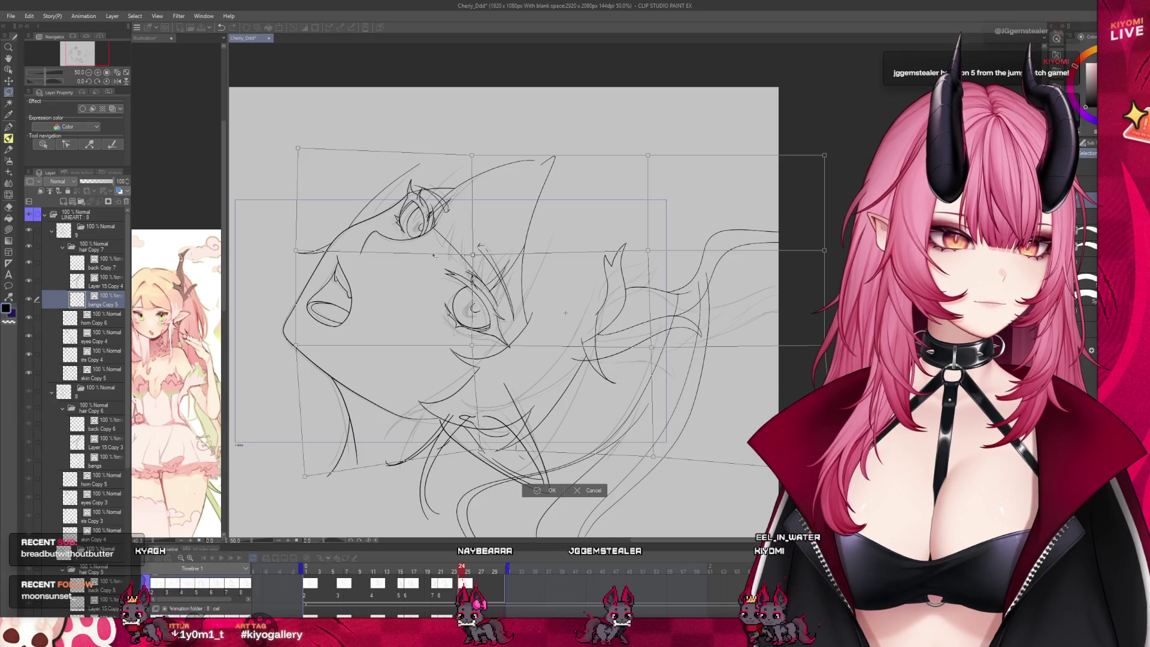
pyautogui.moveTo(295, 251); pyautogui.dragTo(299, 258)
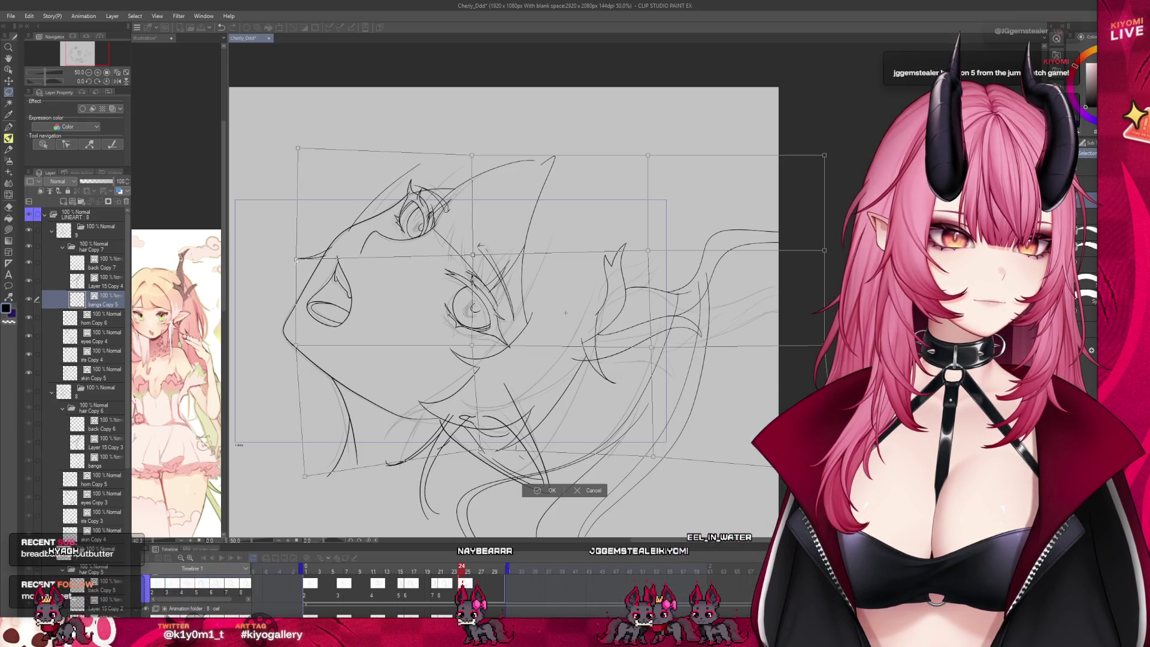
pyautogui.click(550, 492)
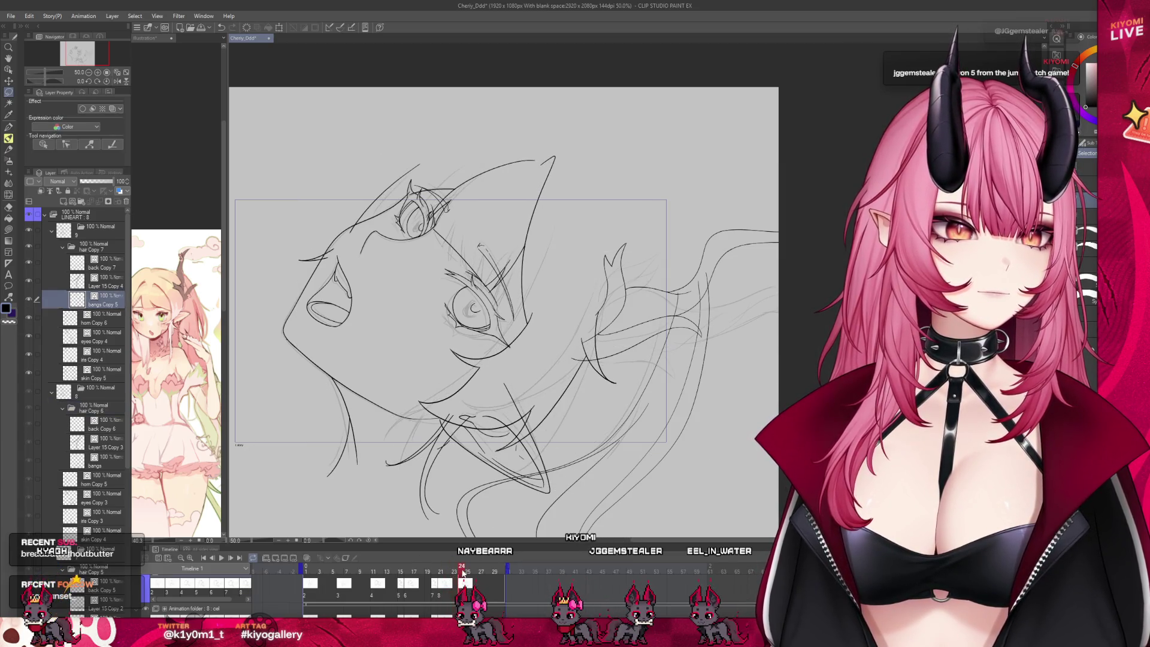
# Select the Layer 15 Copy 4 layer and apply a transform to its lines with the move tool.
pyautogui.scroll(1, 317, 223)
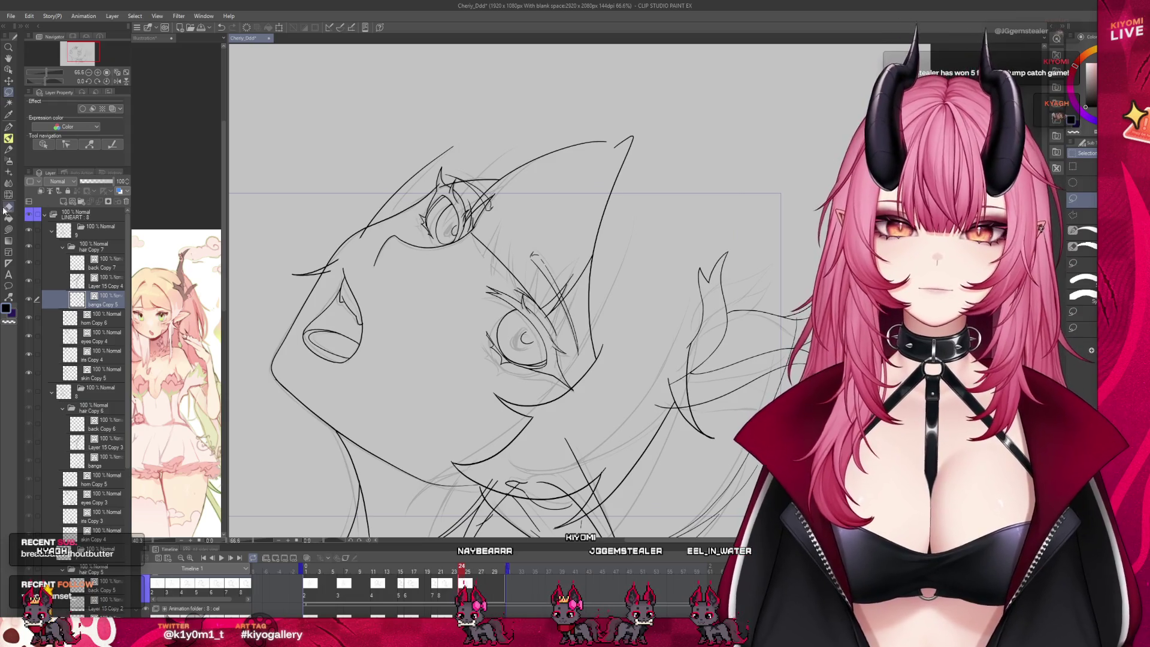
pyautogui.click(7, 206)
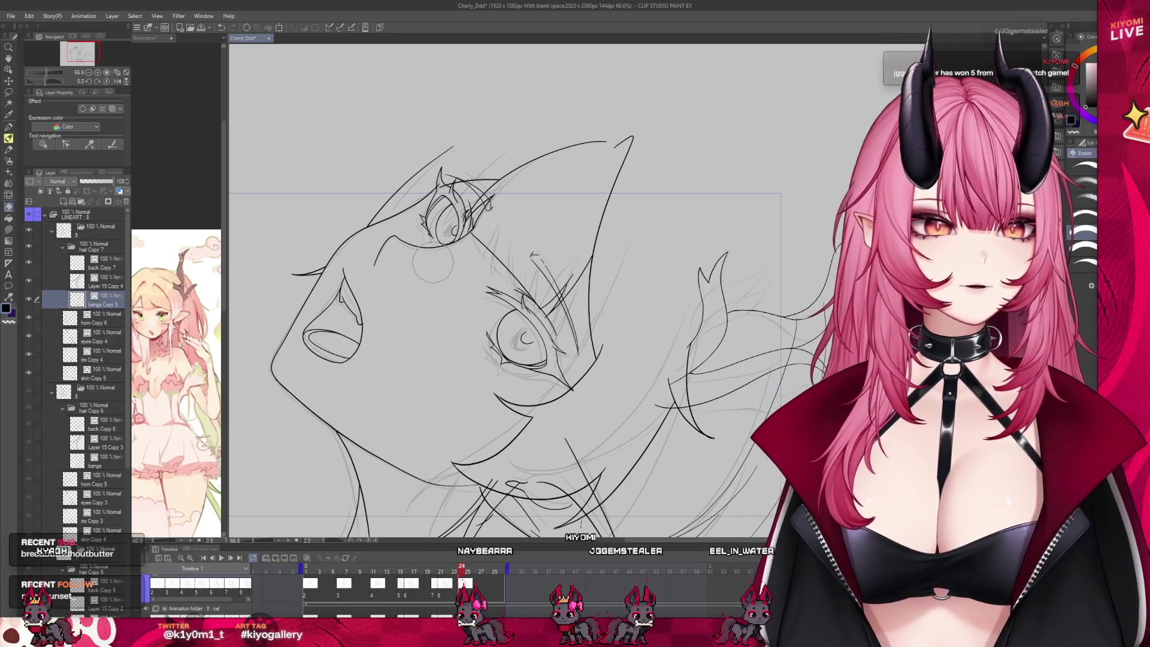
pyautogui.scroll(-2, 401, 264)
pyautogui.scroll(-1, 407, 144)
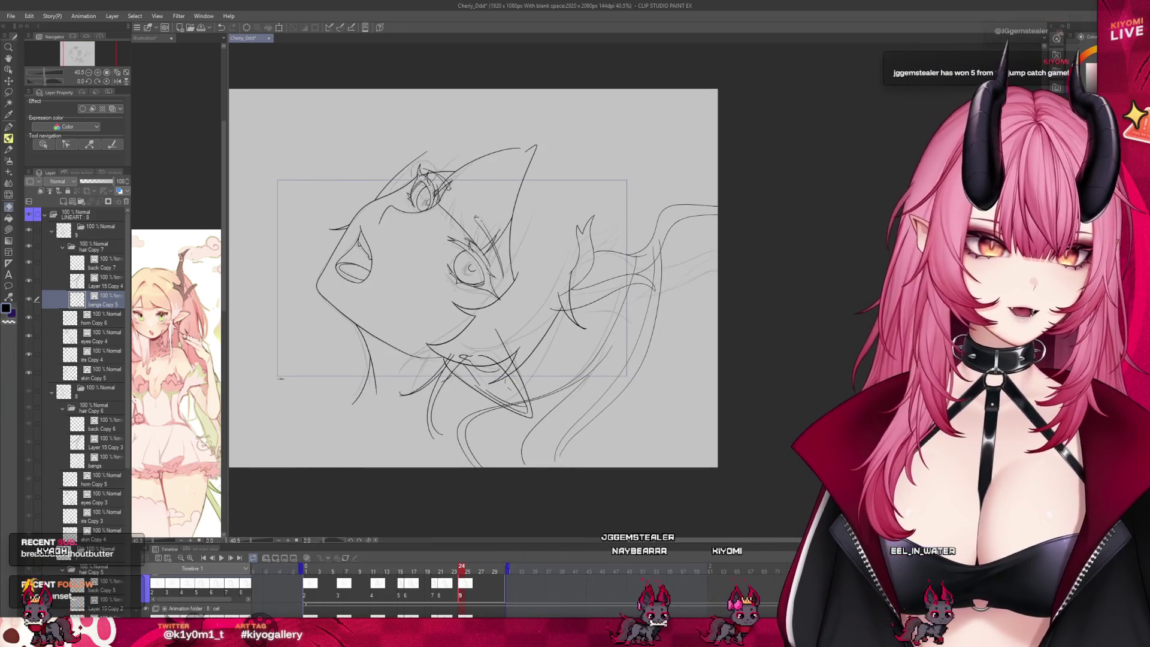
pyautogui.click(42, 283)
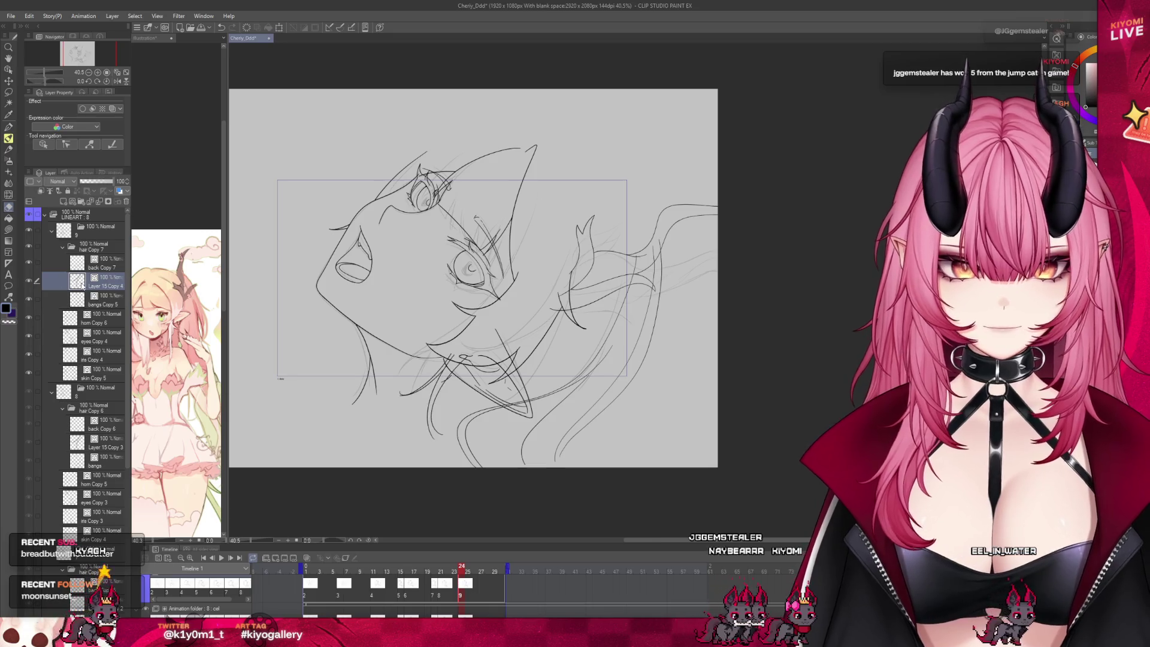
pyautogui.click(9, 80)
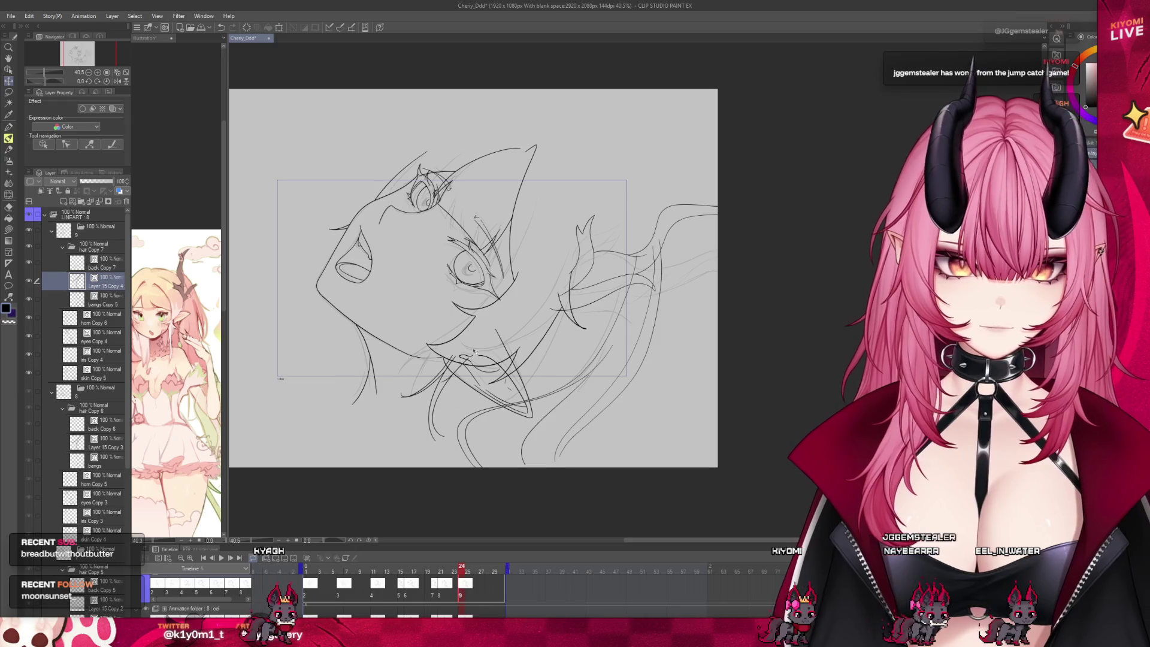
pyautogui.click(277, 27)
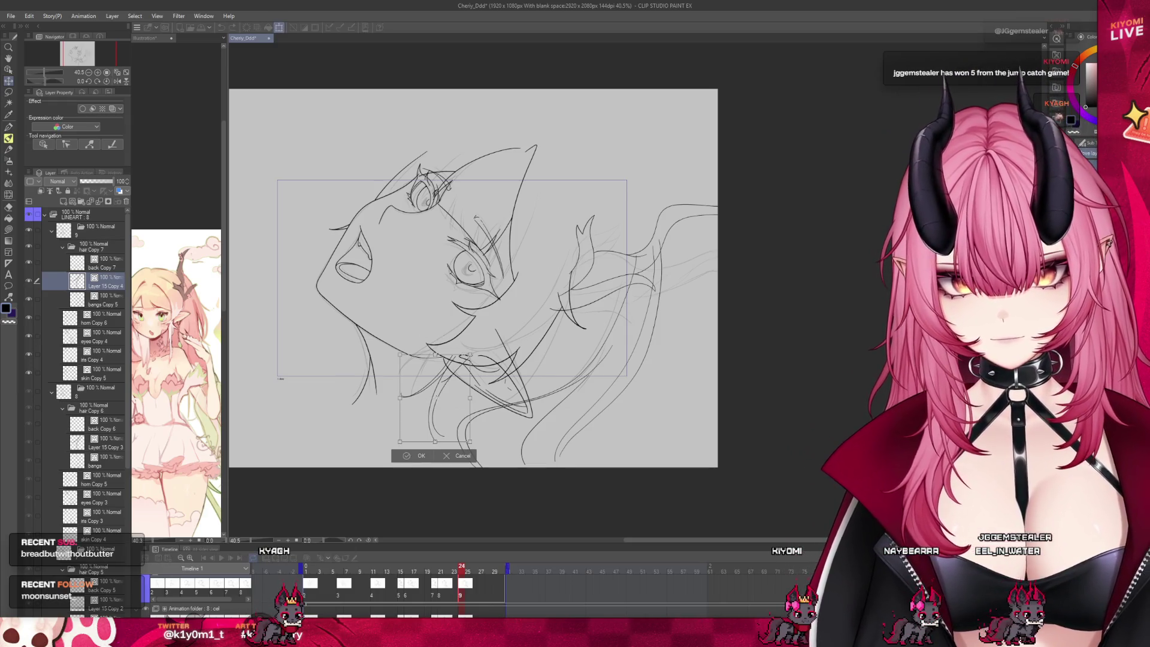
pyautogui.click(411, 459)
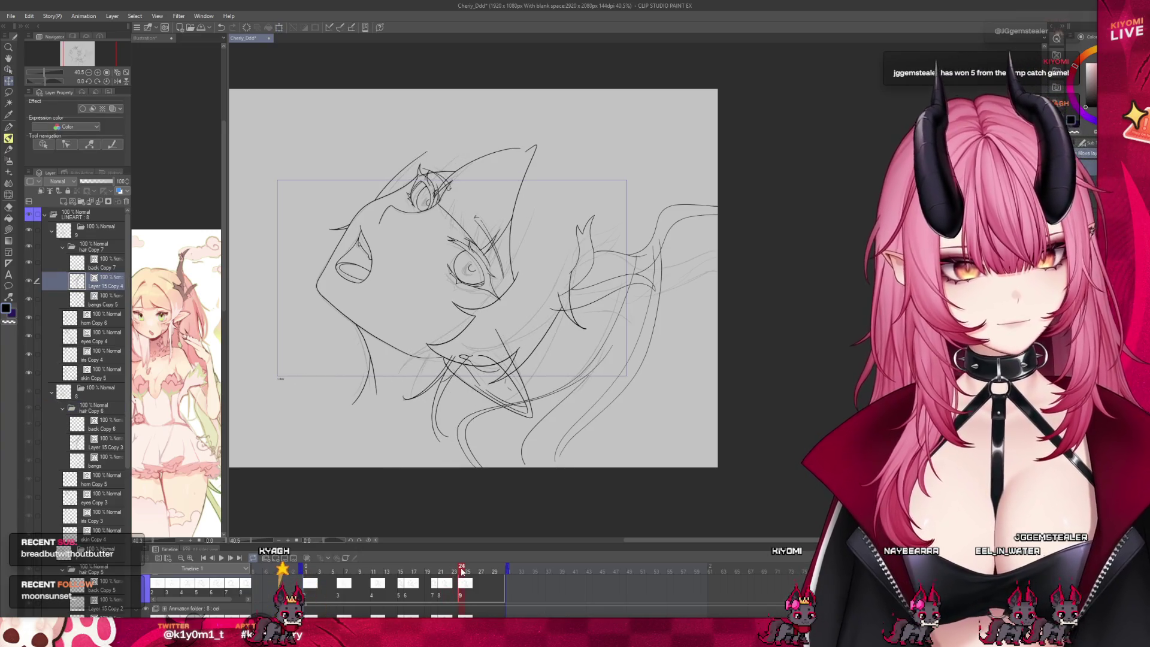
# Zoom in and bend the lower back hair strands further downward with a free transform.
pyautogui.hotkey('ctrl', '+')
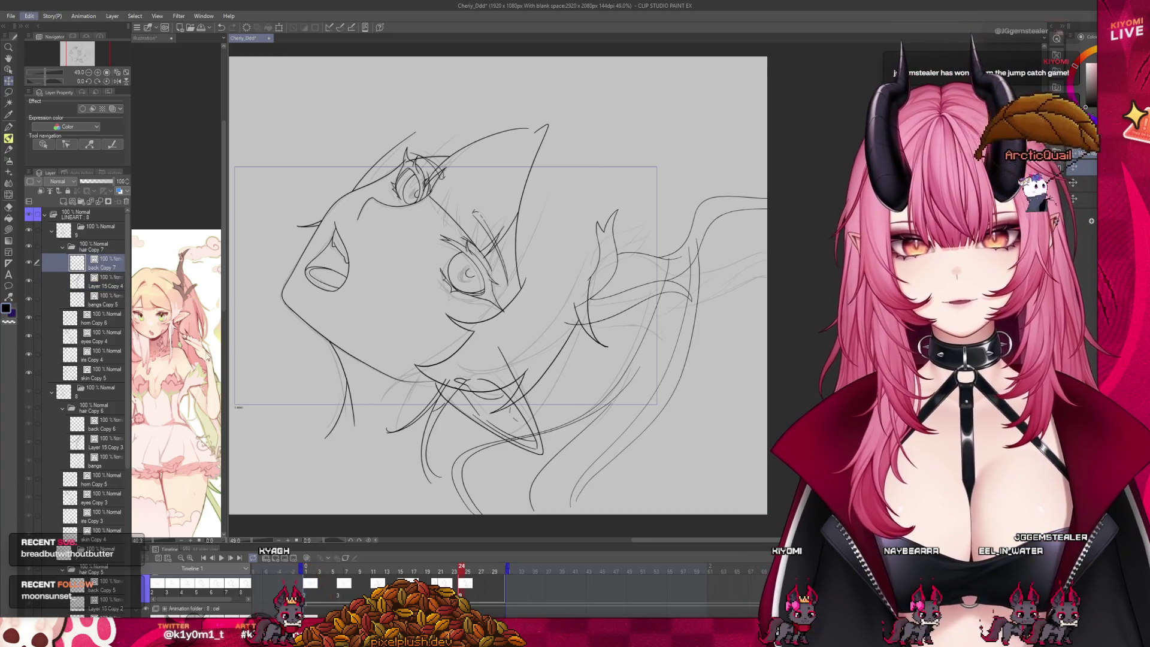
pyautogui.hotkey('ctrl', 't')
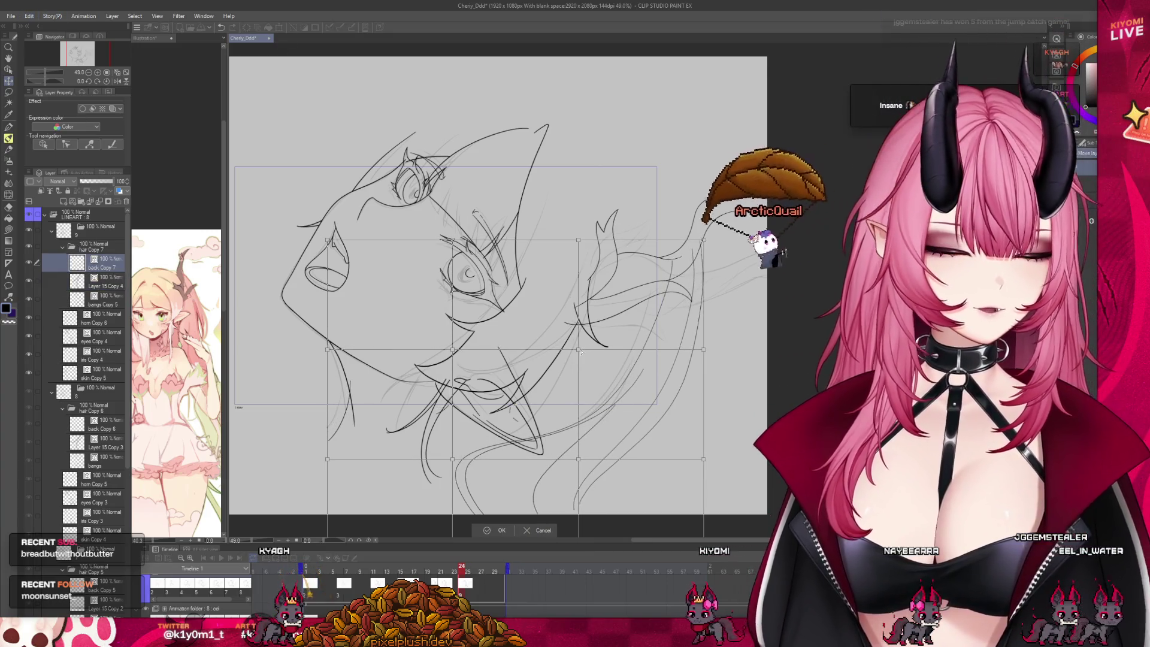
pyautogui.moveTo(575, 348); pyautogui.dragTo(577, 358)
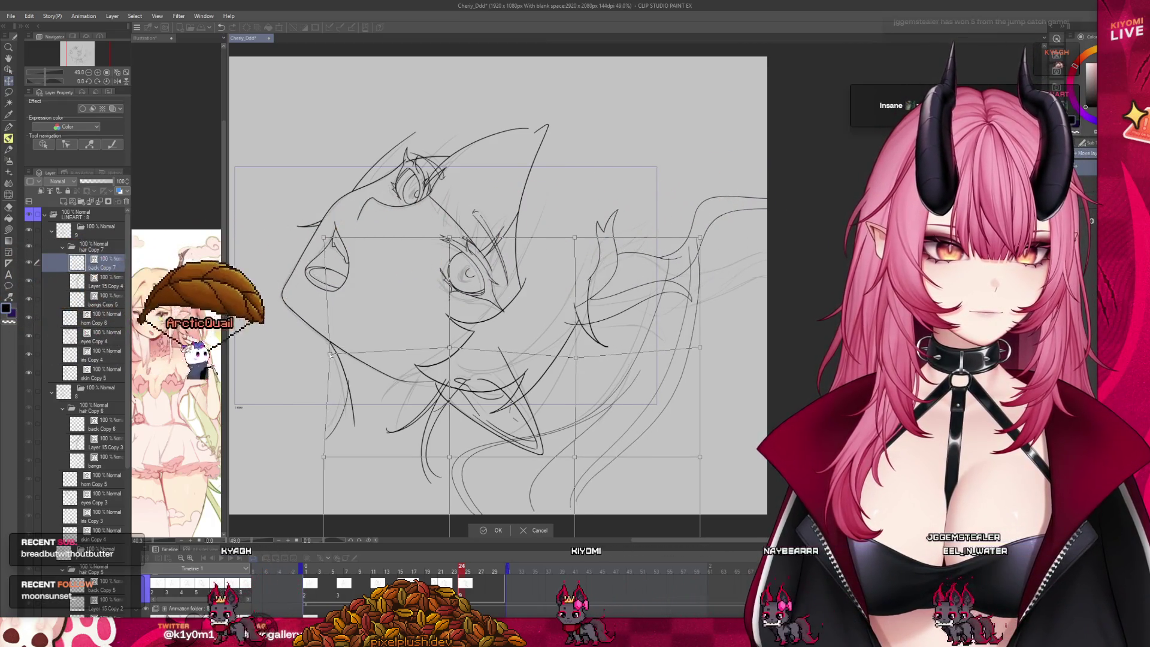
pyautogui.press('Return')
# Return to the eraser tool and reselect the Layer 15 Copy 4 layer.
pyautogui.scroll(2, 287, 328)
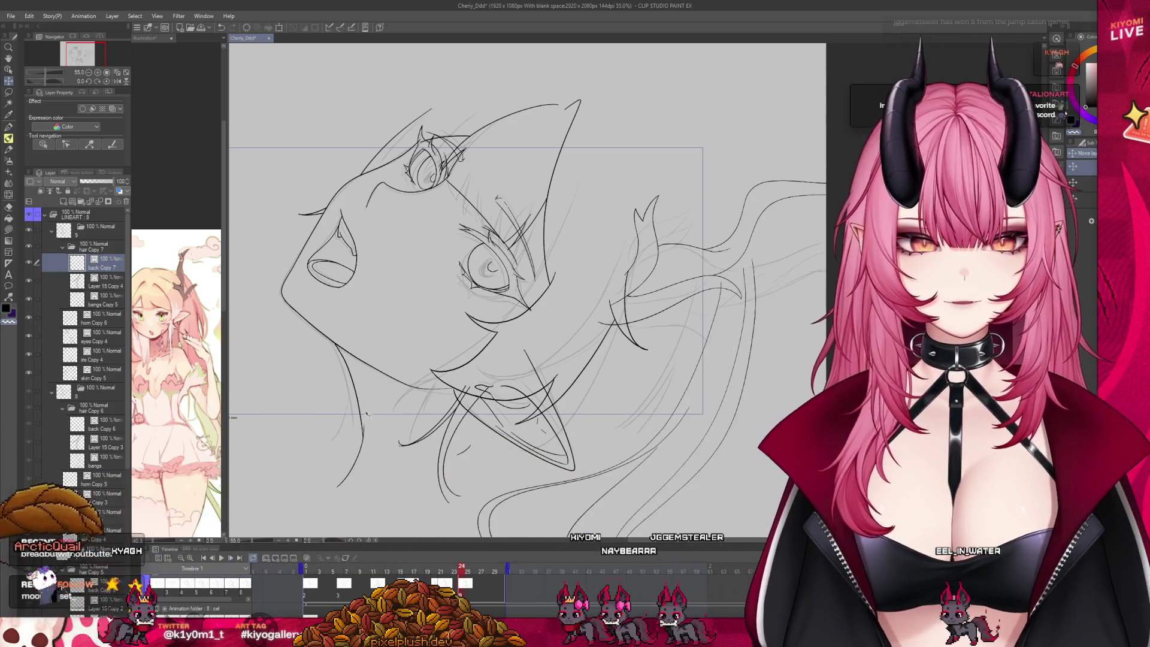
pyautogui.click(9, 137)
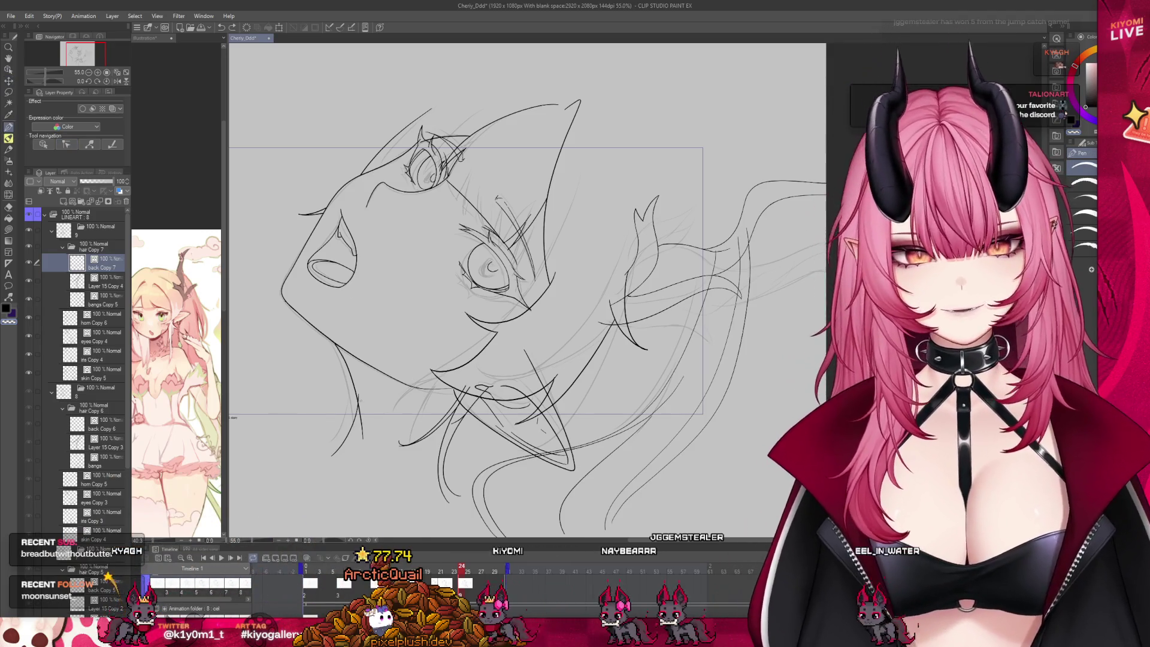
pyautogui.click(9, 206)
pyautogui.click(9, 206)
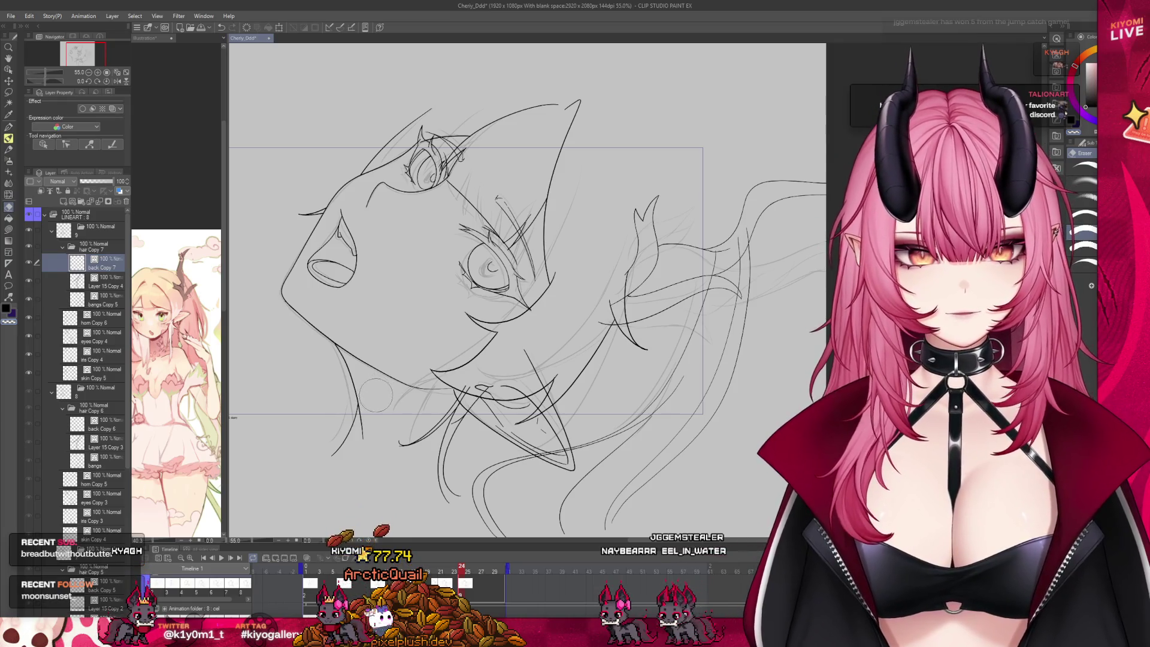
pyautogui.scroll(-2, 602, 318)
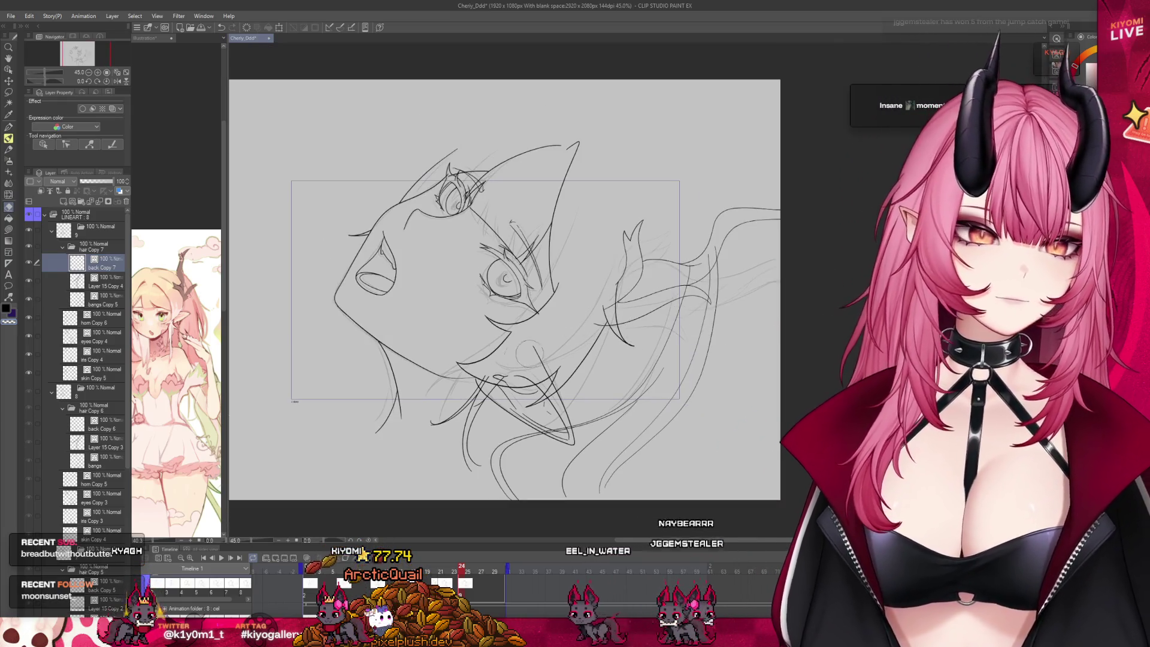
pyautogui.click(94, 285)
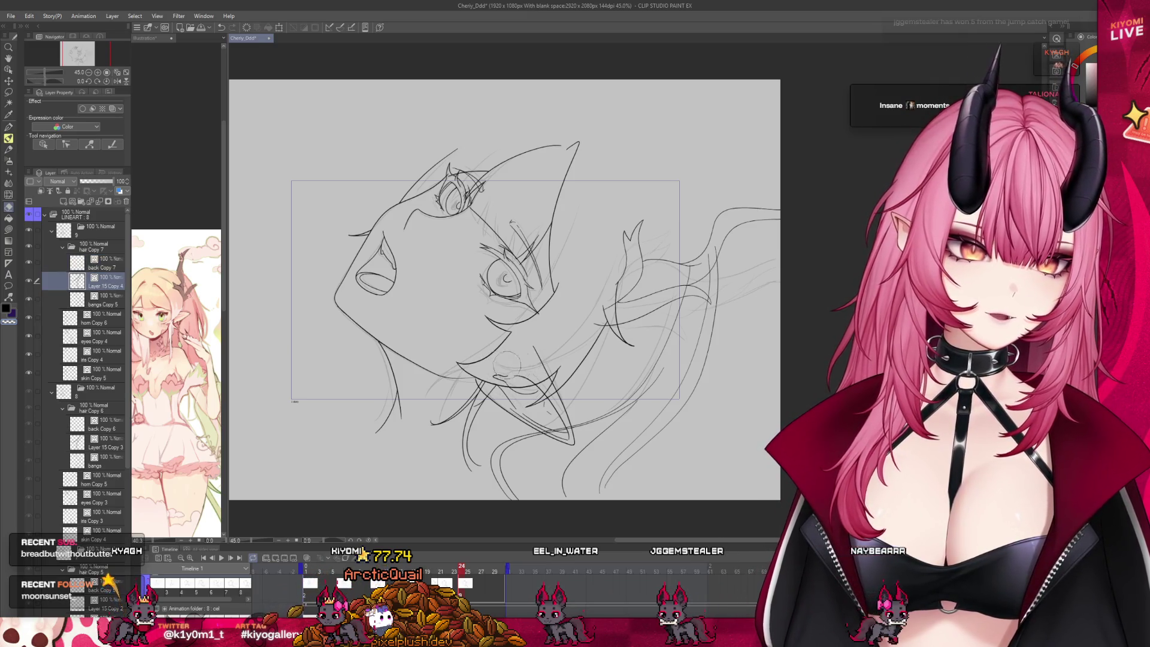
pyautogui.scroll(-1, 634, 258)
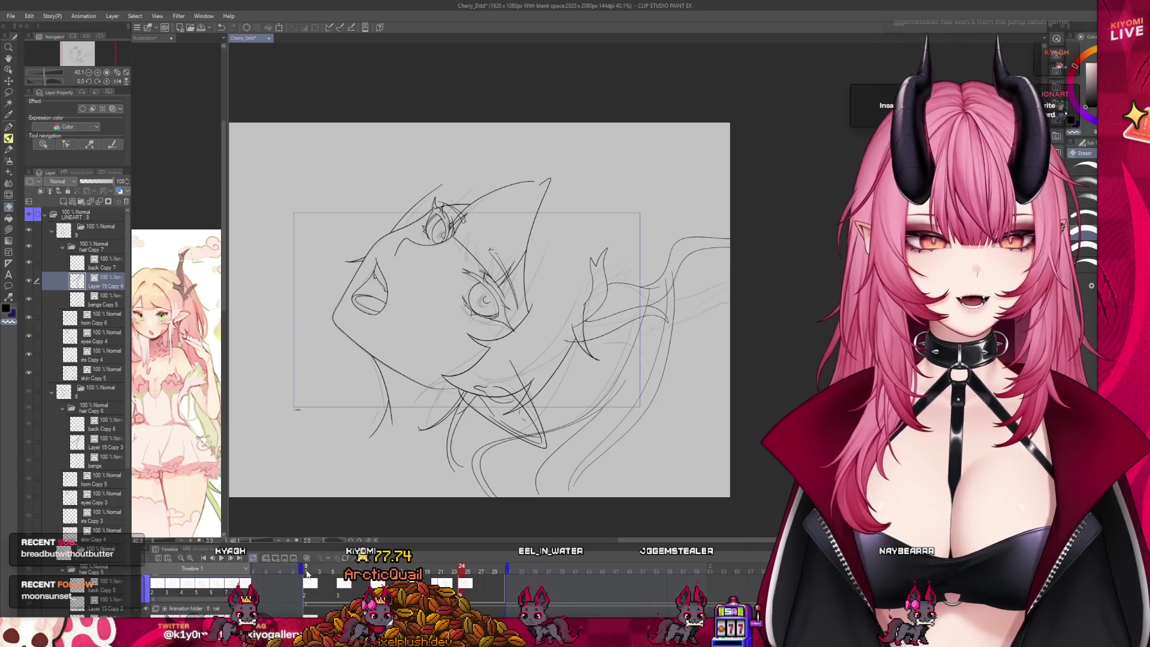
# Play the animation from frame 1, then stop playback.
pyautogui.click(151, 599)
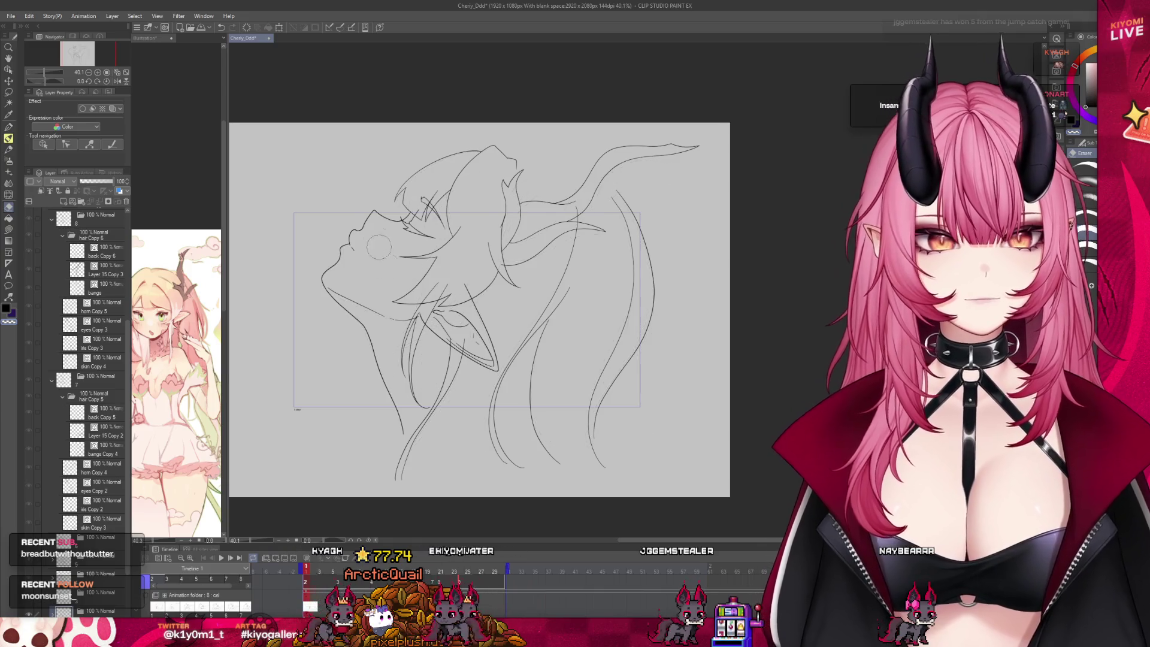
pyautogui.scroll(1, 461, 288)
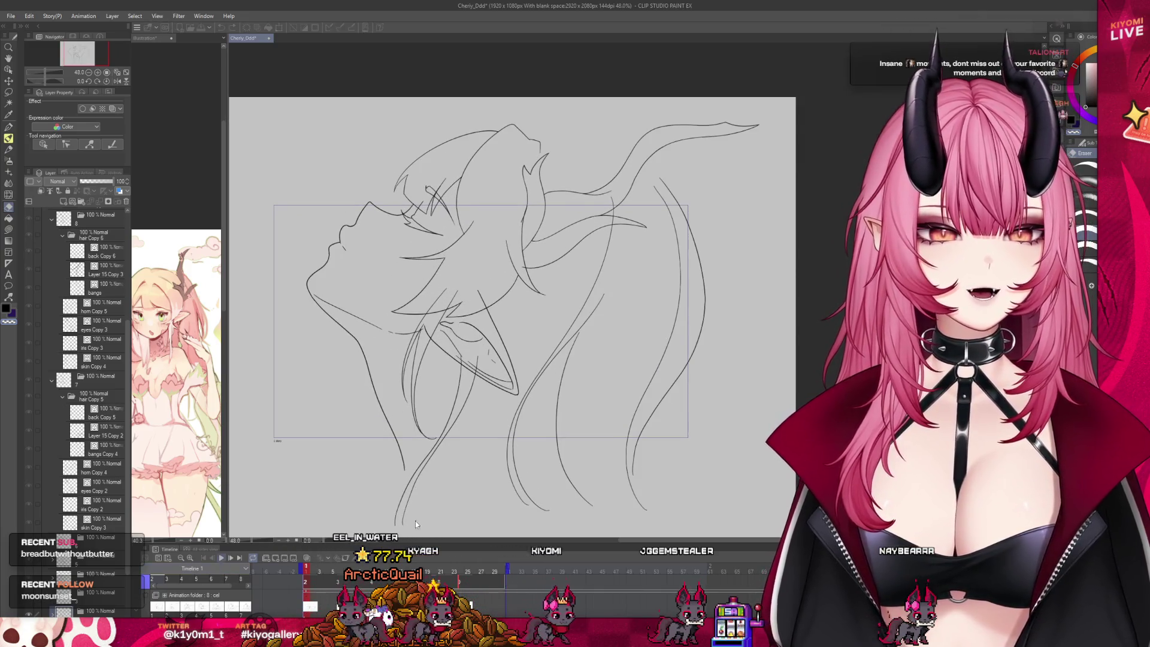
pyautogui.press('Return')
pyautogui.scroll(1, 556, 479)
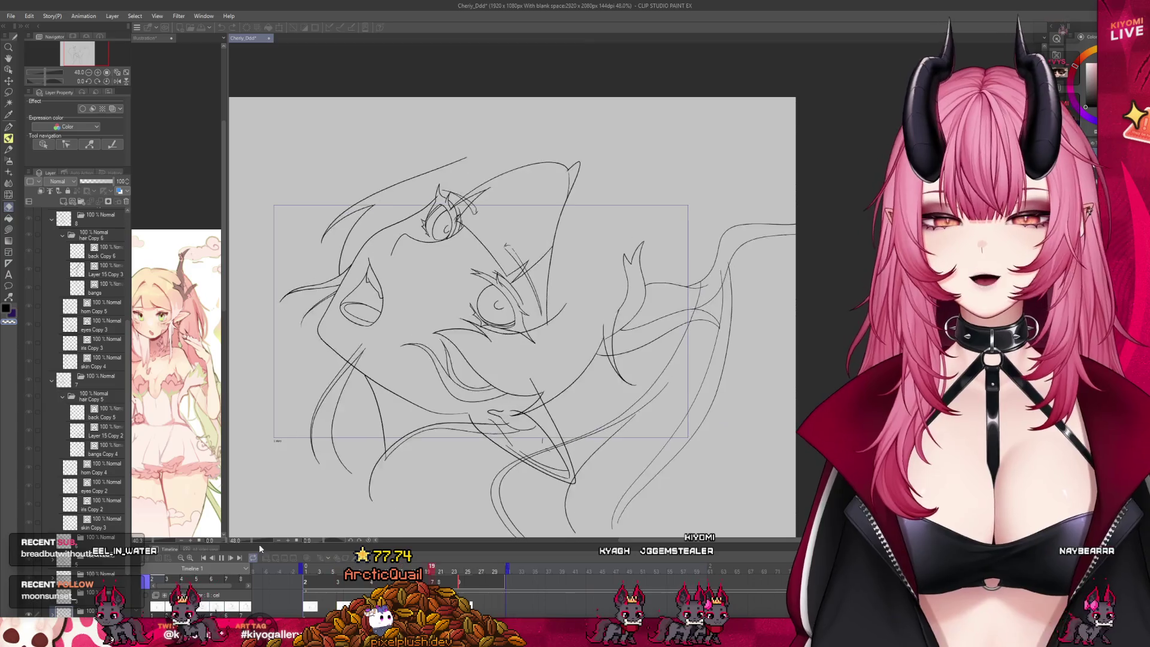
pyautogui.click(221, 558)
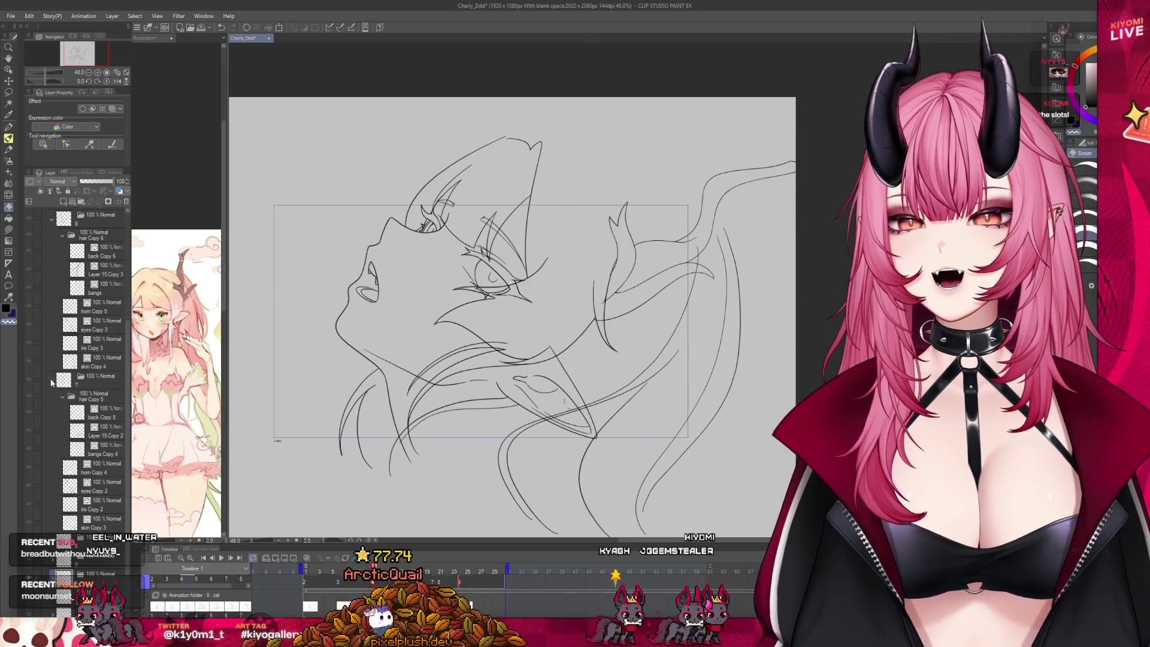
# Collapse the expanded layer folders and the LINEART 8 folder, leaving LINEART 8 selected.
pyautogui.click(53, 384)
pyautogui.scroll(3, 59, 243)
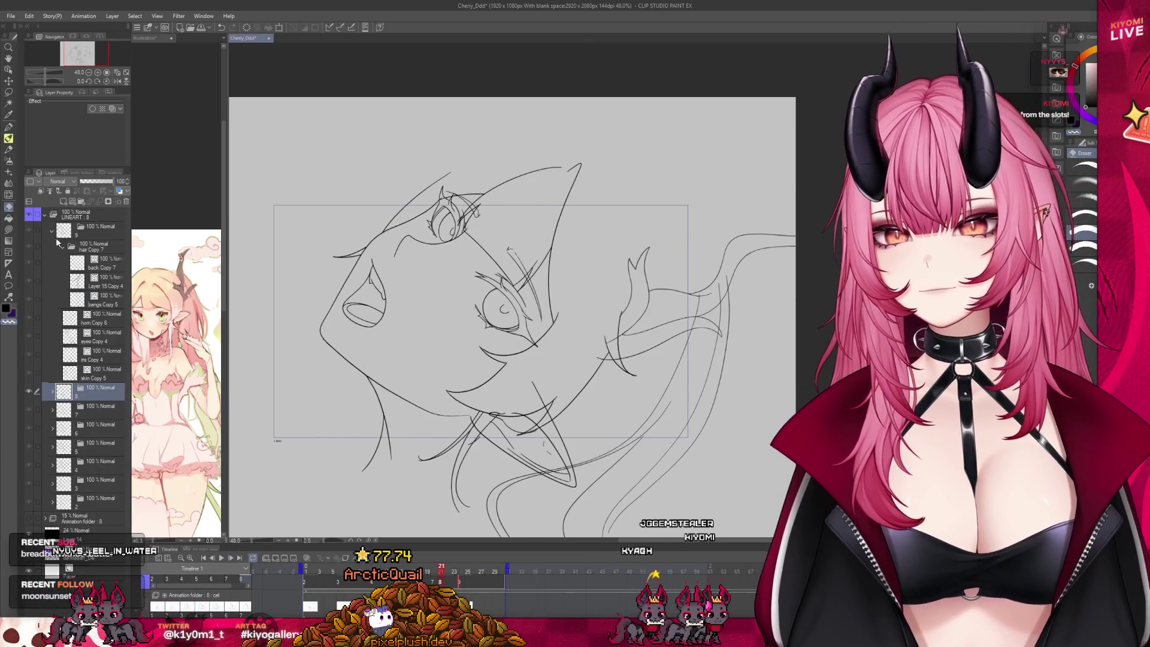
pyautogui.click(45, 214)
pyautogui.click(76, 217)
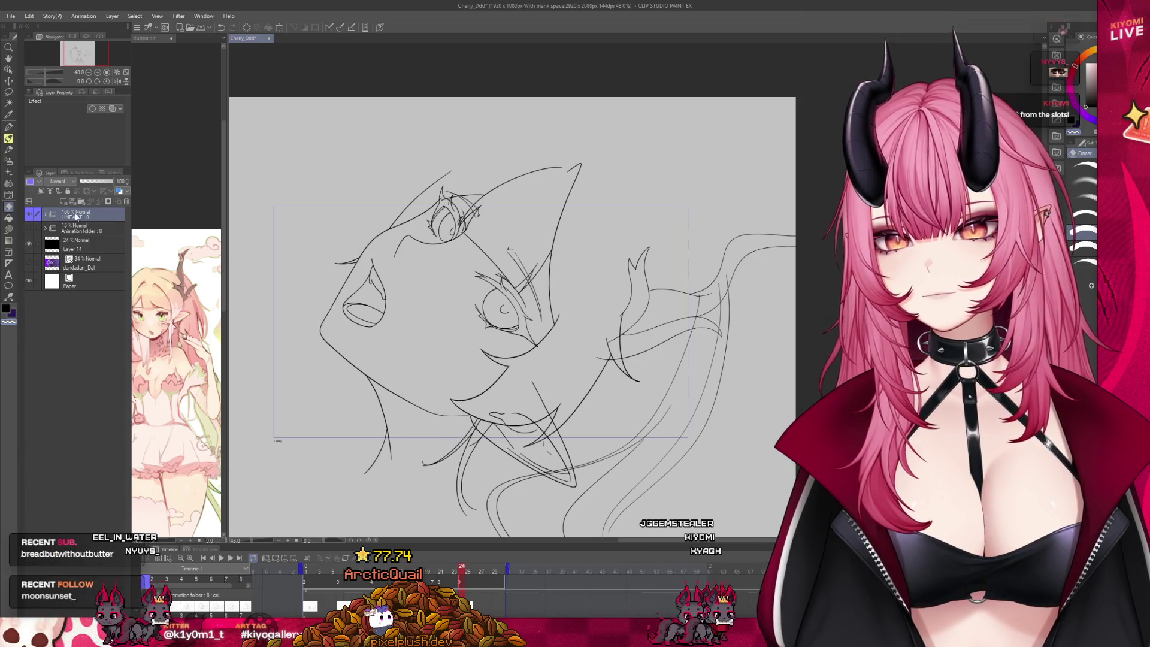
# Select Layer 14 and preview the animation, starting and stopping playback with Space.
pyautogui.click(87, 249)
pyautogui.press('space')
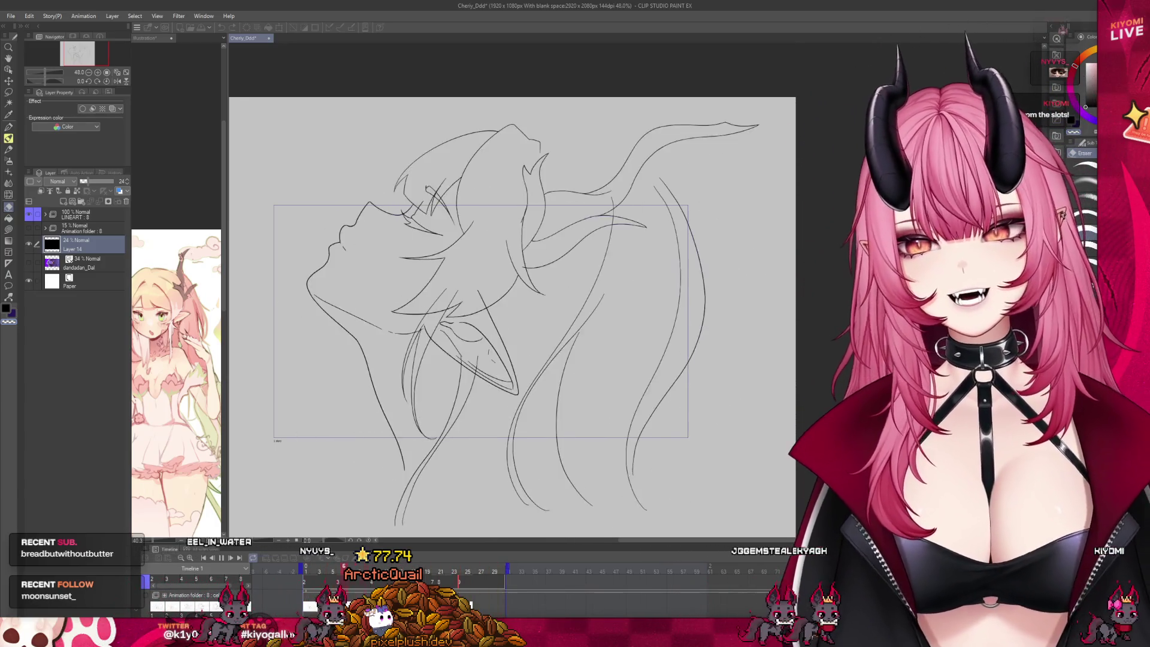
pyautogui.press('space')
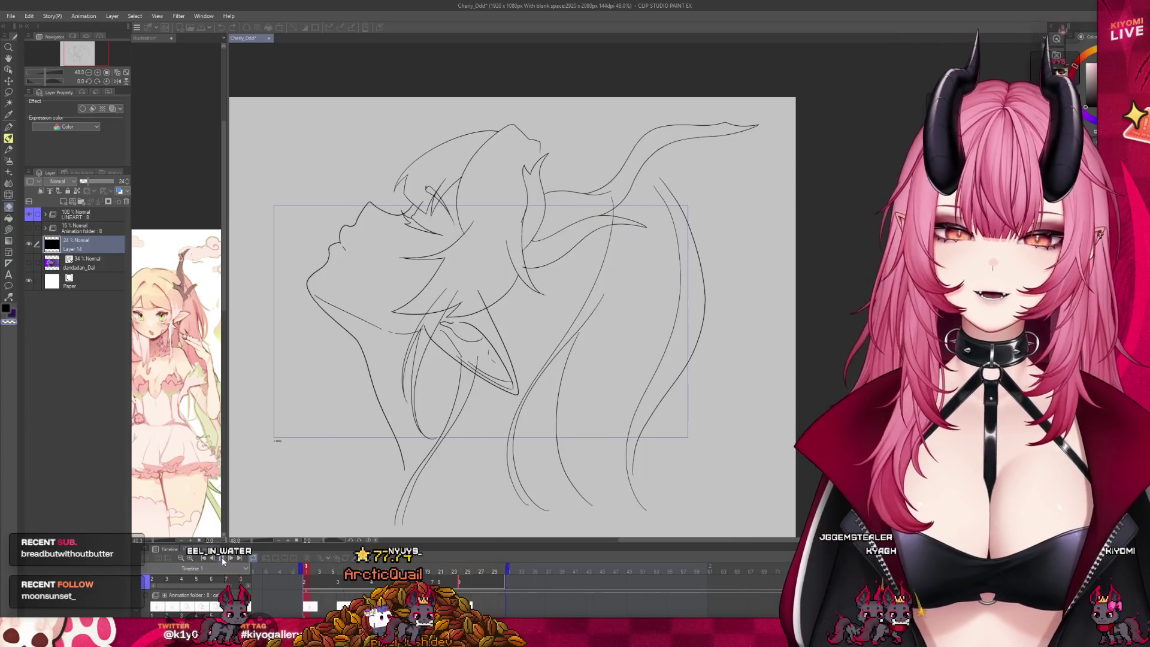
pyautogui.scroll(1, 309, 307)
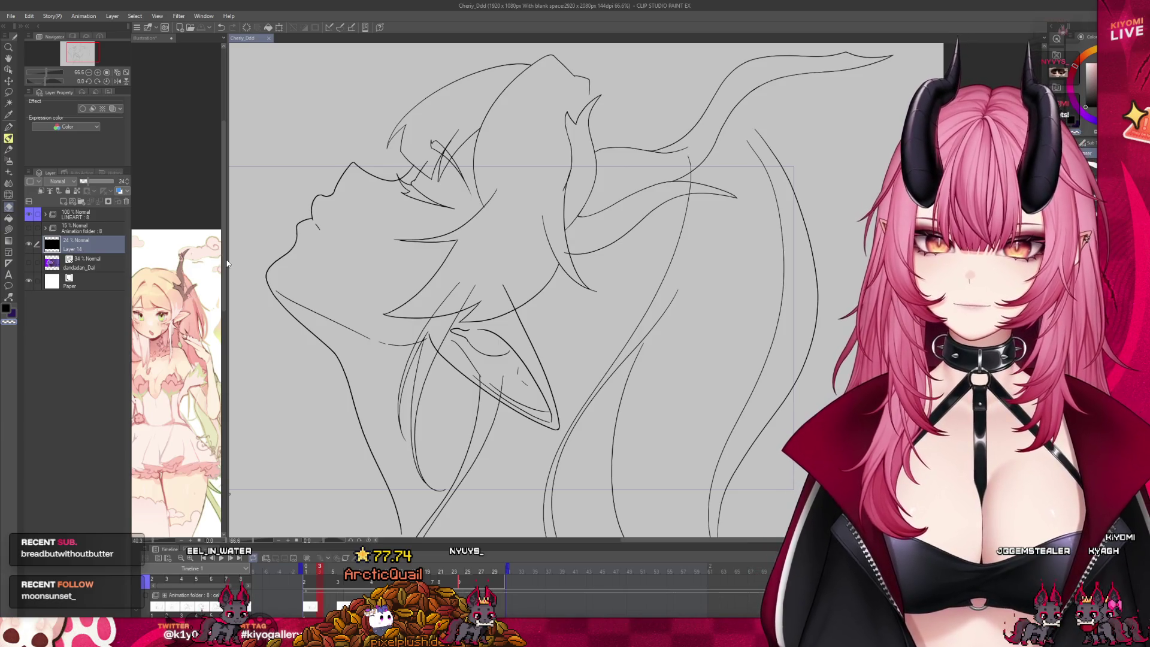
# Narrow the reference image panel, then replay from frame 1 and stop at frame 14.
pyautogui.moveTo(228, 258); pyautogui.dragTo(150, 258)
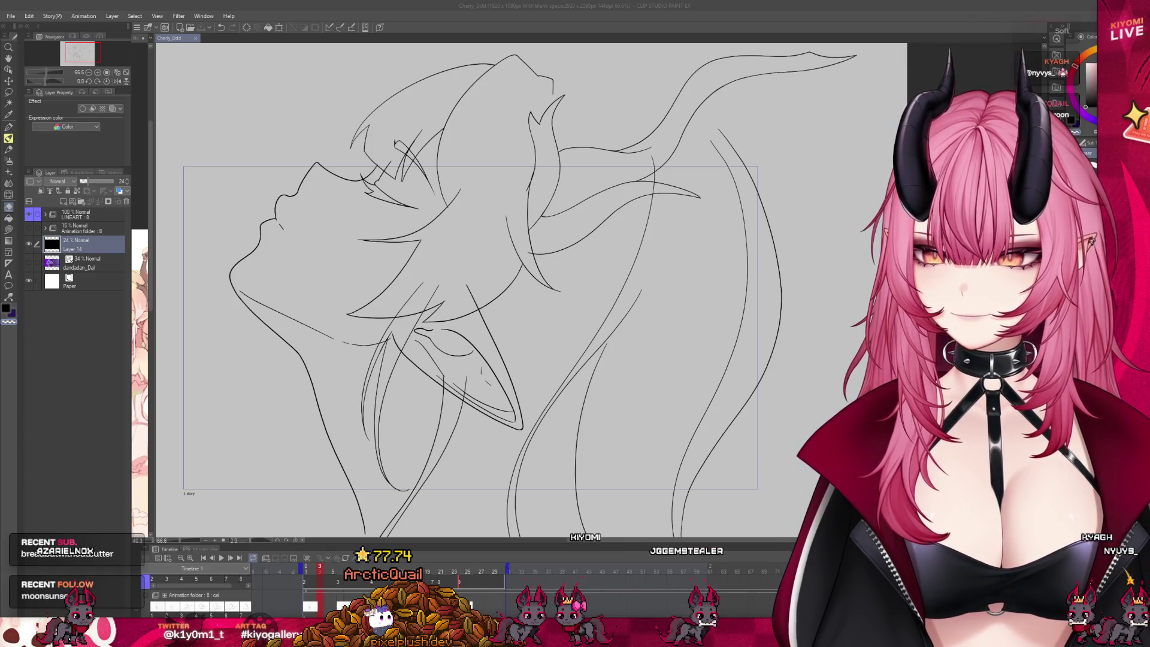
pyautogui.click(306, 568)
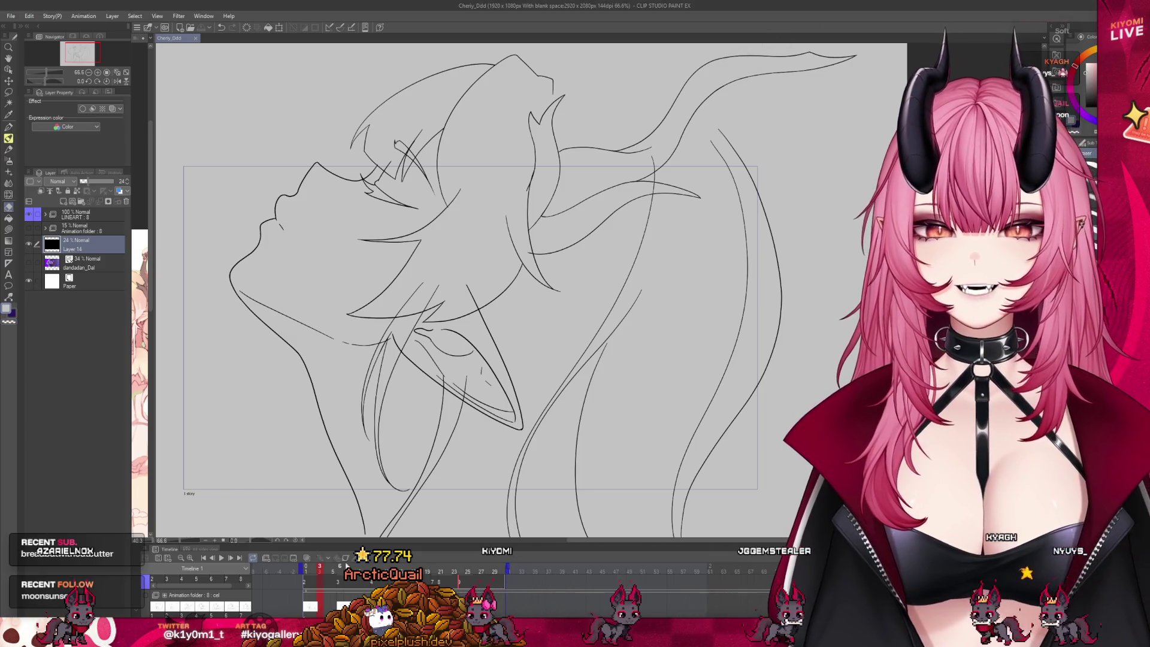
pyautogui.click(220, 559)
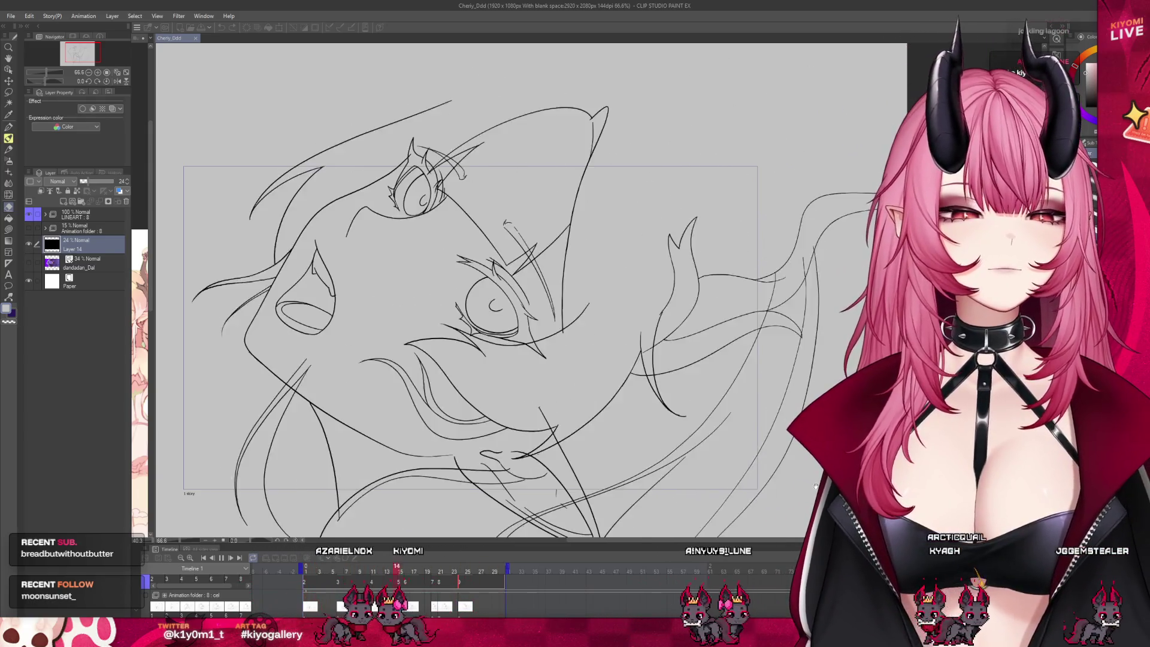
pyautogui.click(221, 558)
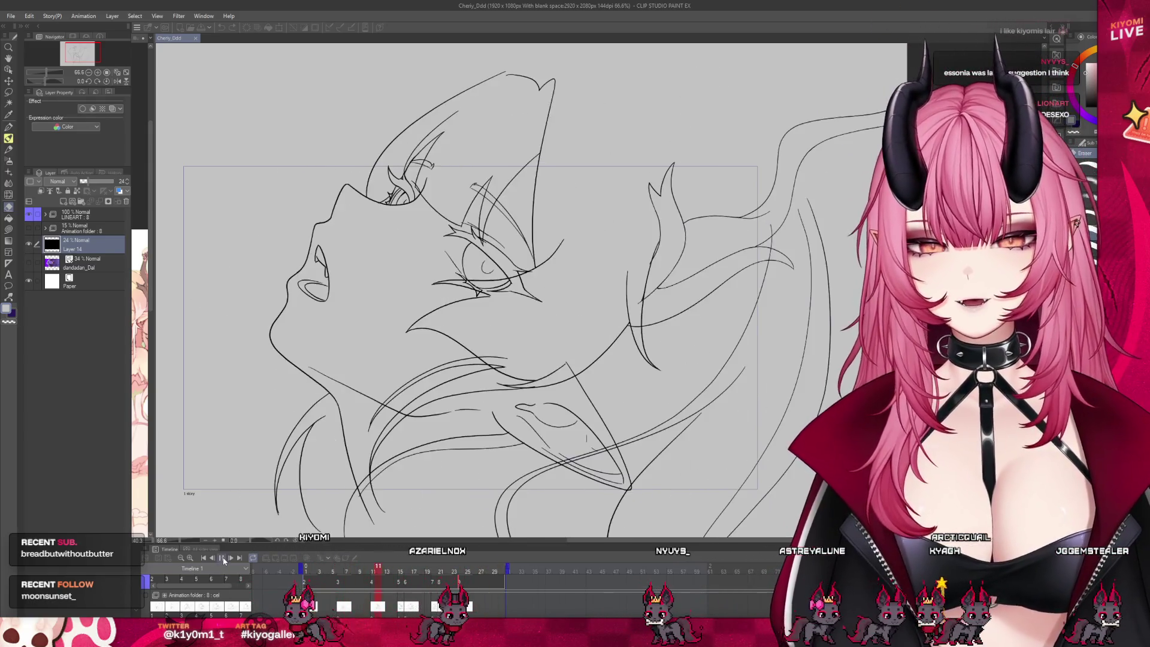
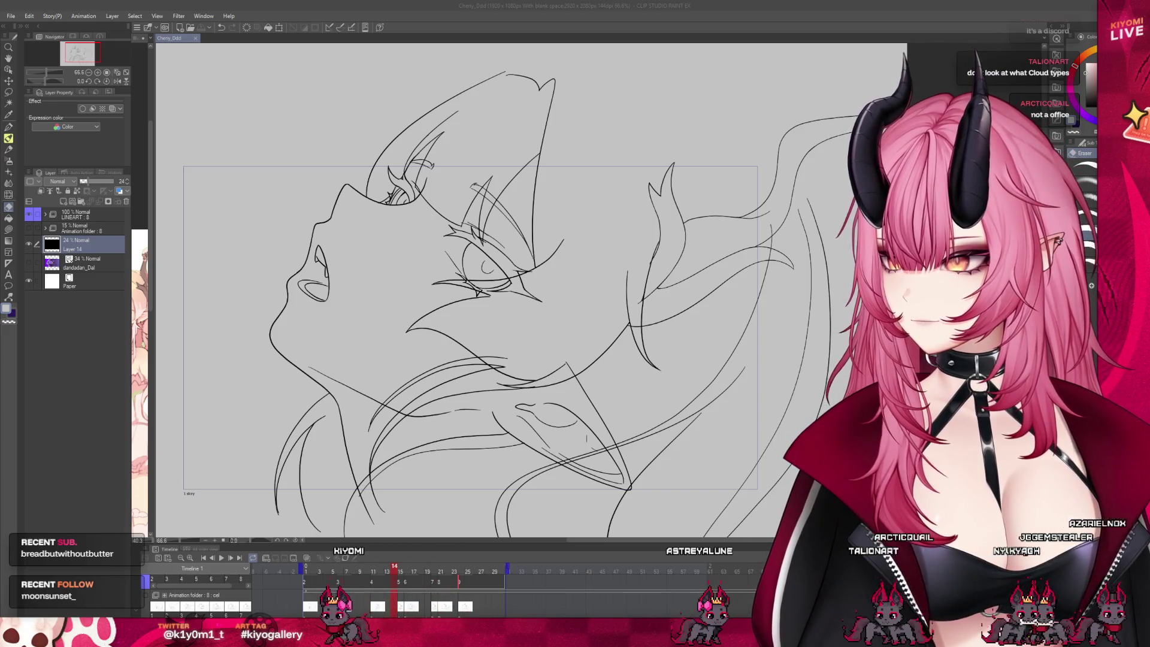
# Compare the drawings on frames 15 through 20 of the Animation folder.
pyautogui.click(400, 581)
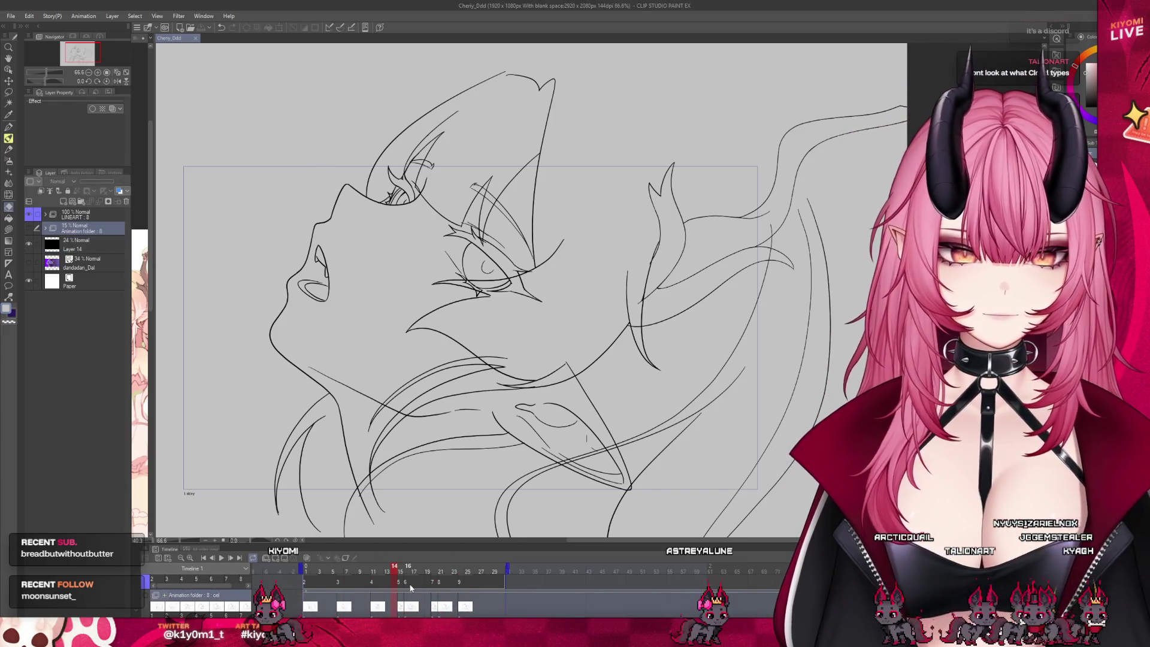
pyautogui.click(410, 577)
pyautogui.moveTo(428, 581); pyautogui.dragTo(418, 587)
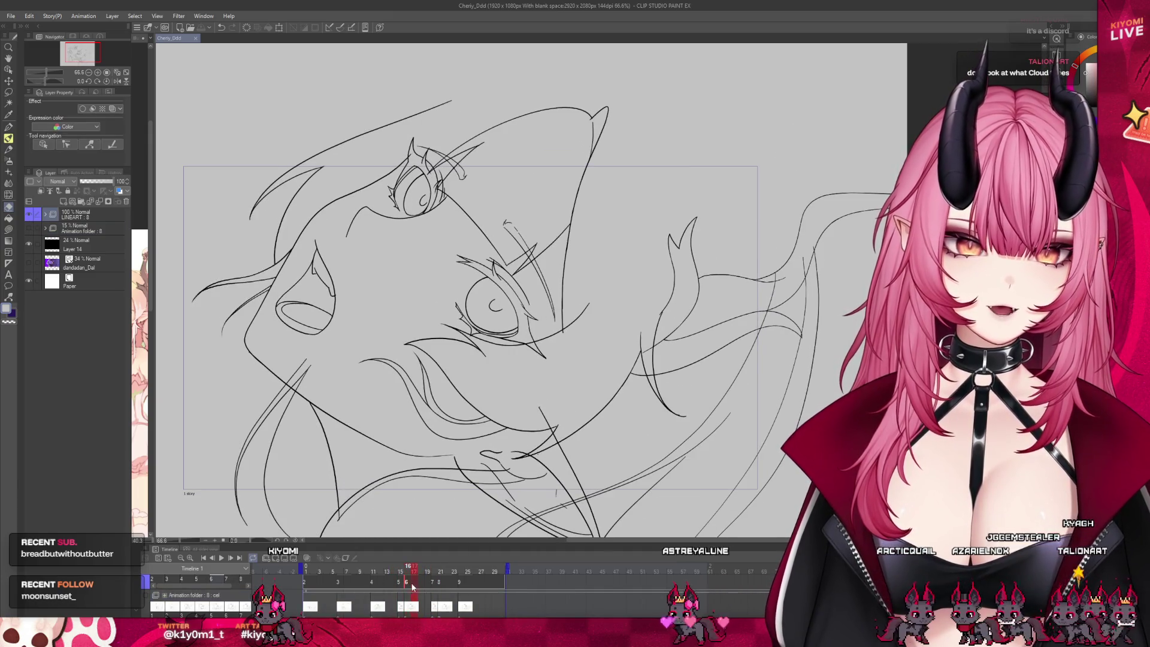
pyautogui.click(433, 587)
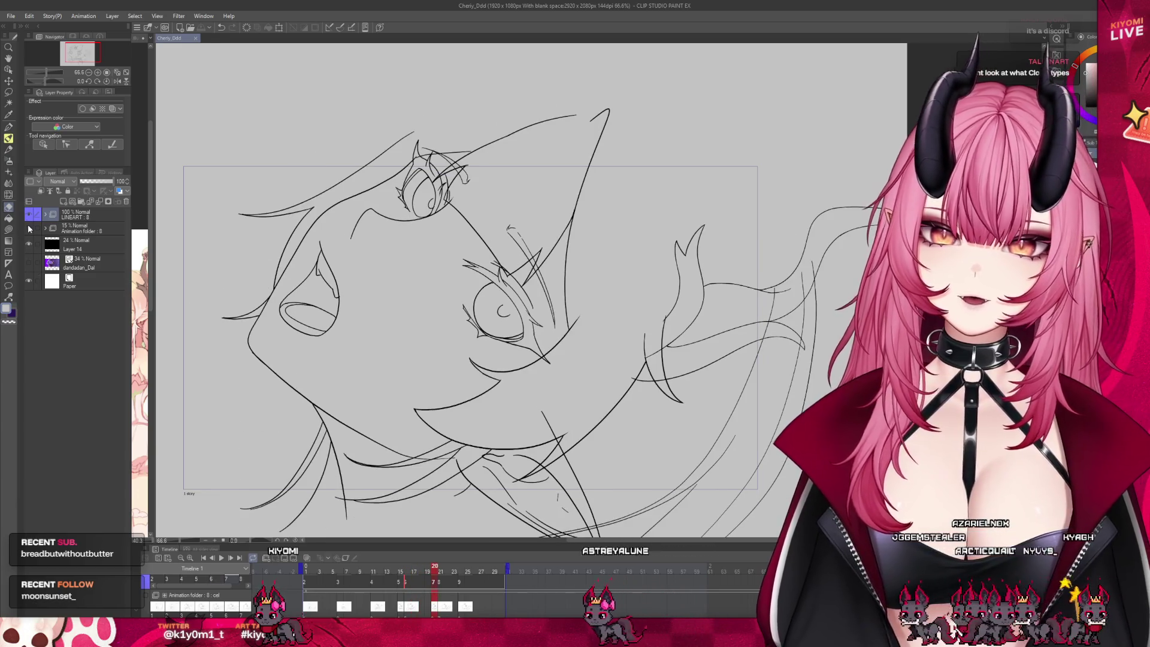
# Show the rough sketch frames under the lineart and play from frame 1.
pyautogui.click(28, 227)
pyautogui.moveTo(436, 572)
pyautogui.mouseDown()
pyautogui.moveTo(419, 572)
pyautogui.moveTo(403, 607)
pyautogui.mouseUp()
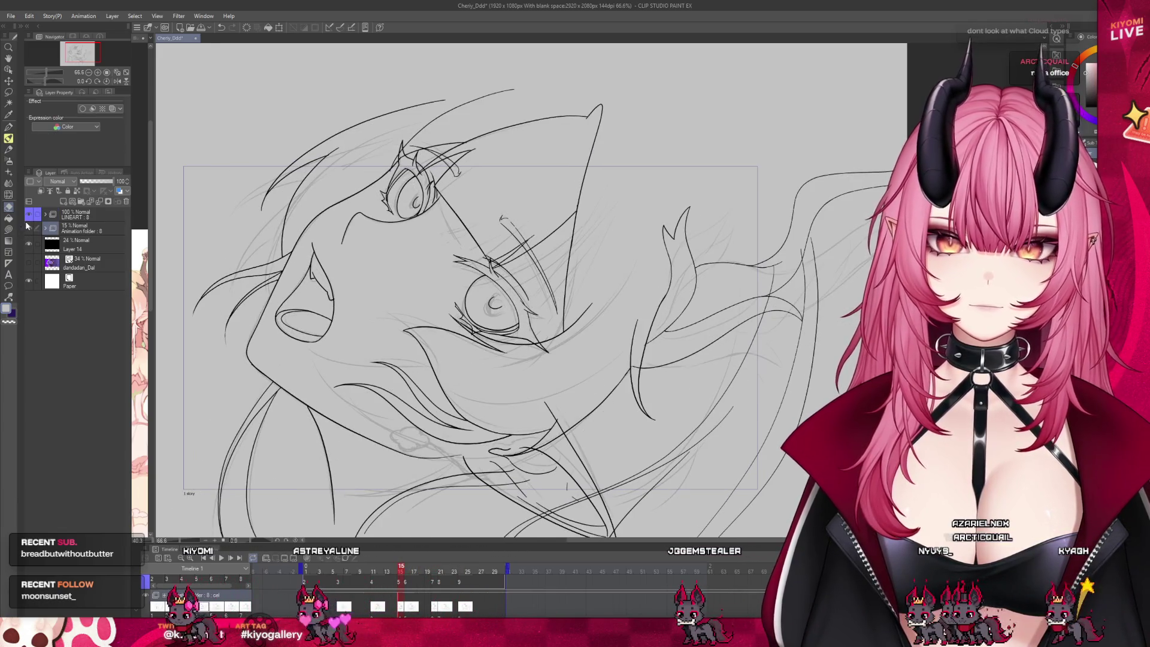
pyautogui.click(308, 571)
pyautogui.click(220, 559)
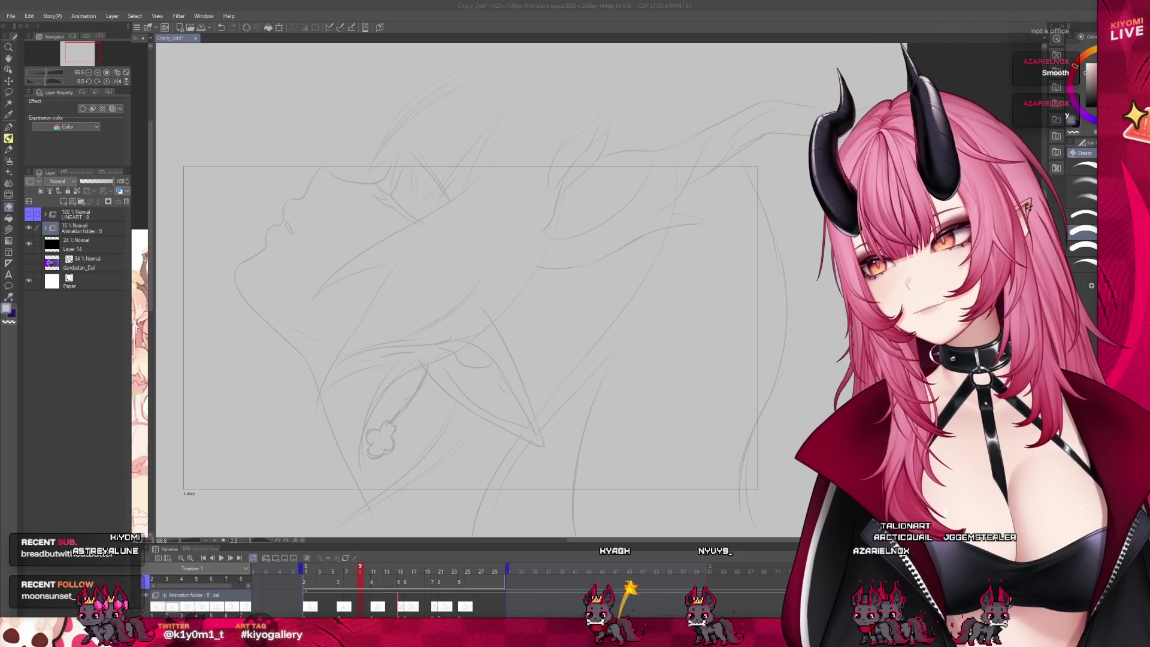
# Switch brushes, show the LINEART layer at frame 17, then bring up the GIF in Chrome.
pyautogui.click(1084, 230)
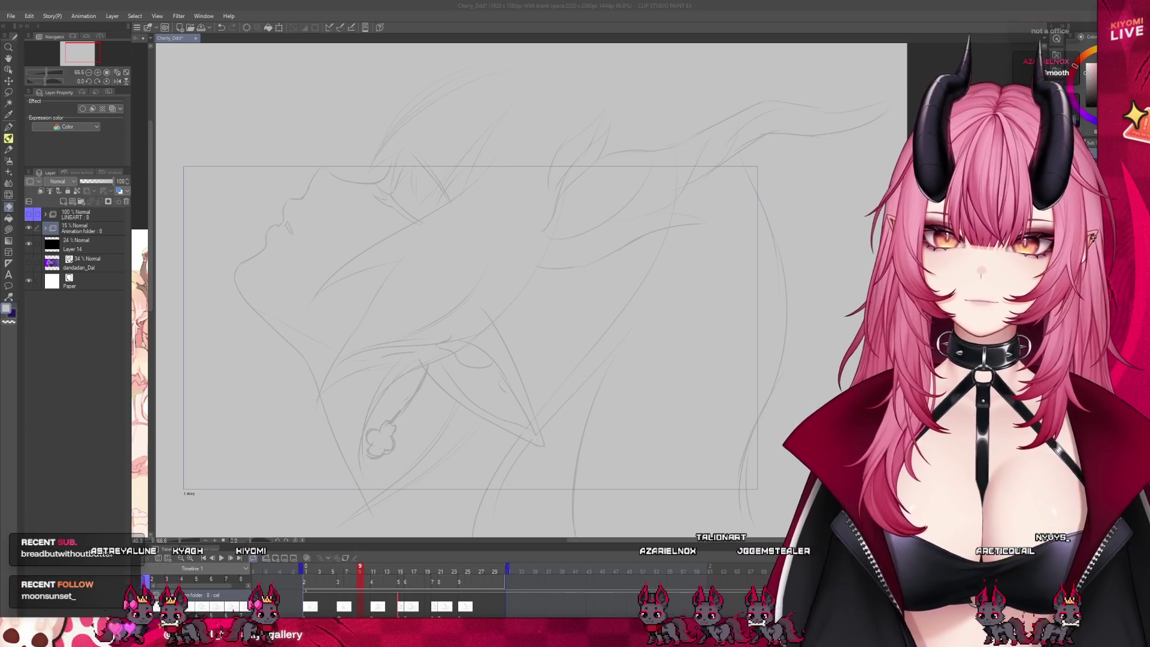
pyautogui.click(30, 216)
pyautogui.moveTo(367, 570); pyautogui.dragTo(438, 586)
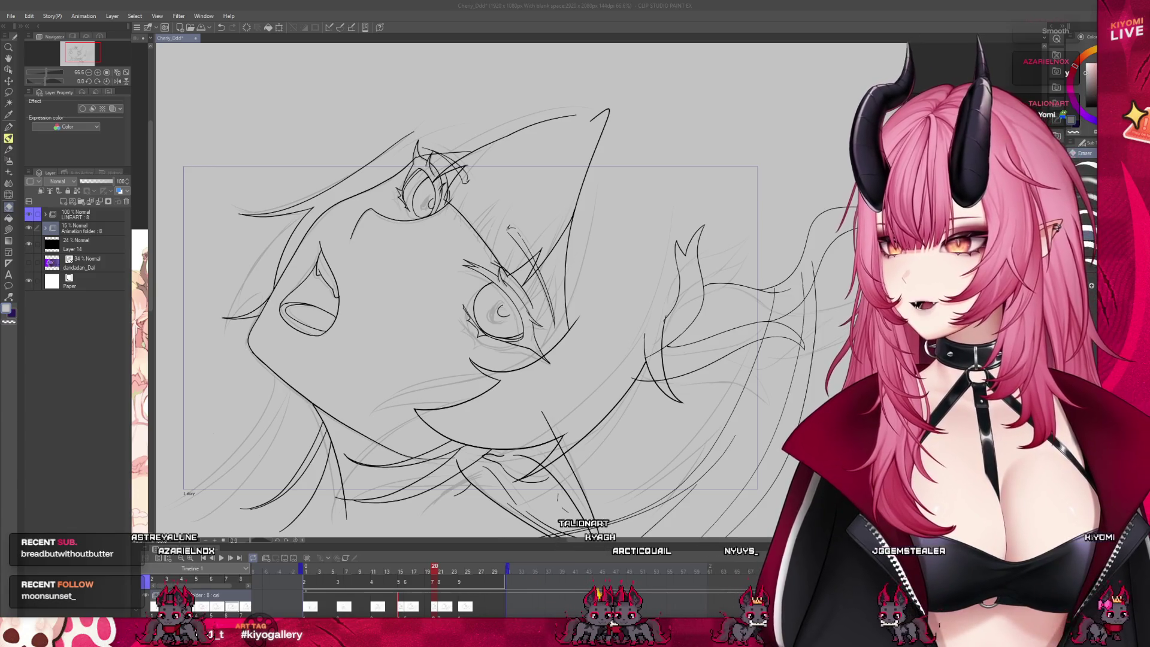
pyautogui.hotkey('alt', 'Tab')
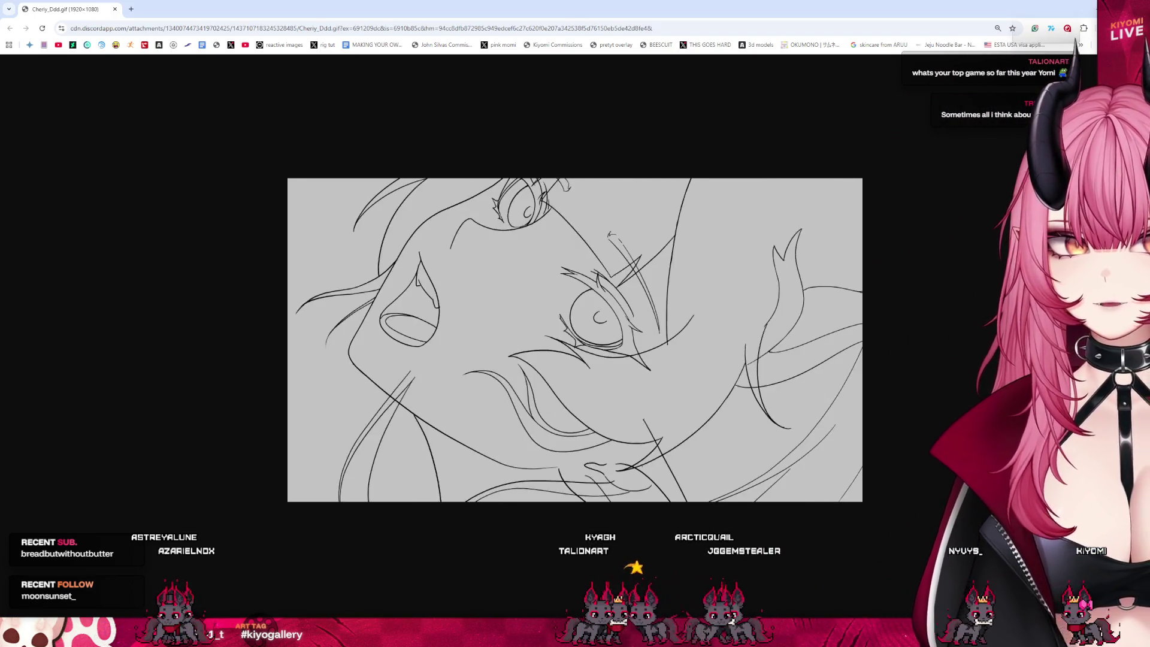
# Zoom Chrome in on the face-turn GIF, then return to Clip Studio Paint.
pyautogui.hotkey('ctrl', '+')
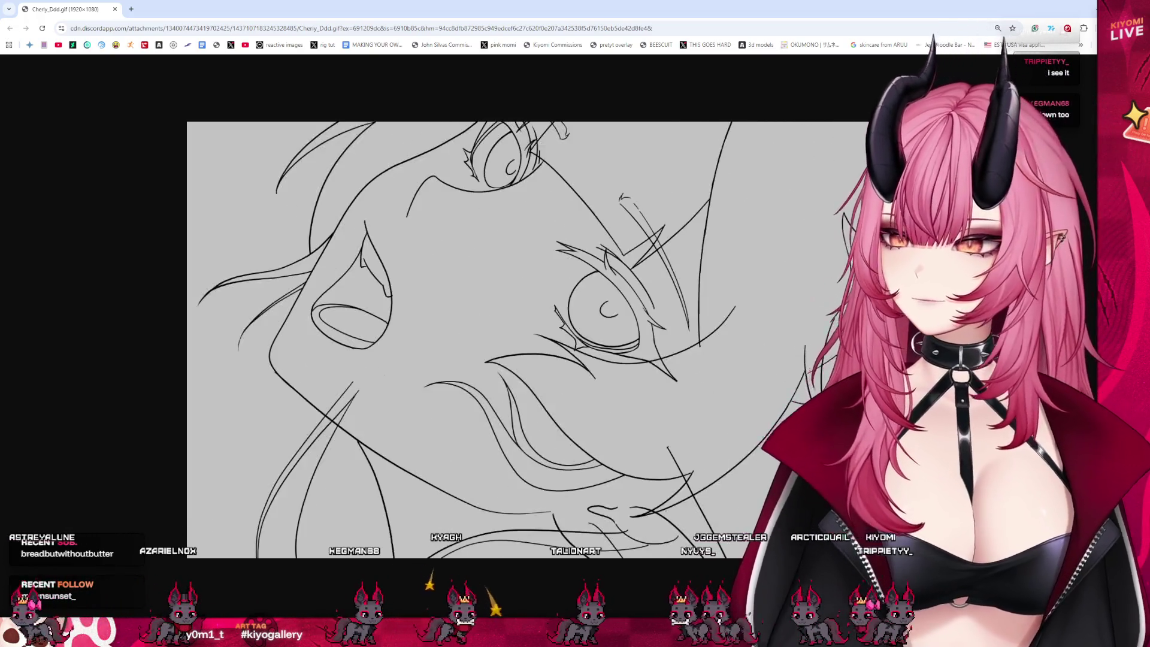
pyautogui.hotkey('alt', 'Tab')
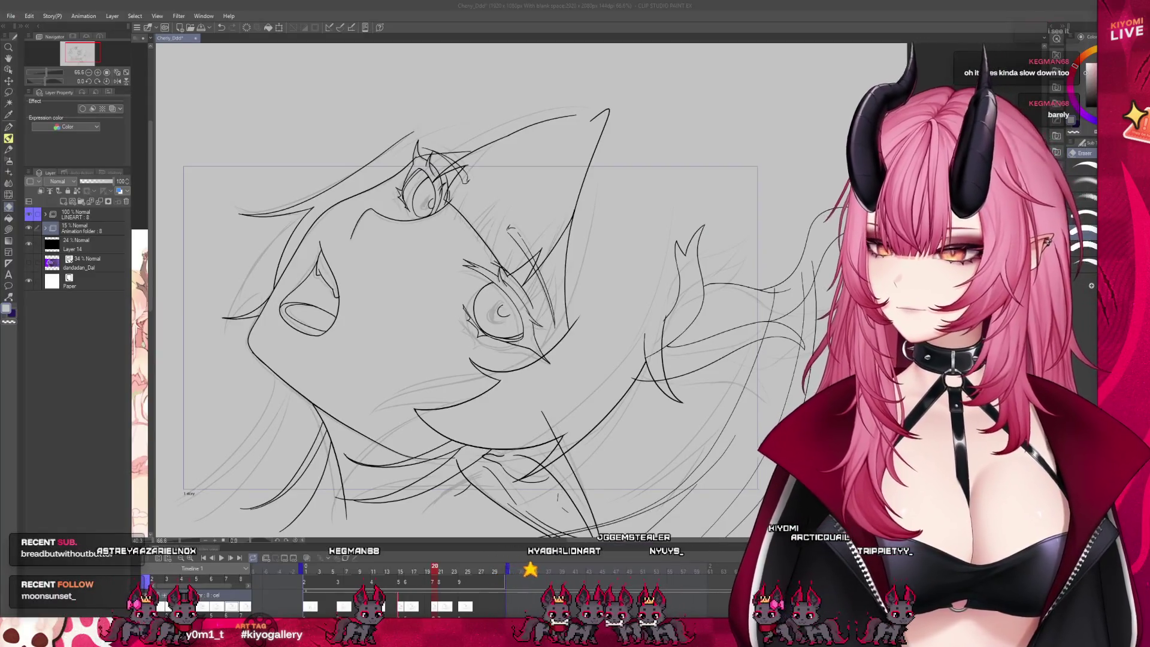
# Enlarge the timeline panel and reveal the LINEART track at frame 15.
pyautogui.moveTo(435, 589)
pyautogui.mouseDown()
pyautogui.moveTo(401, 589)
pyautogui.moveTo(408, 571)
pyautogui.moveTo(394, 574)
pyautogui.moveTo(408, 575)
pyautogui.moveTo(421, 491)
pyautogui.mouseUp()
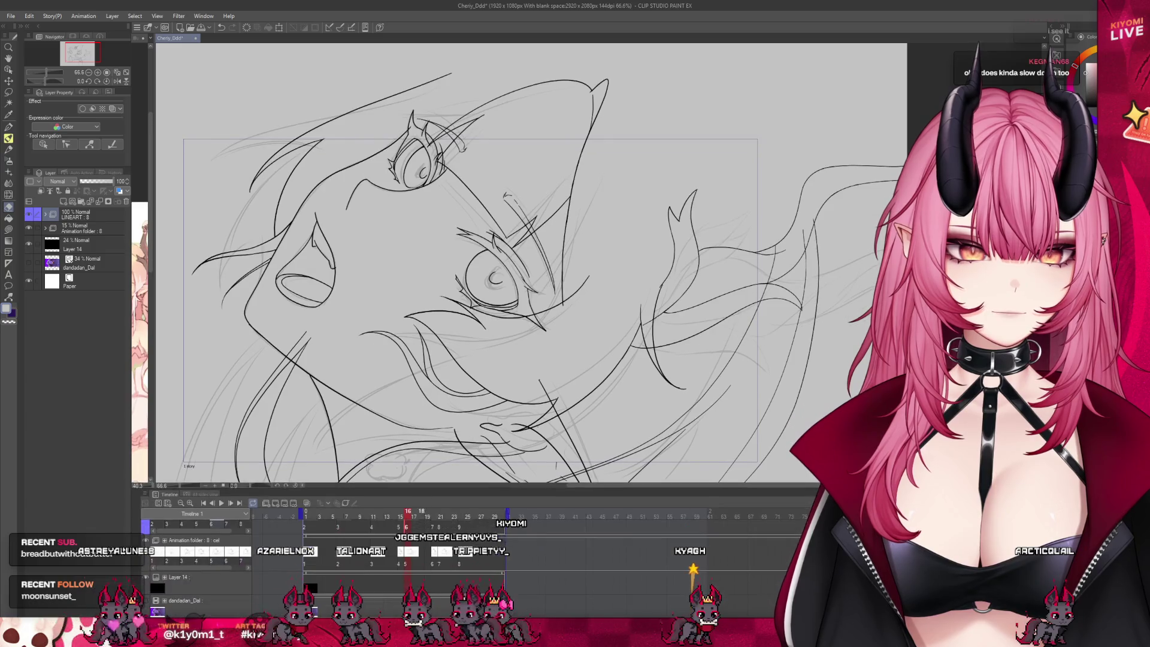
pyautogui.click(413, 559)
pyautogui.scroll(1, 413, 559)
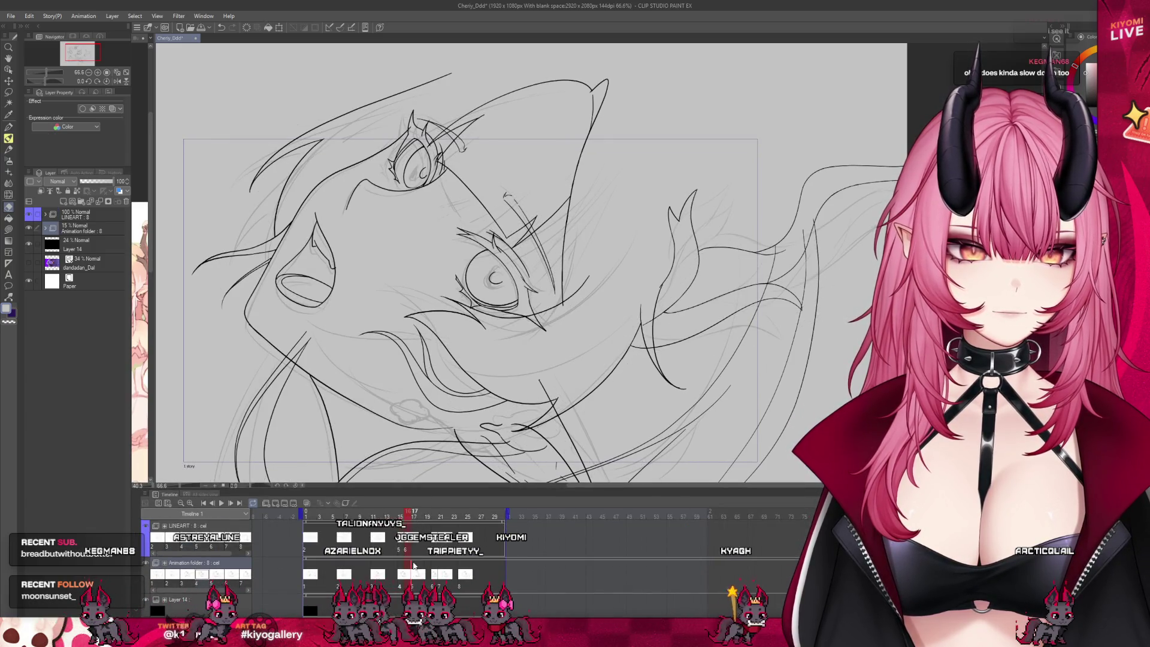
pyautogui.click(410, 553)
pyautogui.click(404, 584)
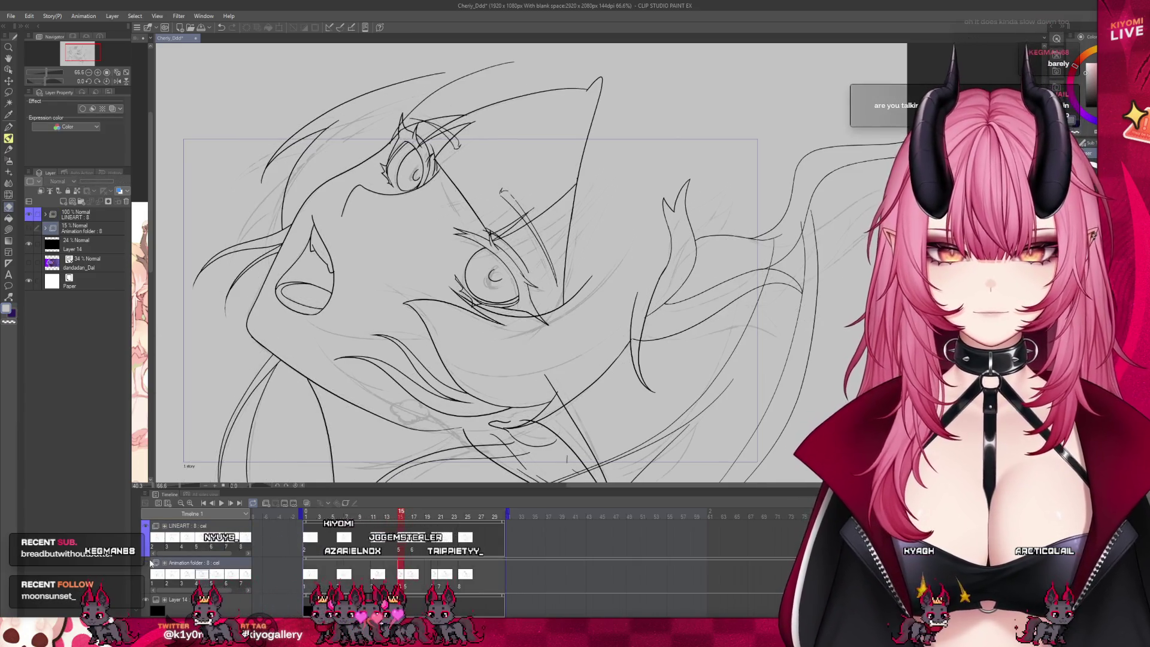
# Play the animation and stop it again.
pyautogui.press('space')
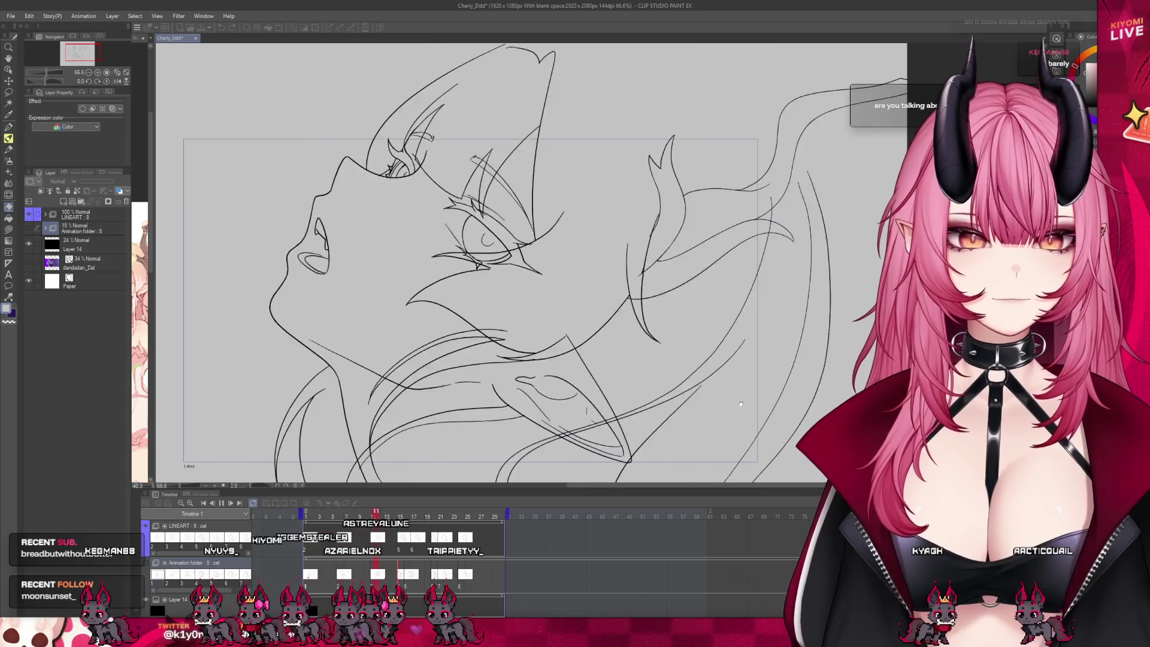
pyautogui.scroll(-2, 625, 326)
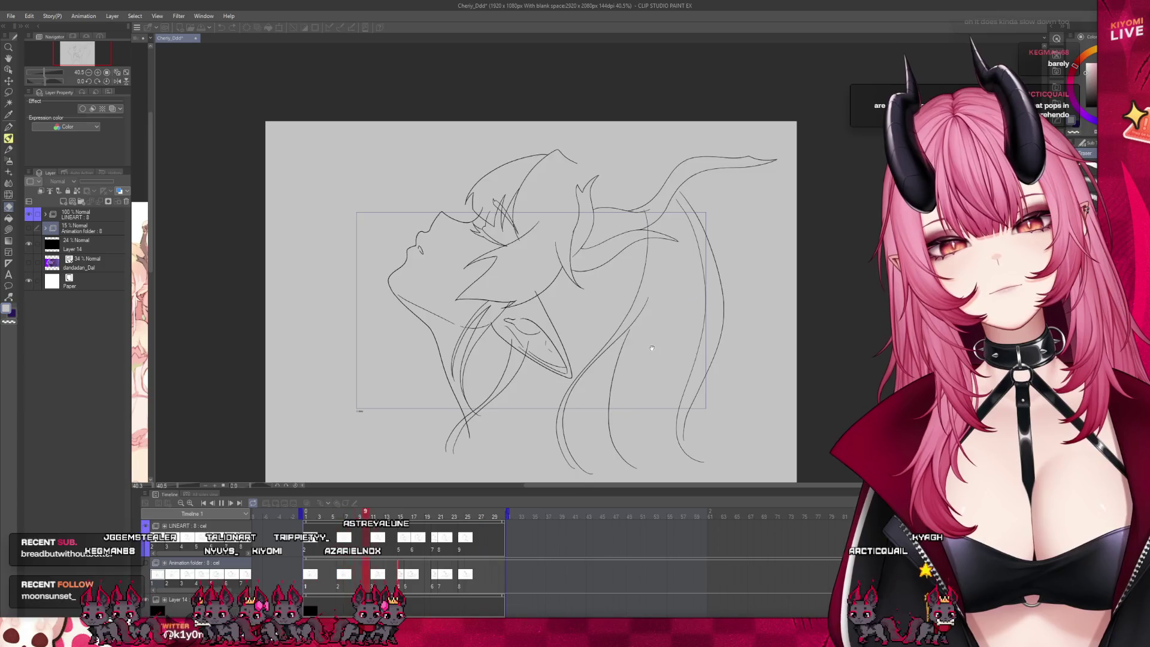
pyautogui.scroll(1, 652, 348)
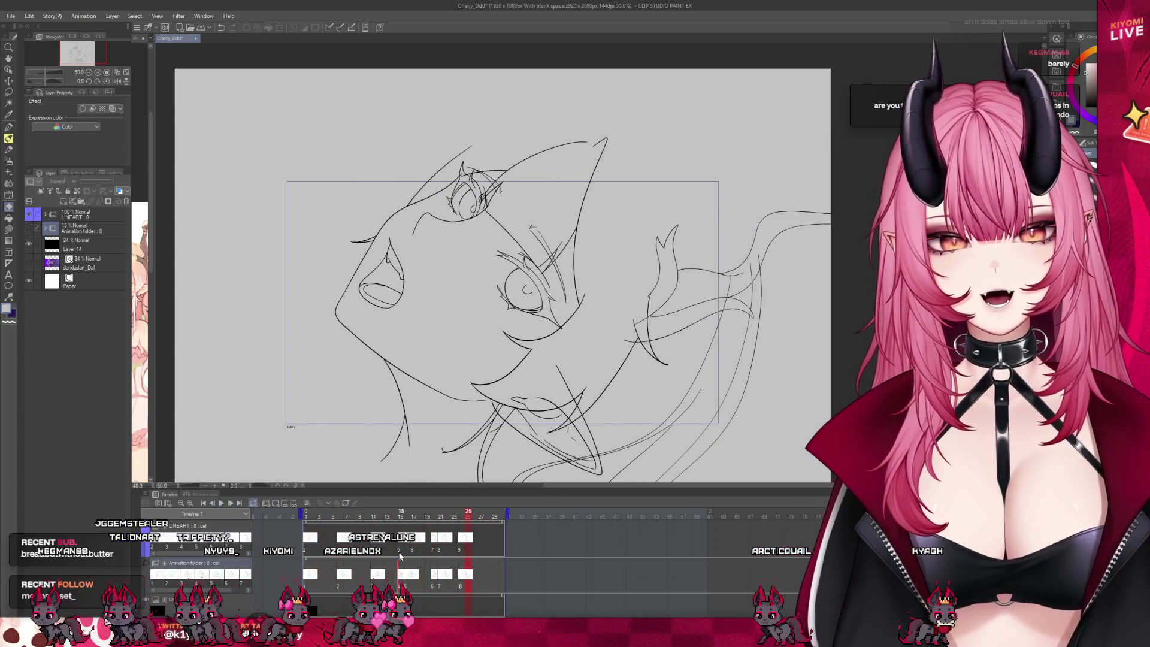
pyautogui.press('space')
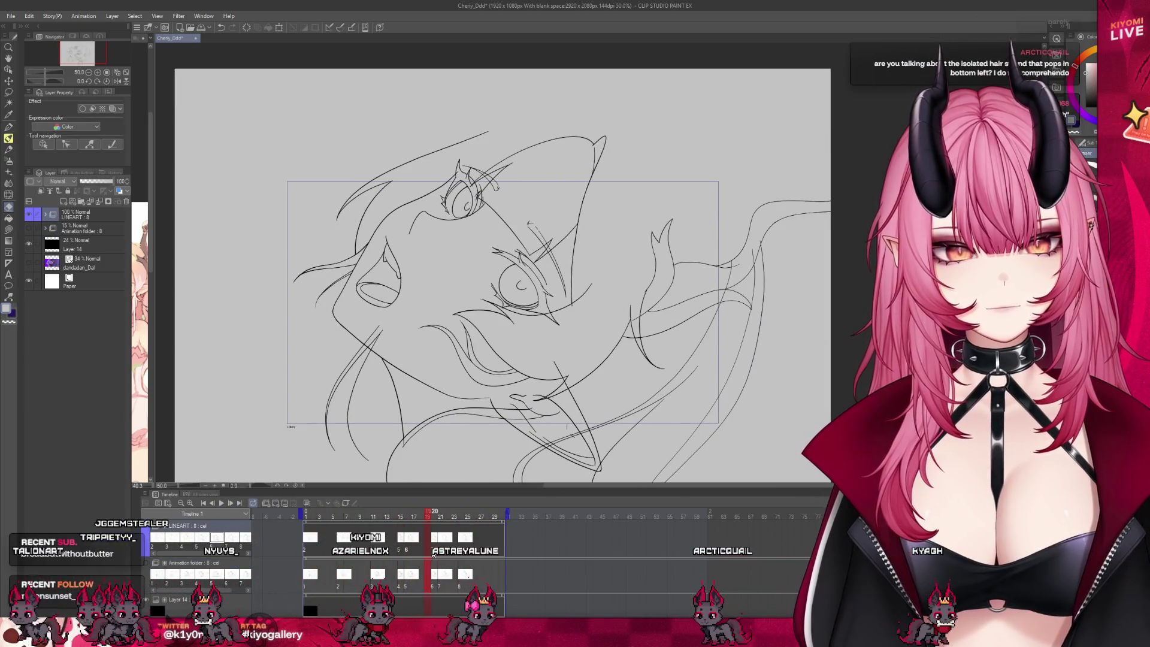
# Flip between frames 19 and 20, then expand the LINEART folder's cels.
pyautogui.click(435, 553)
pyautogui.click(429, 522)
pyautogui.moveTo(429, 523); pyautogui.dragTo(432, 525)
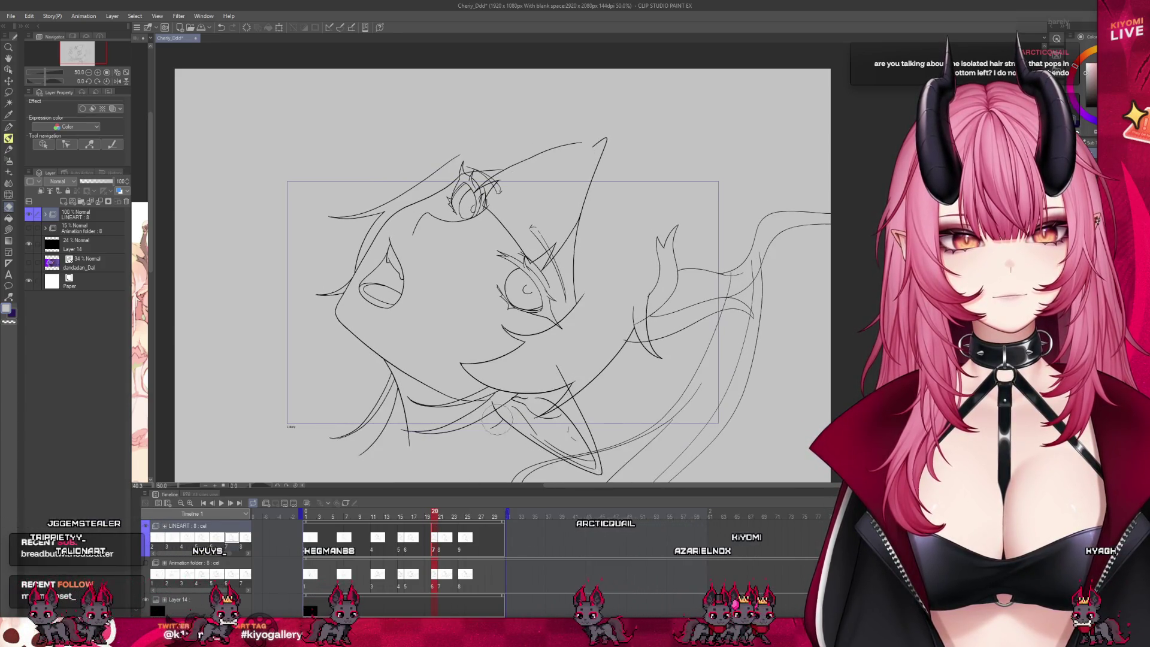
pyautogui.scroll(1, 506, 422)
pyautogui.click(45, 214)
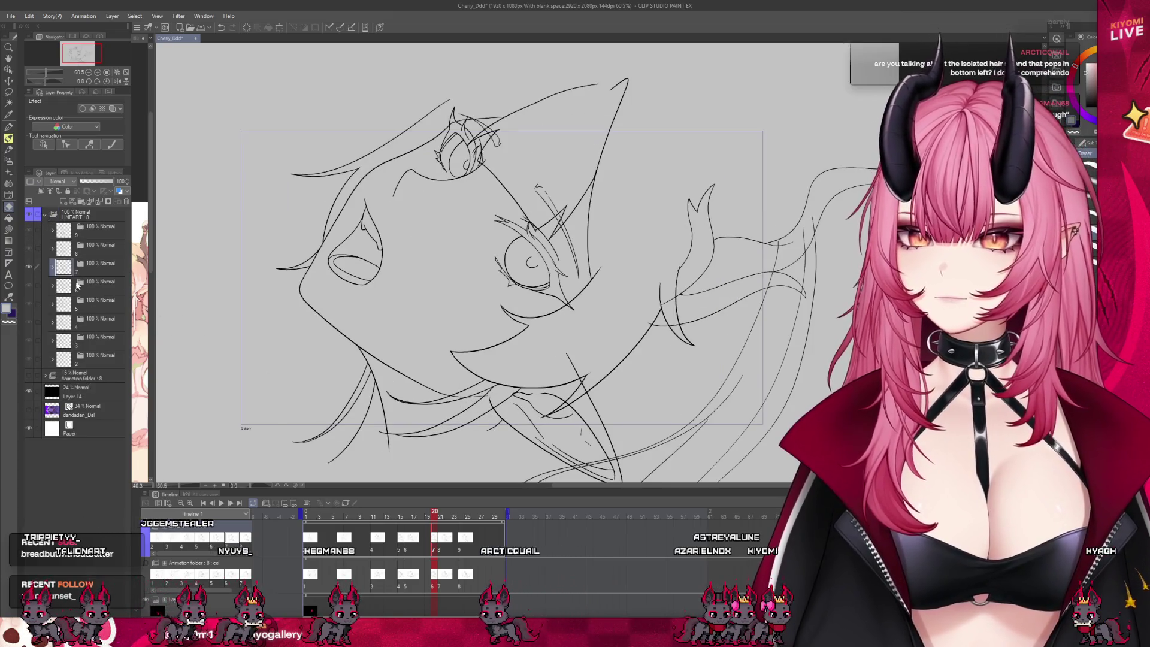
# Expand folder 7, turn on onion skin, and draw a corrective line near the mouth.
pyautogui.click(52, 268)
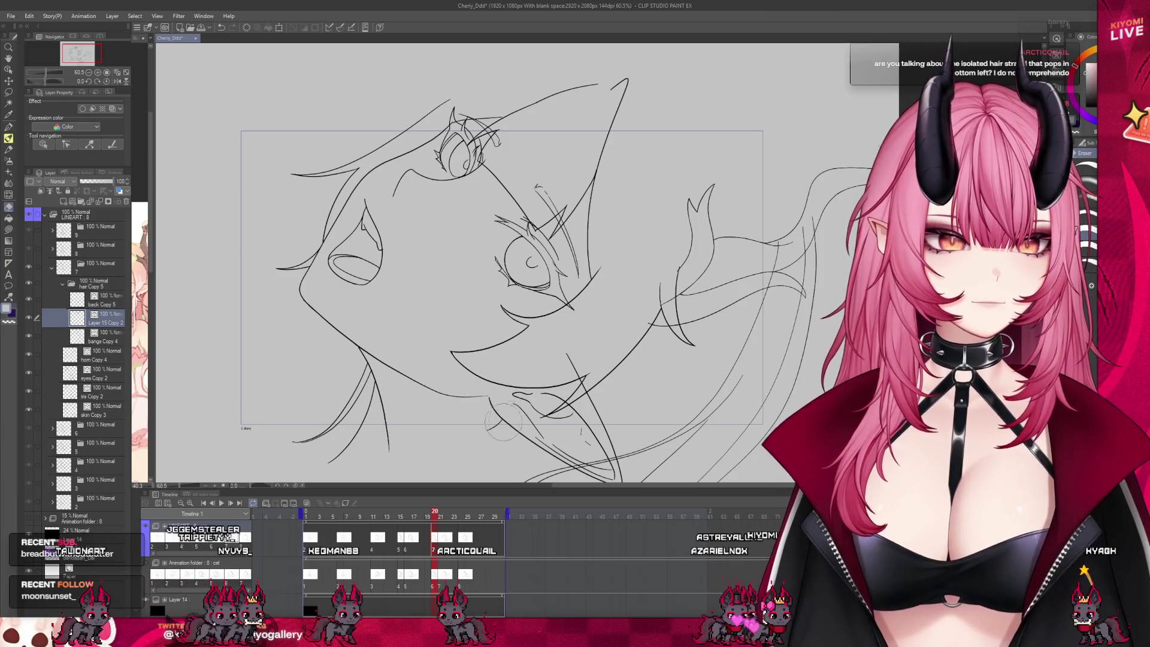
pyautogui.click(307, 503)
pyautogui.scroll(1, 504, 423)
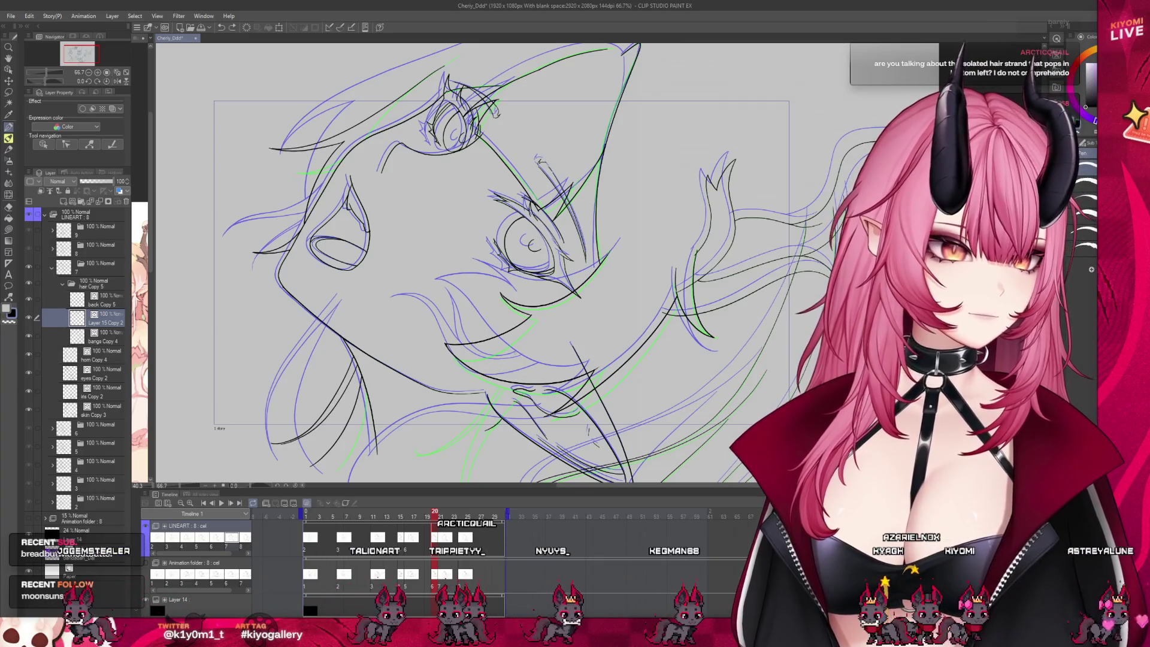
pyautogui.moveTo(430, 352)
pyautogui.mouseDown()
pyautogui.moveTo(387, 358)
pyautogui.moveTo(375, 379)
pyautogui.mouseUp()
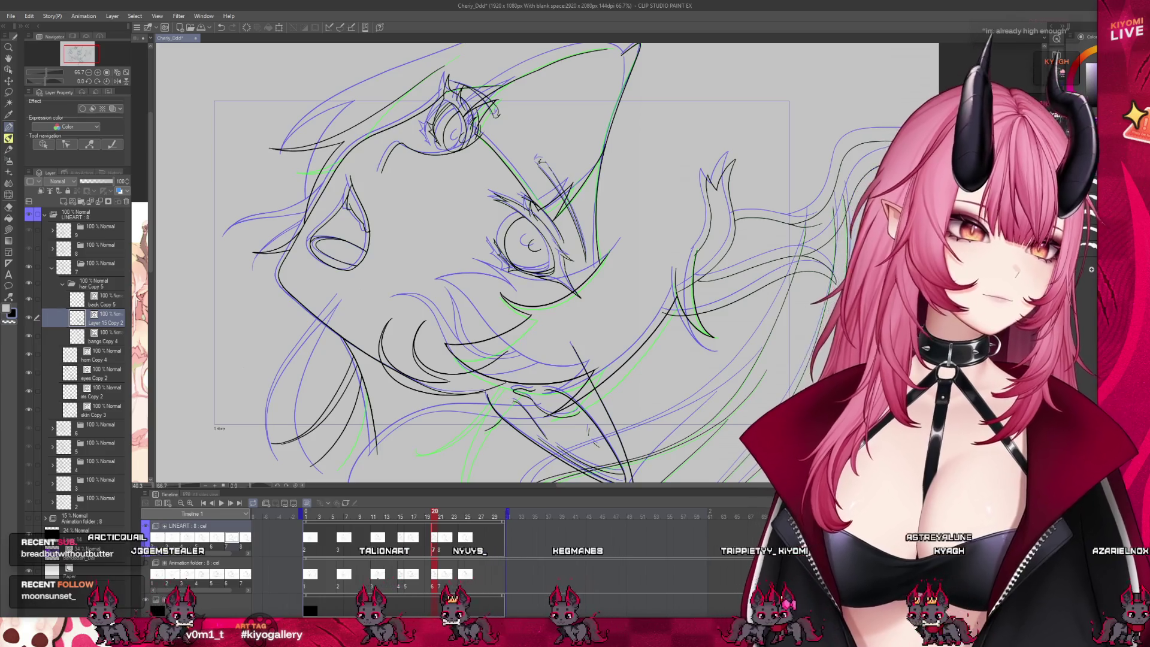
# Scrub through frames 1 to 21 and expand folder 8.
pyautogui.scroll(2, 432, 378)
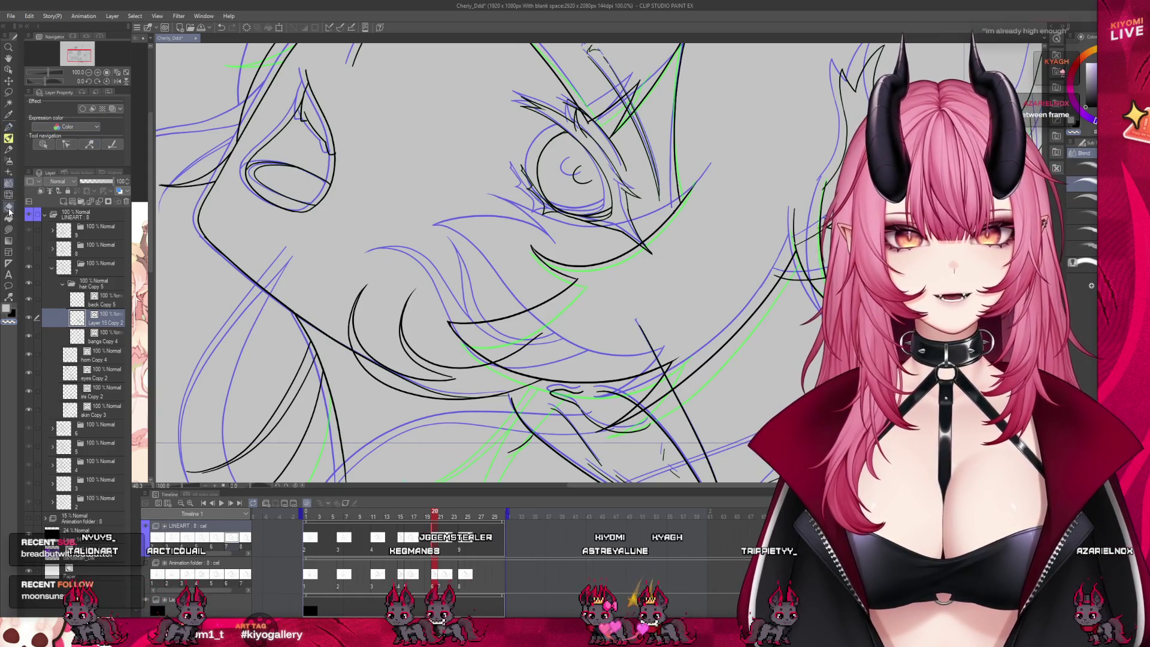
pyautogui.scroll(-5, 580, 286)
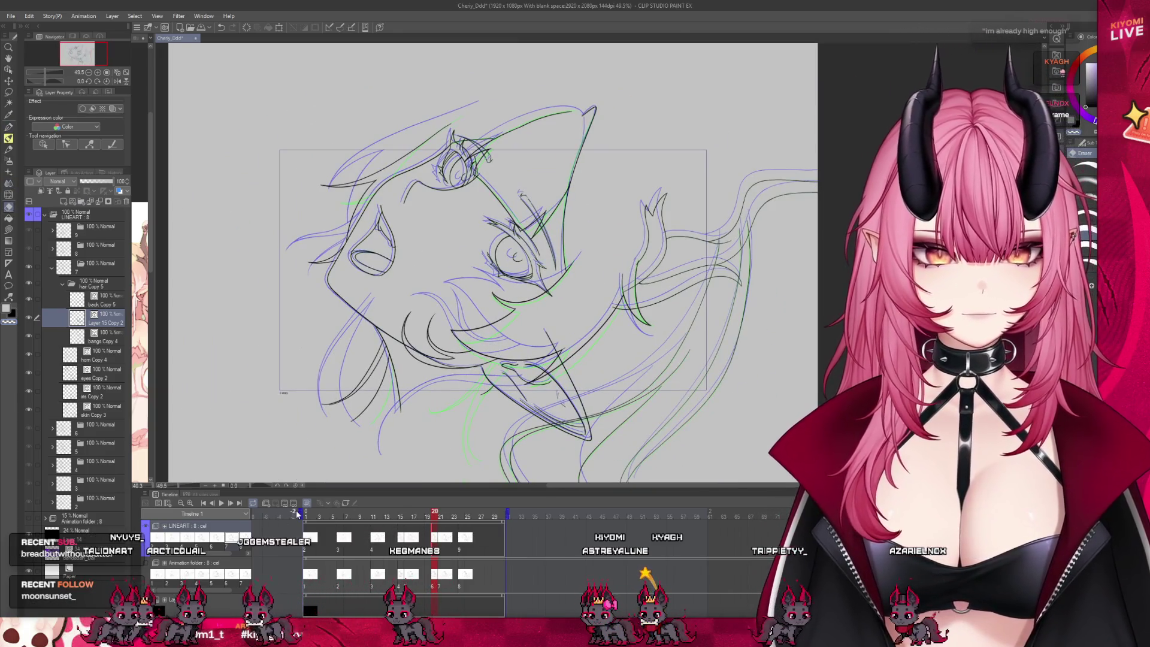
pyautogui.click(307, 510)
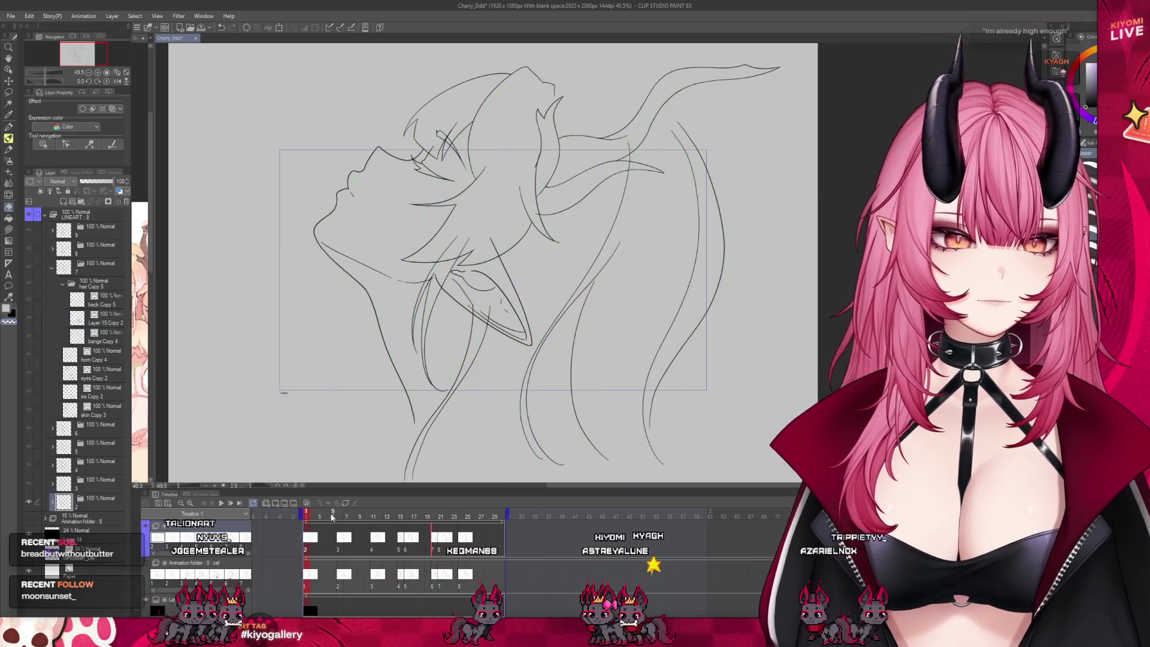
pyautogui.moveTo(311, 515)
pyautogui.mouseDown()
pyautogui.moveTo(494, 535)
pyautogui.moveTo(441, 546)
pyautogui.mouseUp()
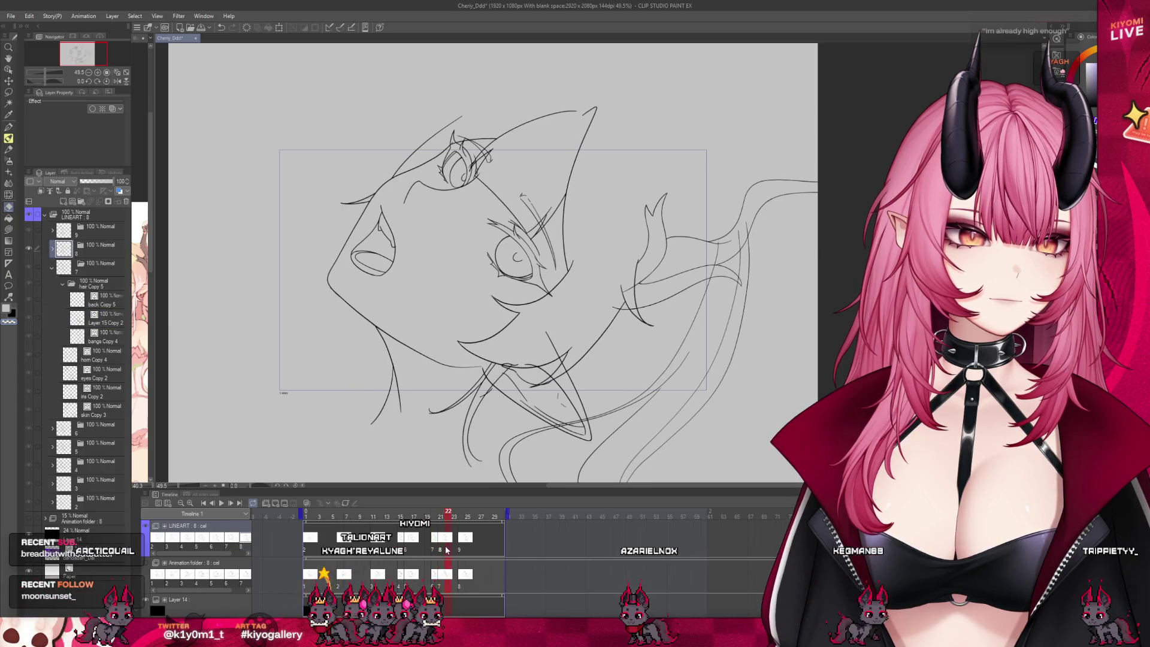
pyautogui.click(53, 250)
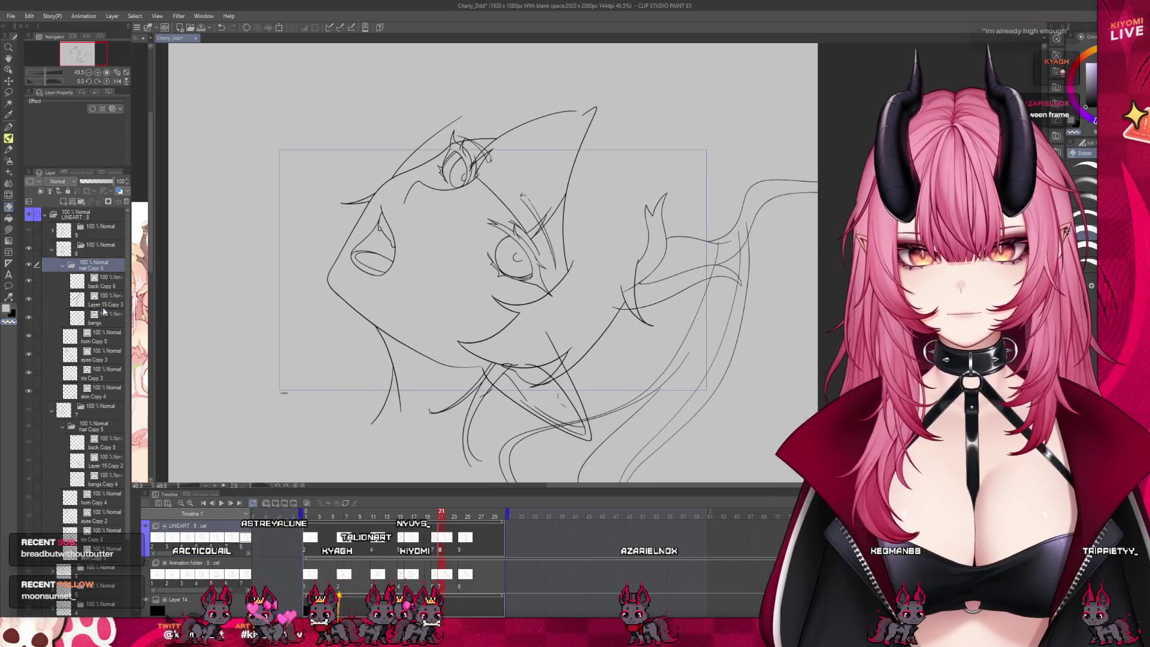
# On Layer 15 Copy 3 with onion skin, draw joined curved strokes along the chin.
pyautogui.click(103, 303)
pyautogui.scroll(2, 562, 407)
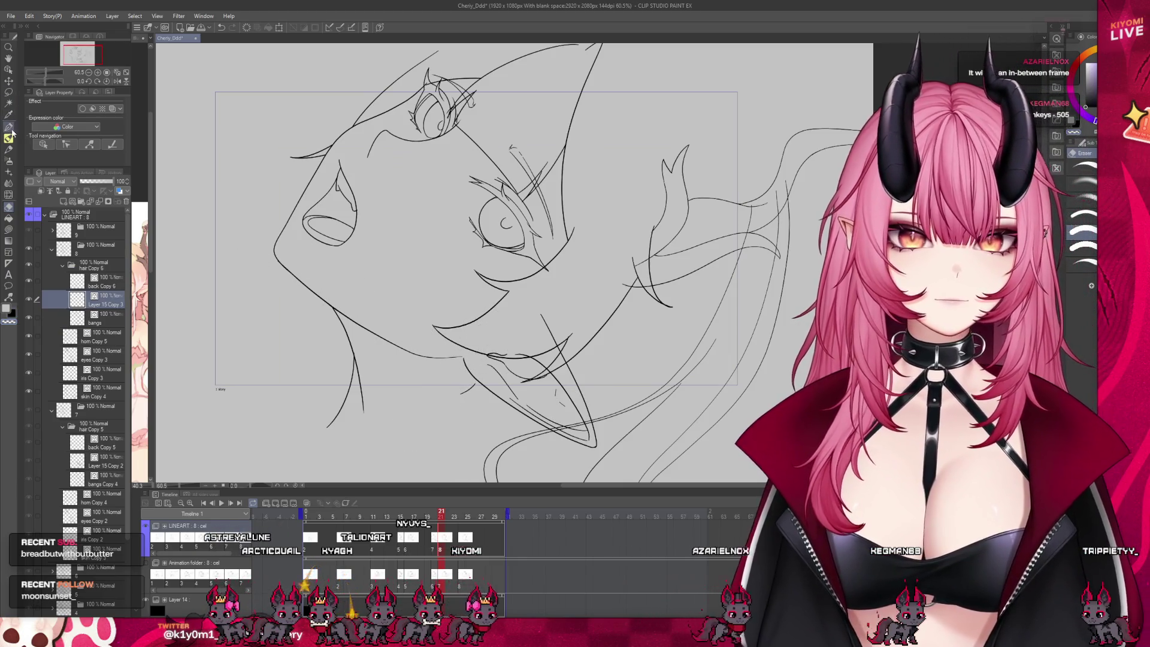
pyautogui.click(306, 503)
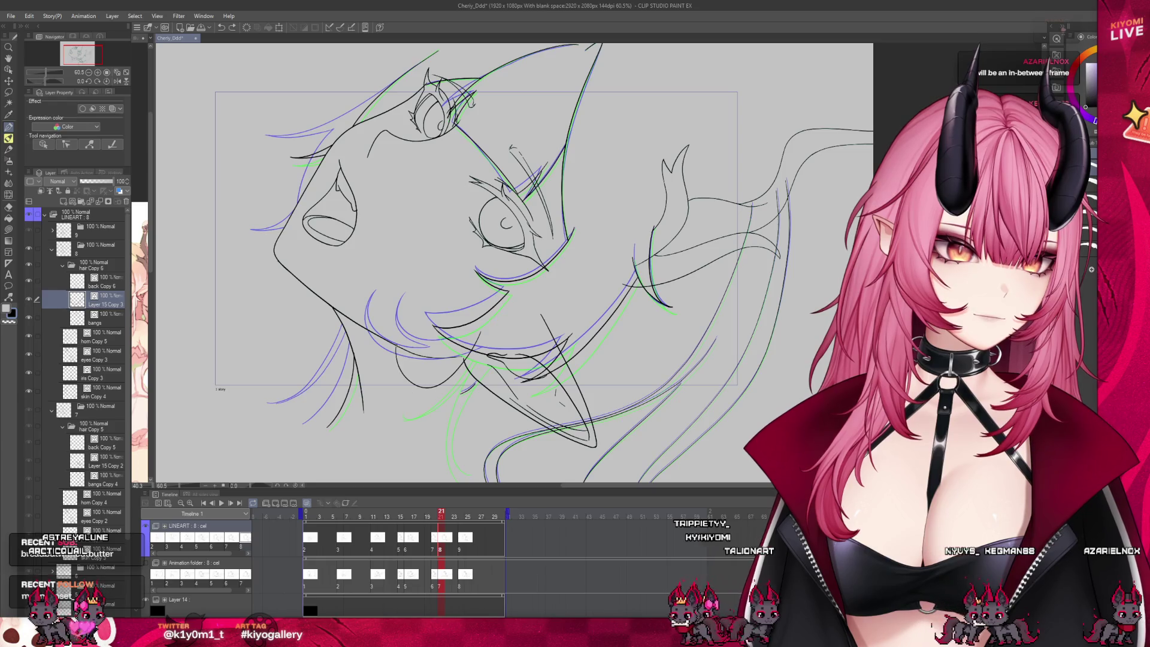
pyautogui.scroll(1, 407, 367)
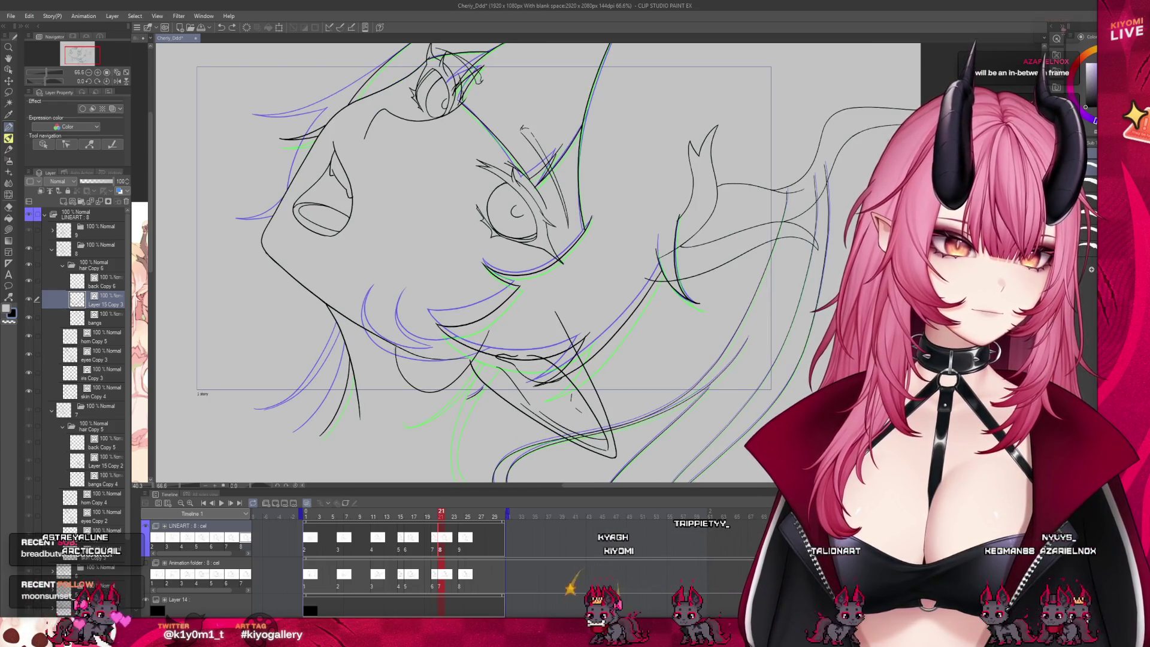
pyautogui.moveTo(379, 386); pyautogui.dragTo(414, 426)
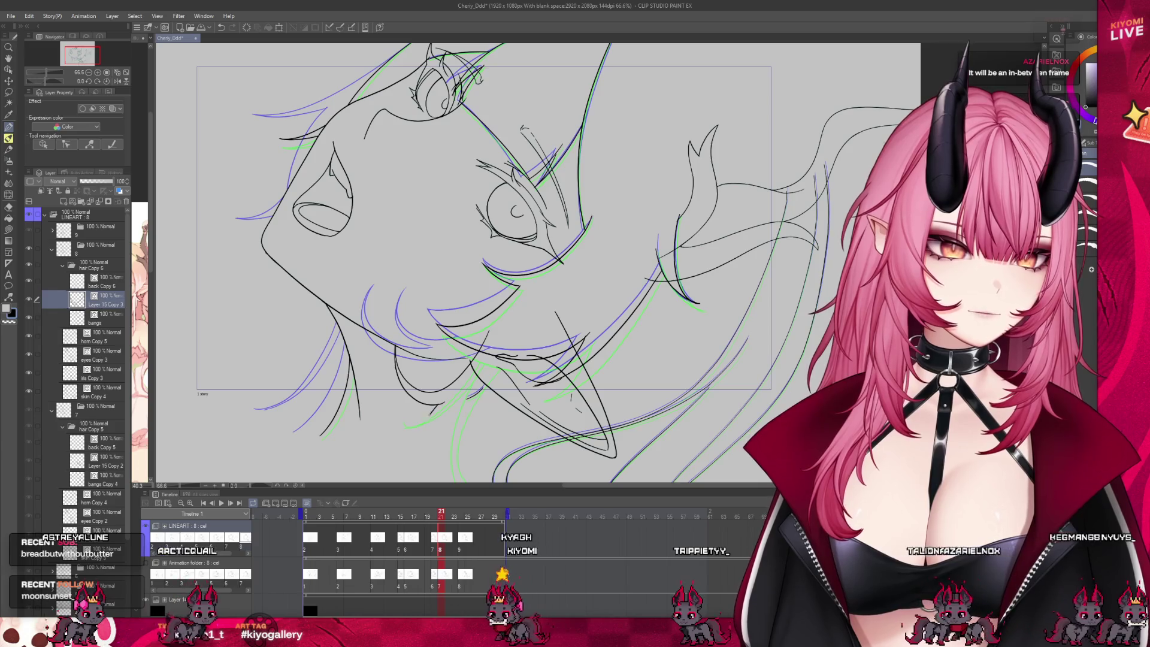
pyautogui.moveTo(380, 357); pyautogui.dragTo(376, 387)
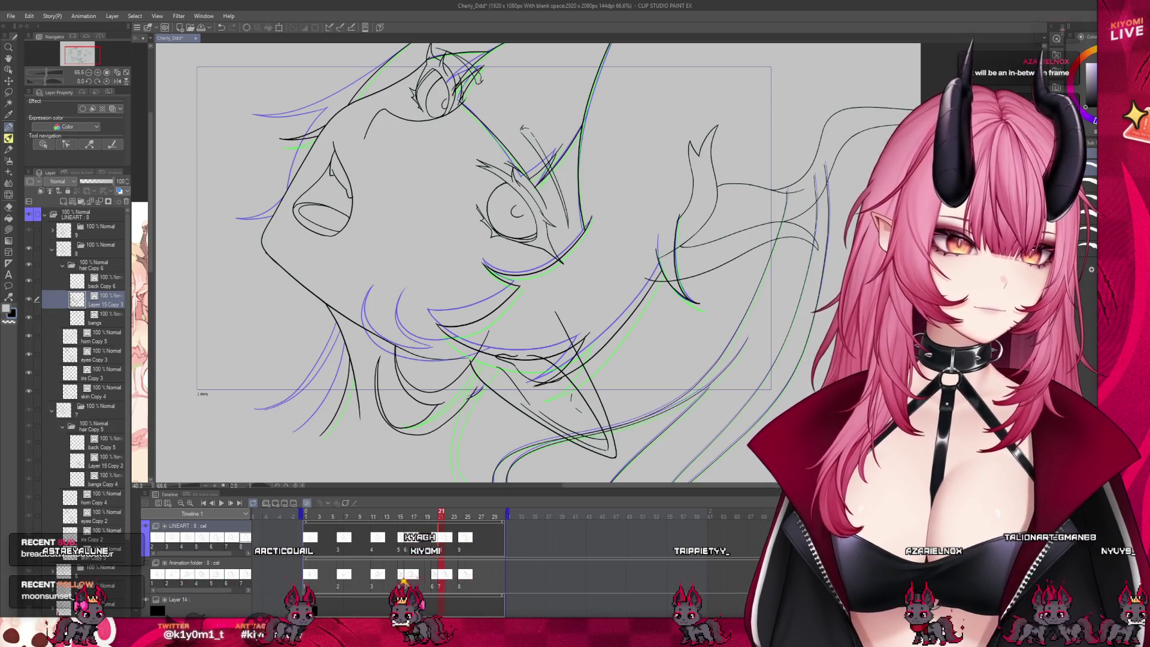
pyautogui.moveTo(443, 405); pyautogui.dragTo(422, 427)
pyautogui.scroll(-2, 443, 427)
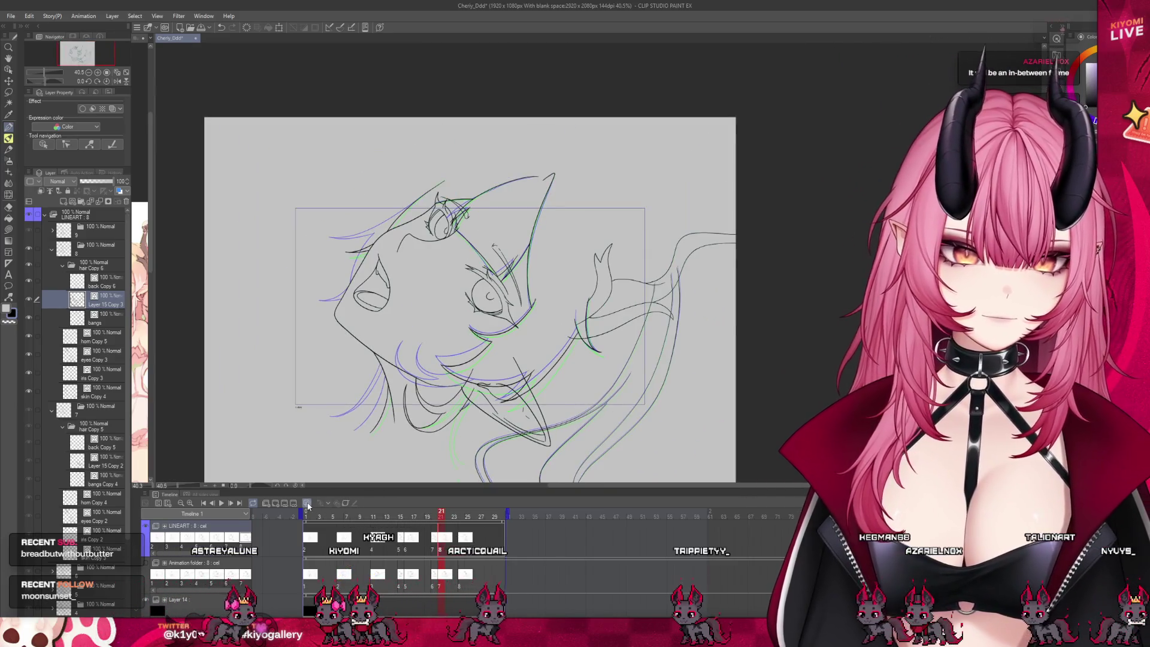
pyautogui.scroll(1, 472, 385)
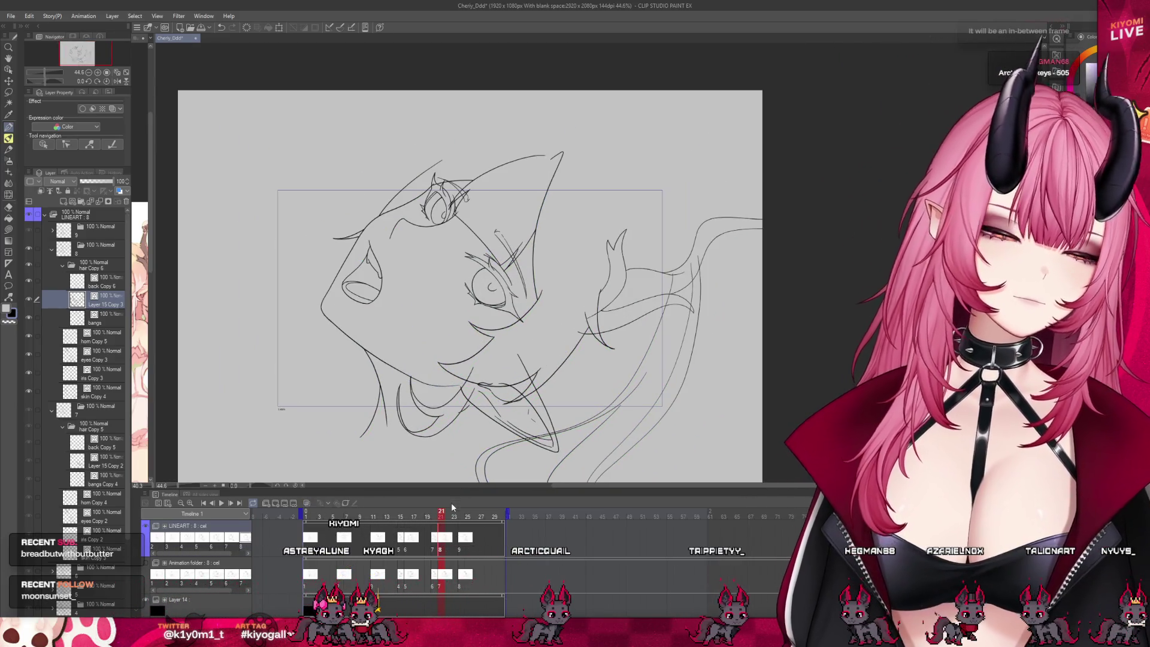
# Scrub through the later frames to check the motion and save the file.
pyautogui.moveTo(440, 518)
pyautogui.mouseDown()
pyautogui.moveTo(470, 521)
pyautogui.moveTo(313, 518)
pyautogui.mouseUp()
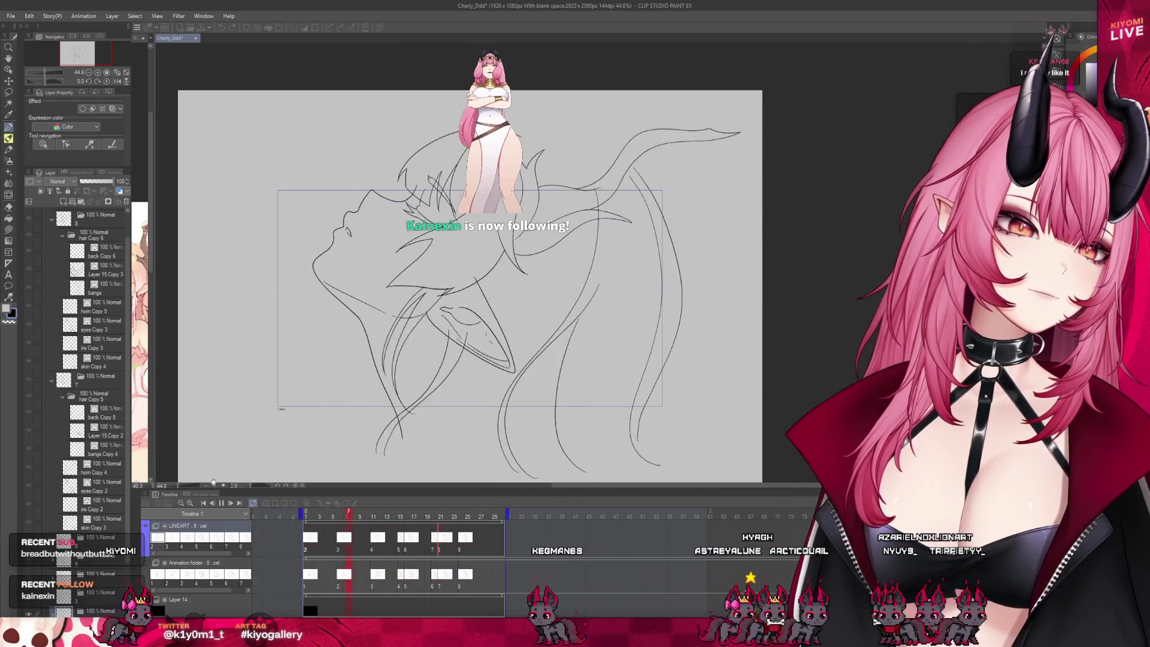
pyautogui.scroll(2, 466, 309)
pyautogui.hotkey('ctrl', 's')
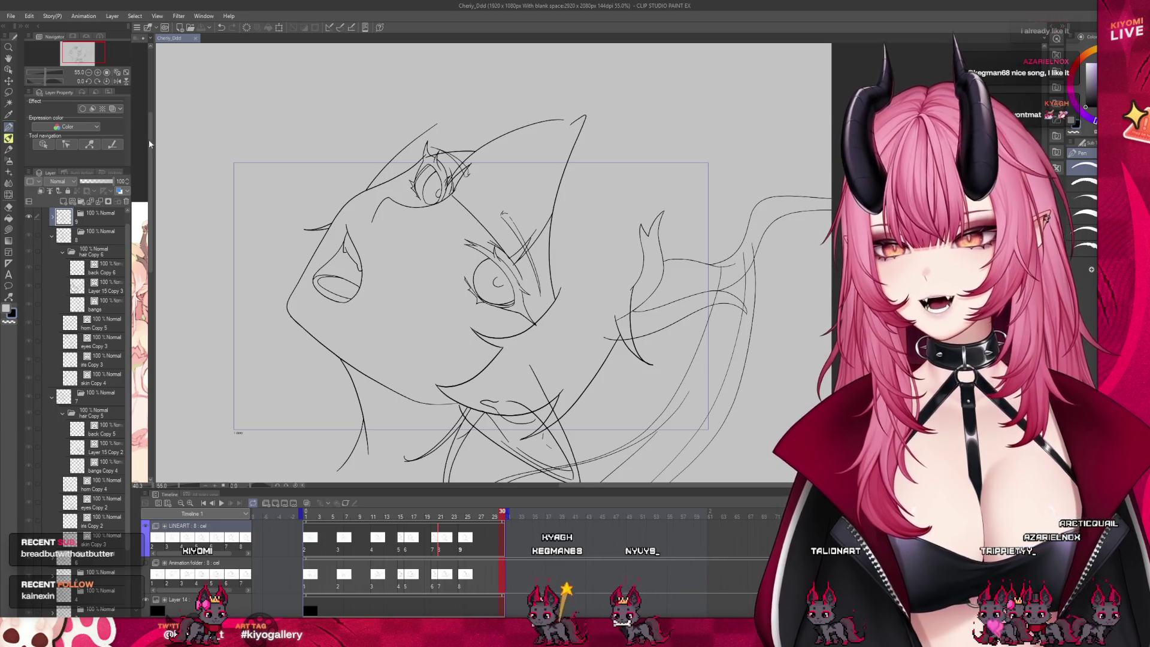
pyautogui.press('alt')
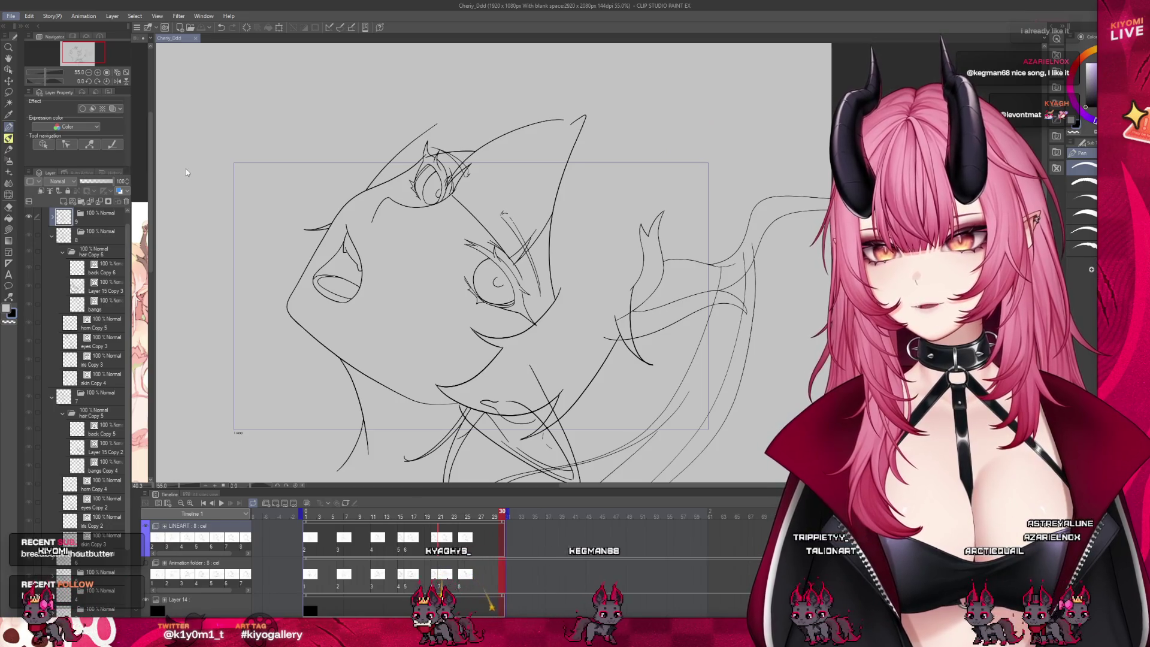
pyautogui.press('alt')
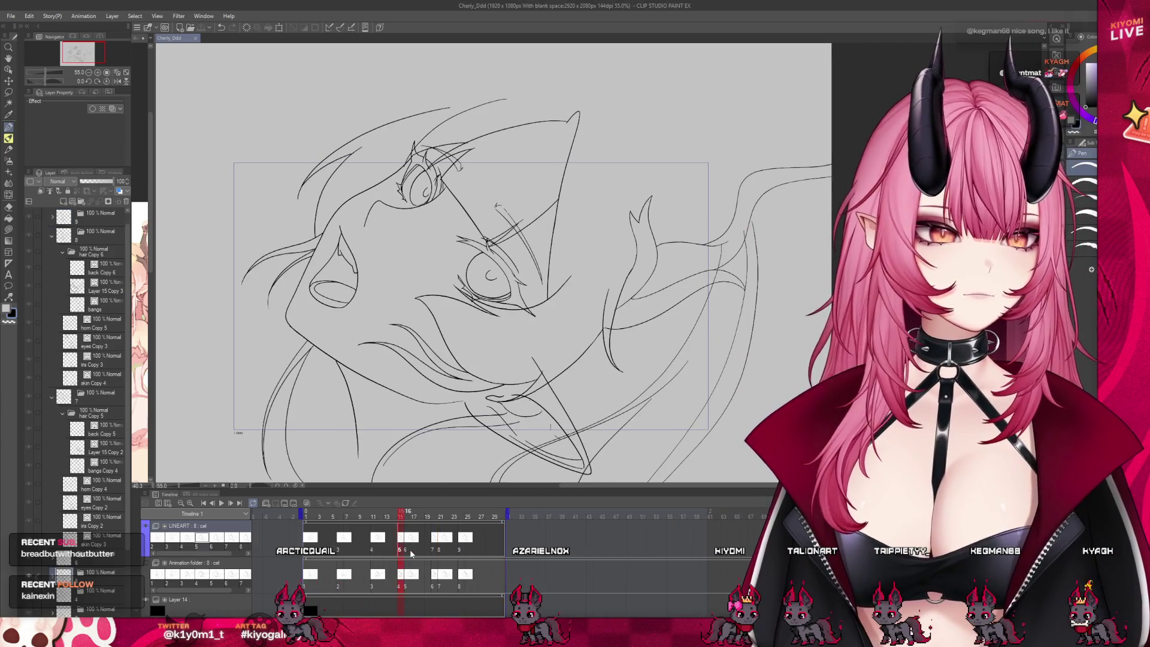
# Flip through frames 13 to 17 on the LINEART track, ending back on frame 1.
pyautogui.click(410, 549)
pyautogui.click(402, 551)
pyautogui.moveTo(400, 516)
pyautogui.mouseDown()
pyautogui.moveTo(390, 519)
pyautogui.moveTo(401, 519)
pyautogui.mouseUp()
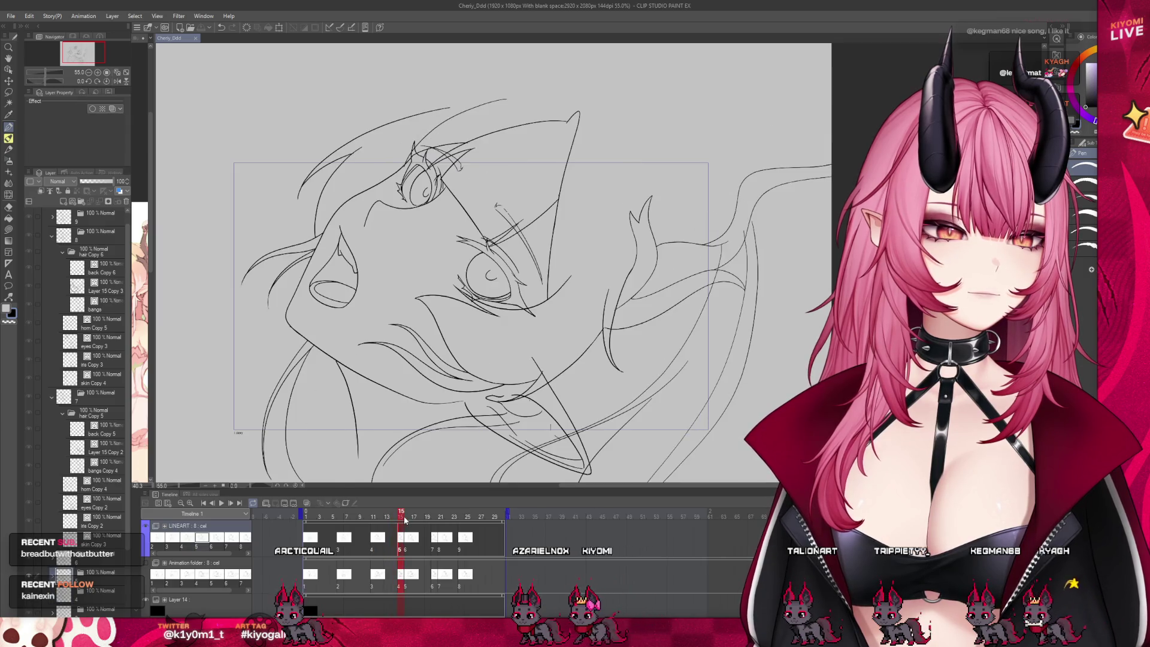
pyautogui.click(413, 539)
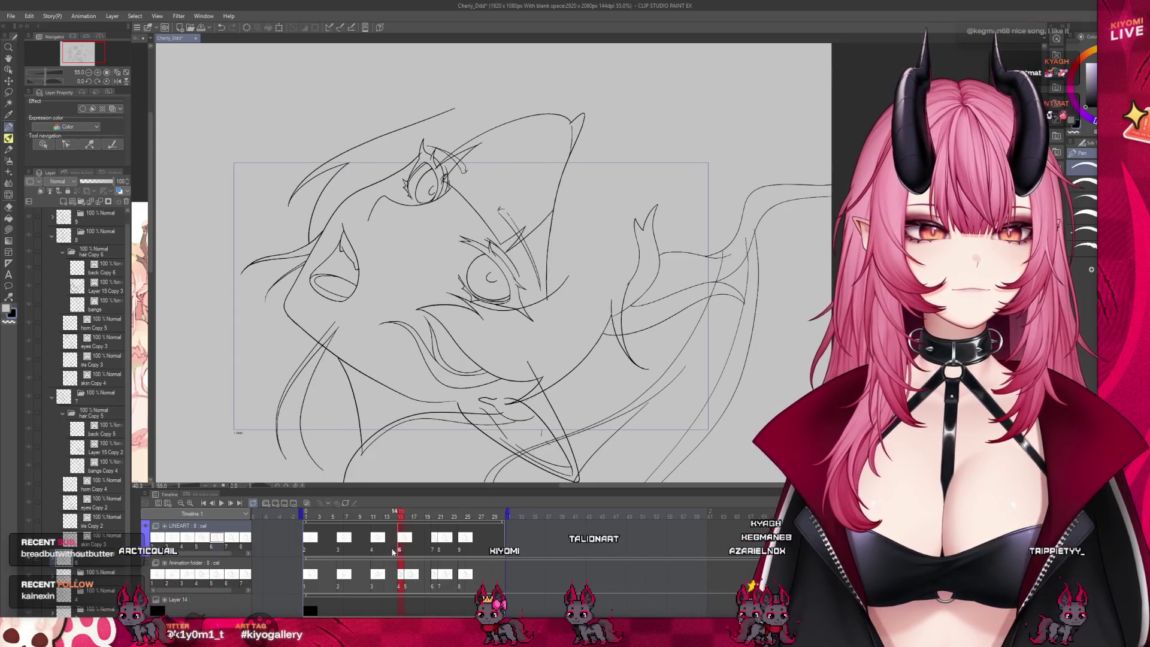
pyautogui.click(405, 579)
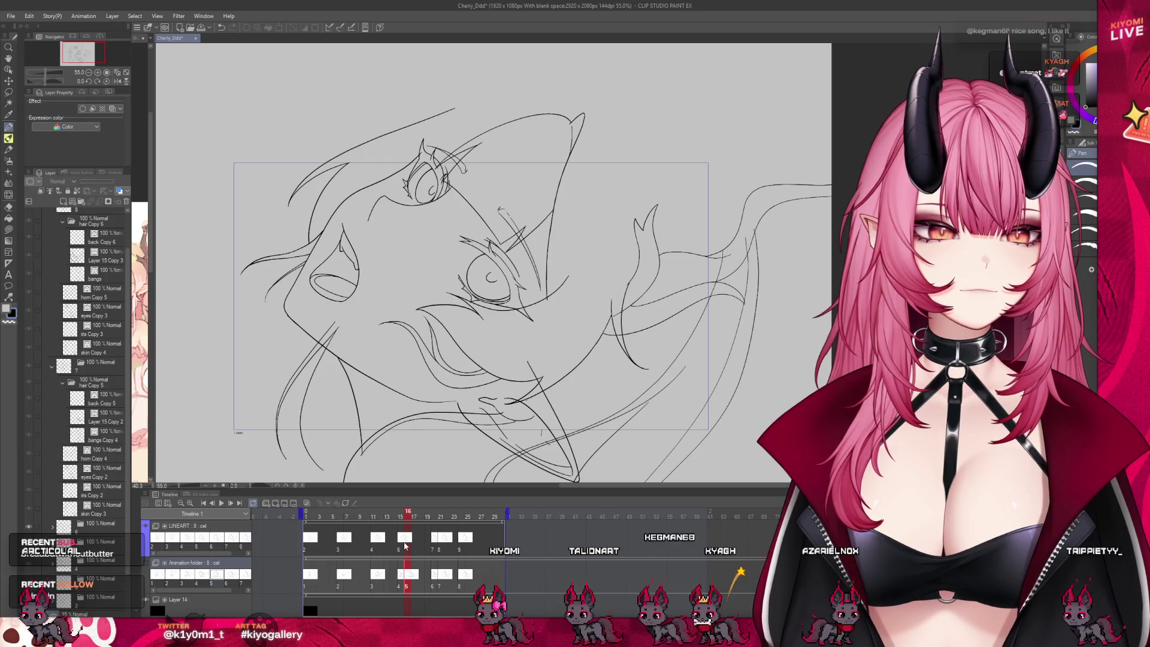
pyautogui.click(400, 550)
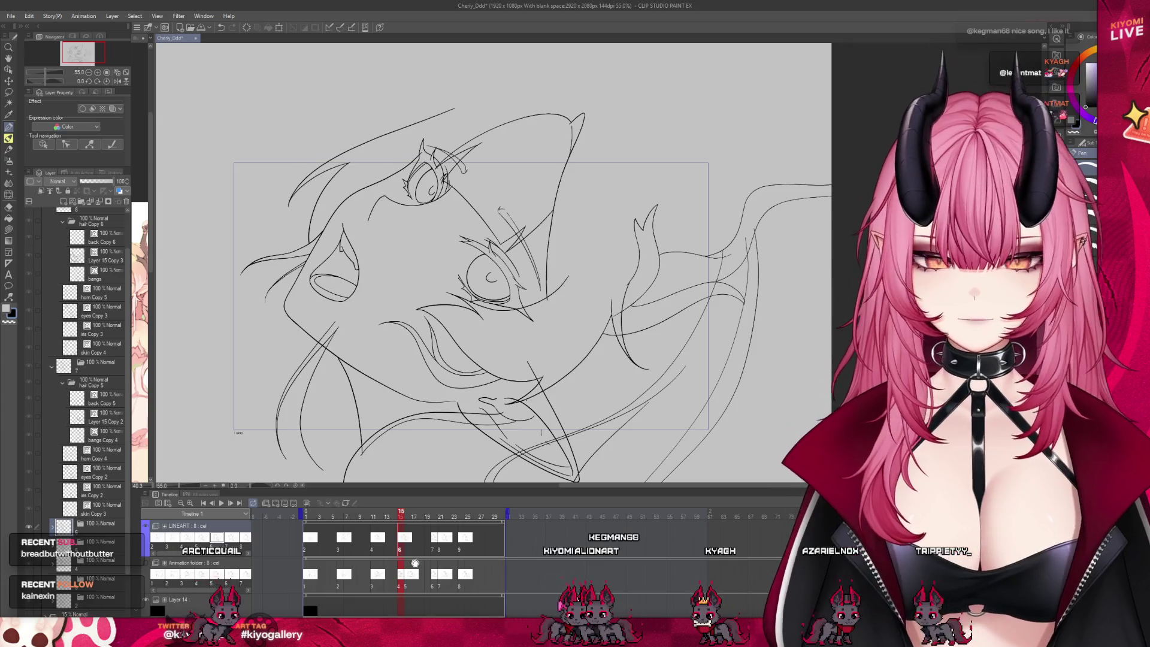
pyautogui.click(415, 564)
pyautogui.moveTo(404, 550); pyautogui.dragTo(440, 530)
pyautogui.click(408, 525)
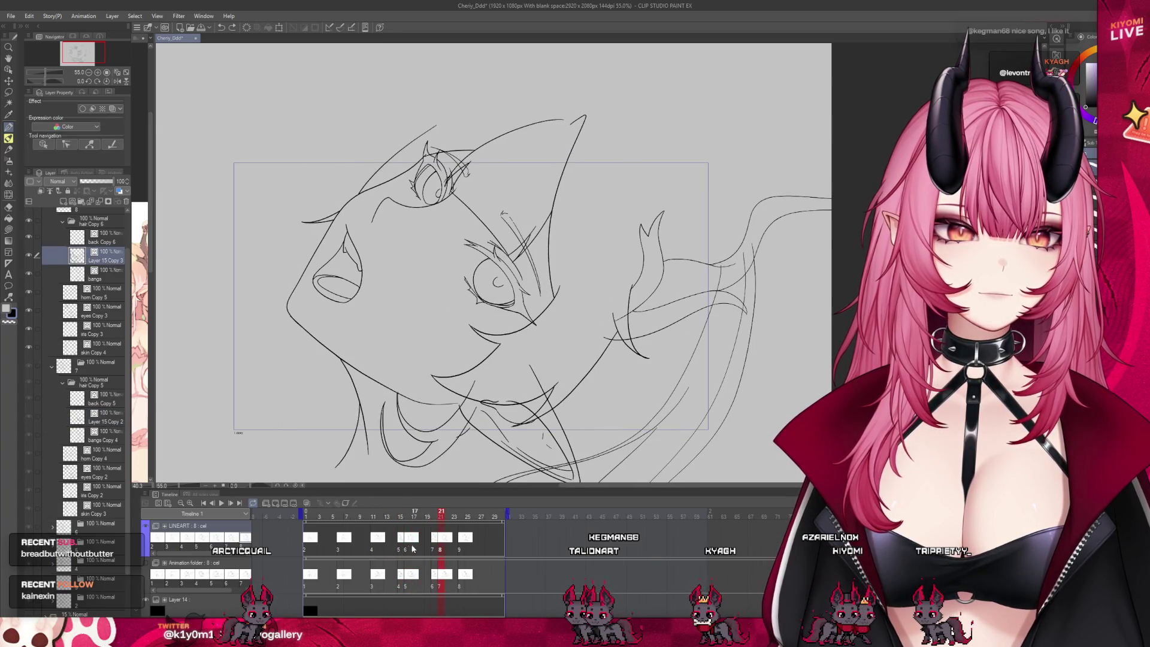
pyautogui.click(407, 550)
pyautogui.click(406, 552)
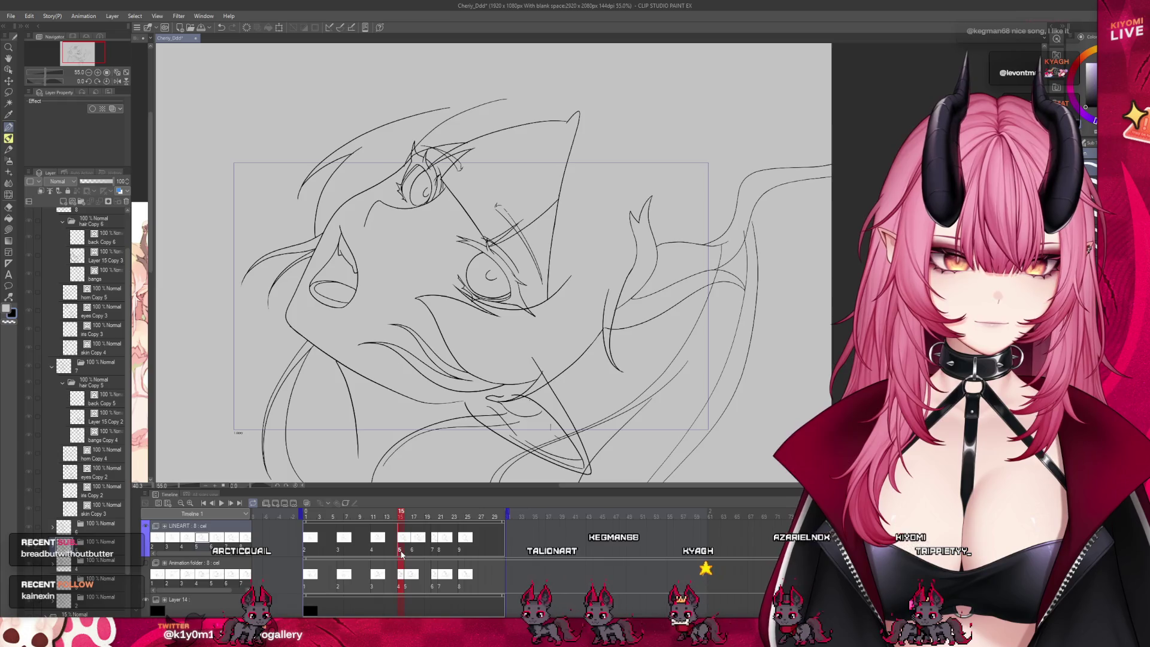
pyautogui.click(288, 515)
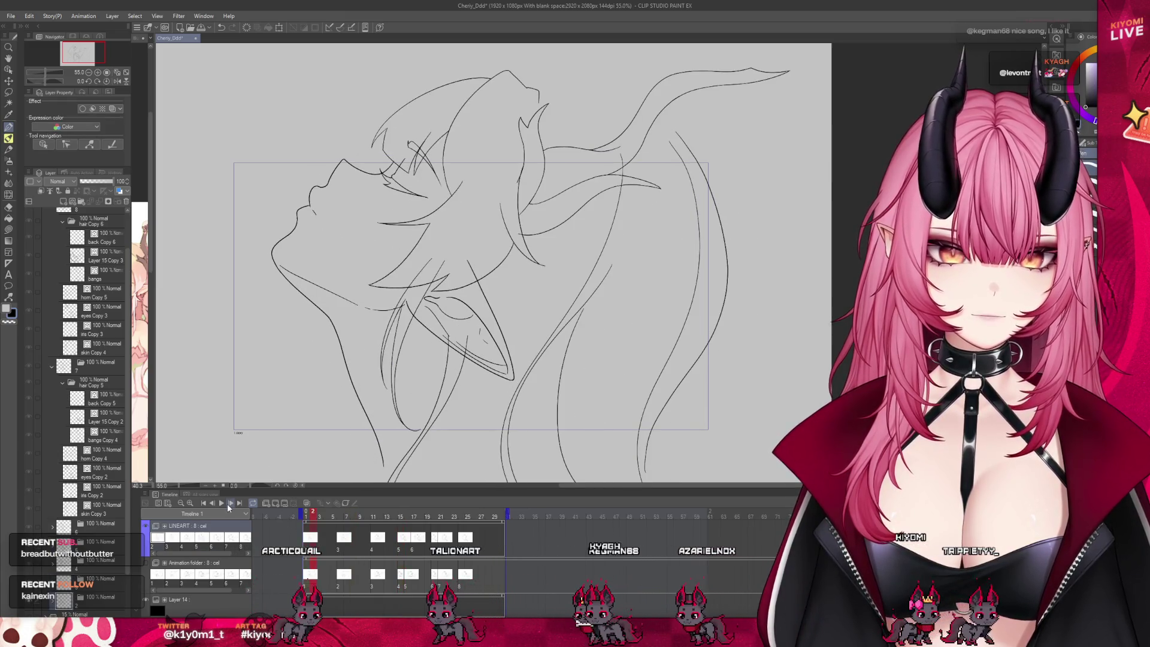
# Play the whole face-turn animation once and stop it.
pyautogui.click(221, 505)
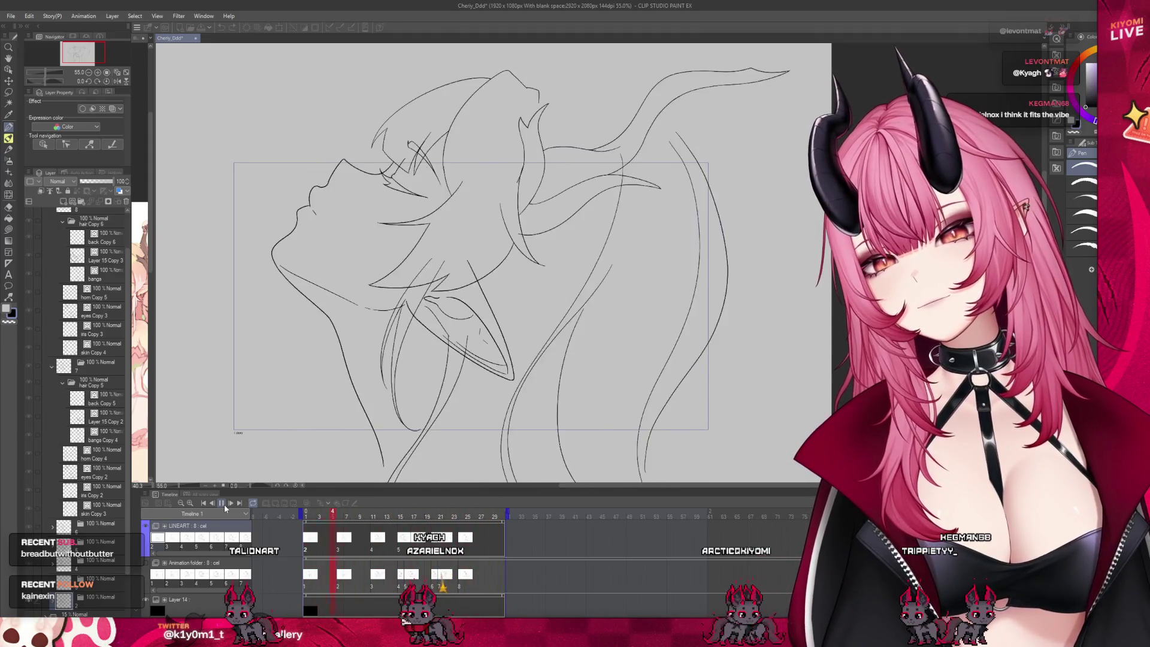
pyautogui.click(229, 504)
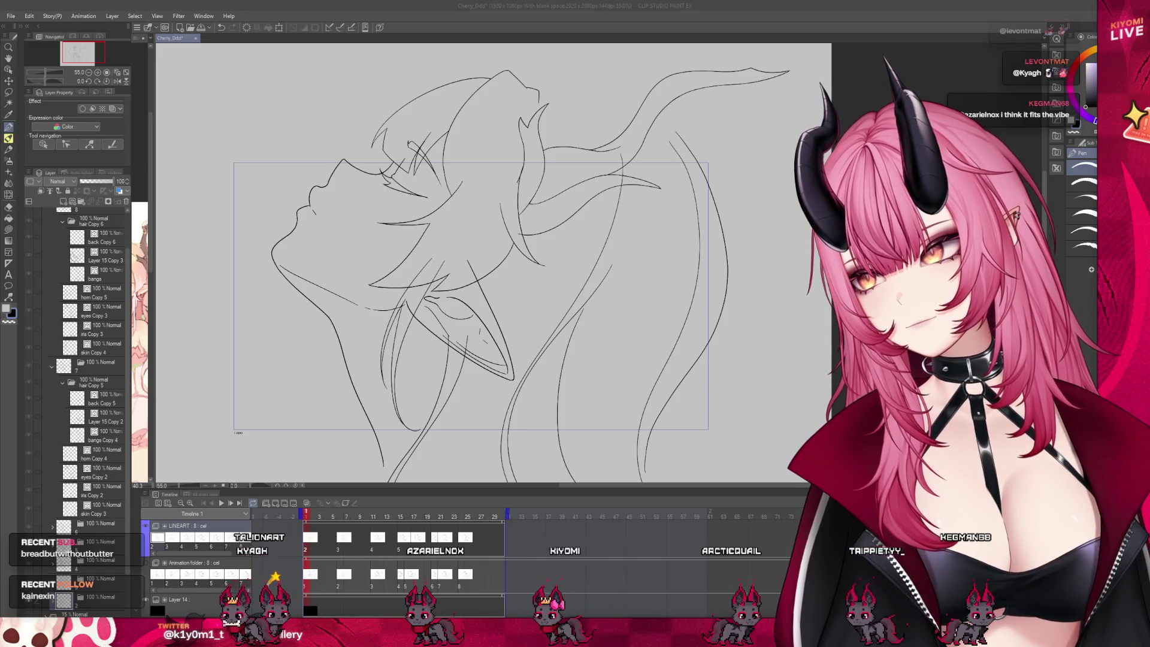
pyautogui.scroll(-2, 374, 365)
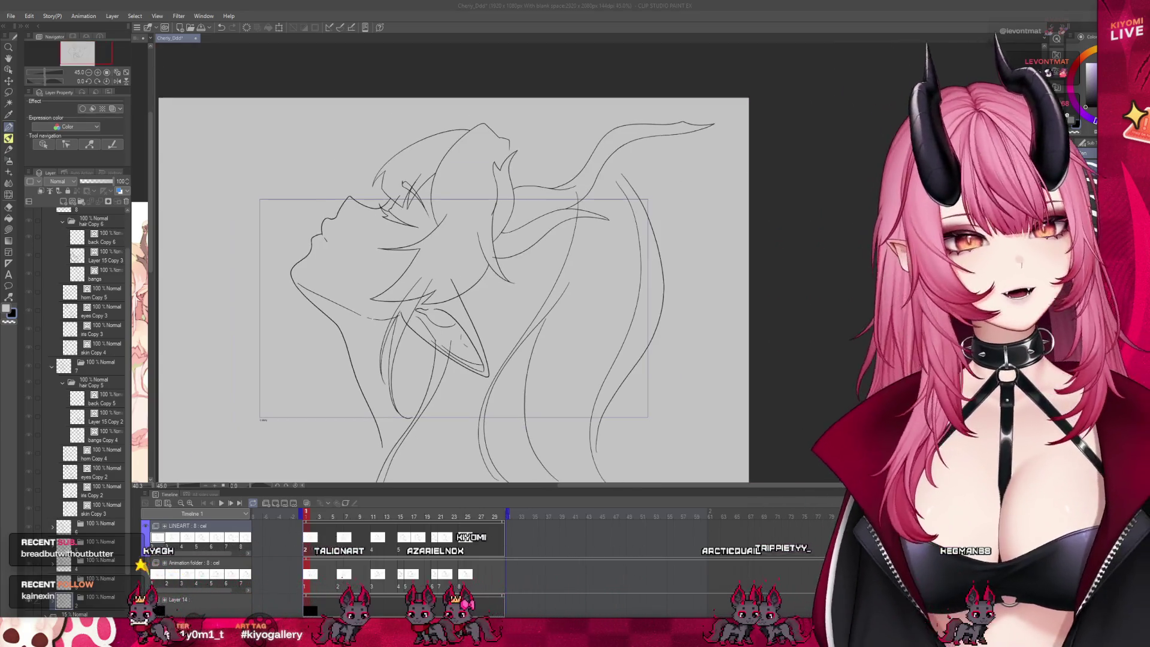
# Bring up the exported Cherry_Ddd.gif in Chrome.
pyautogui.hotkey('alt', 'Tab')
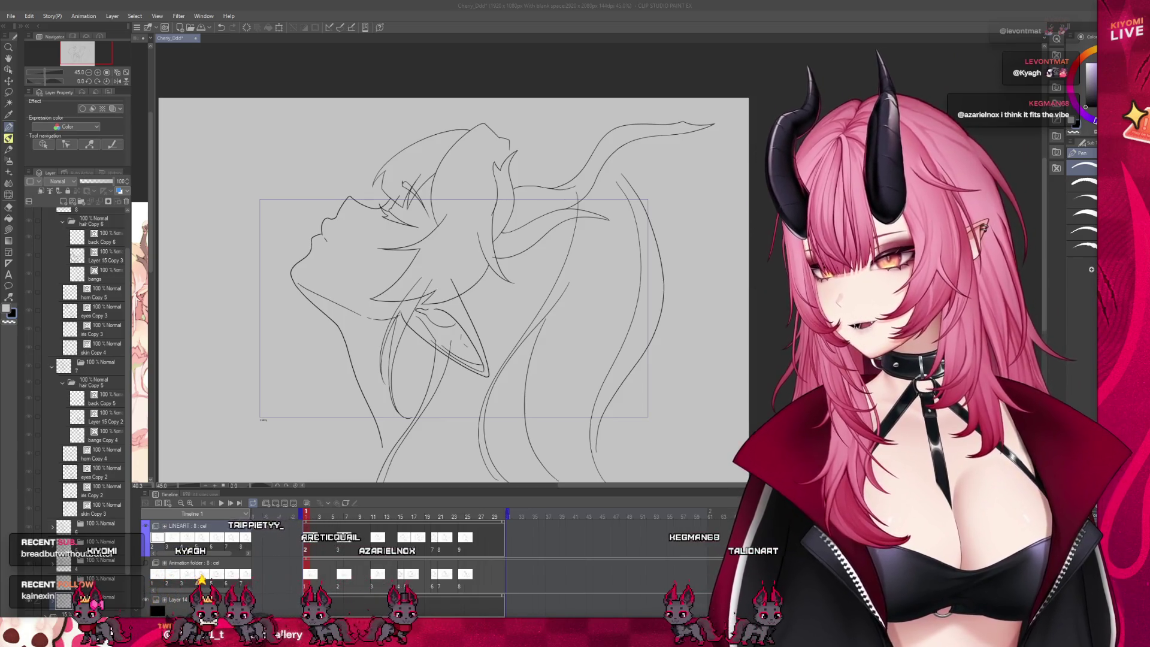
pyautogui.scroll(2, 451, 310)
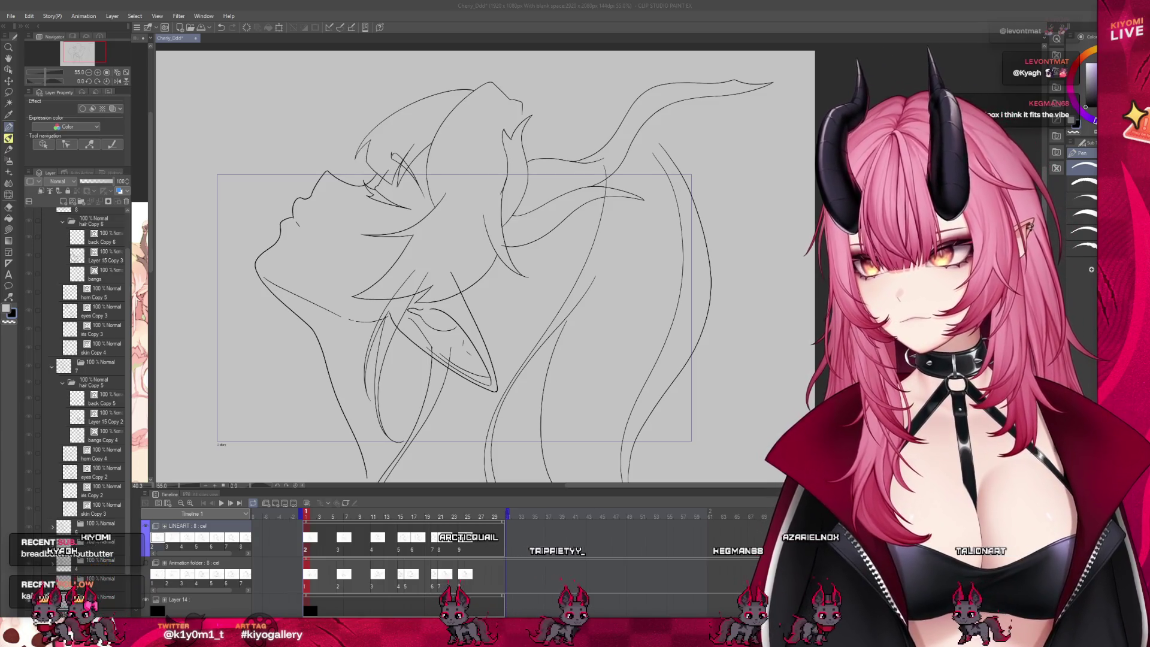
pyautogui.hotkey('alt', 'Tab')
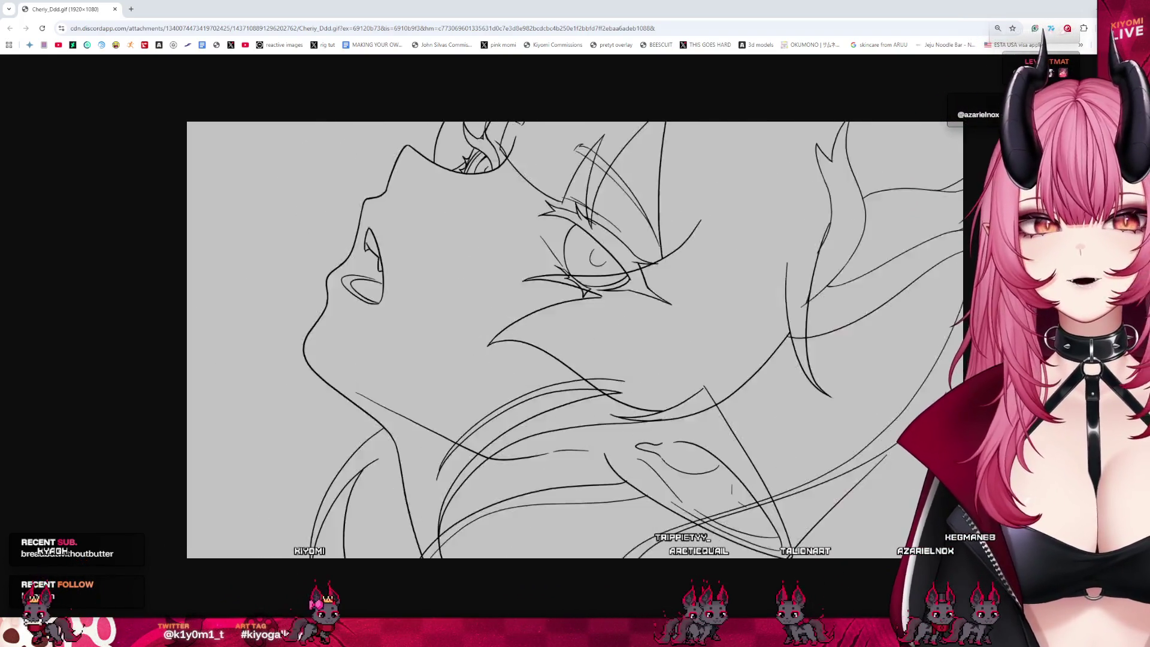
# Shrink the Cherry_Ddd.gif view in Chrome, then return to Clip Studio Paint.
pyautogui.hotkey('ctrl', '-')
pyautogui.hotkey('ctrl', '-')
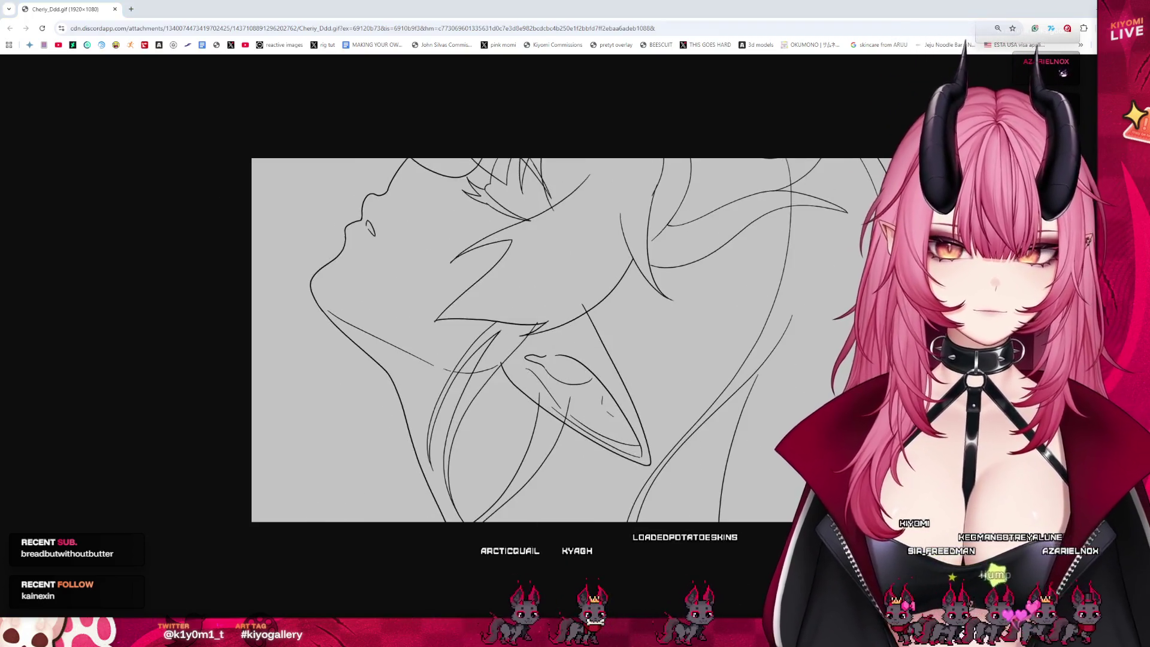
pyautogui.hotkey('alt', 'Tab')
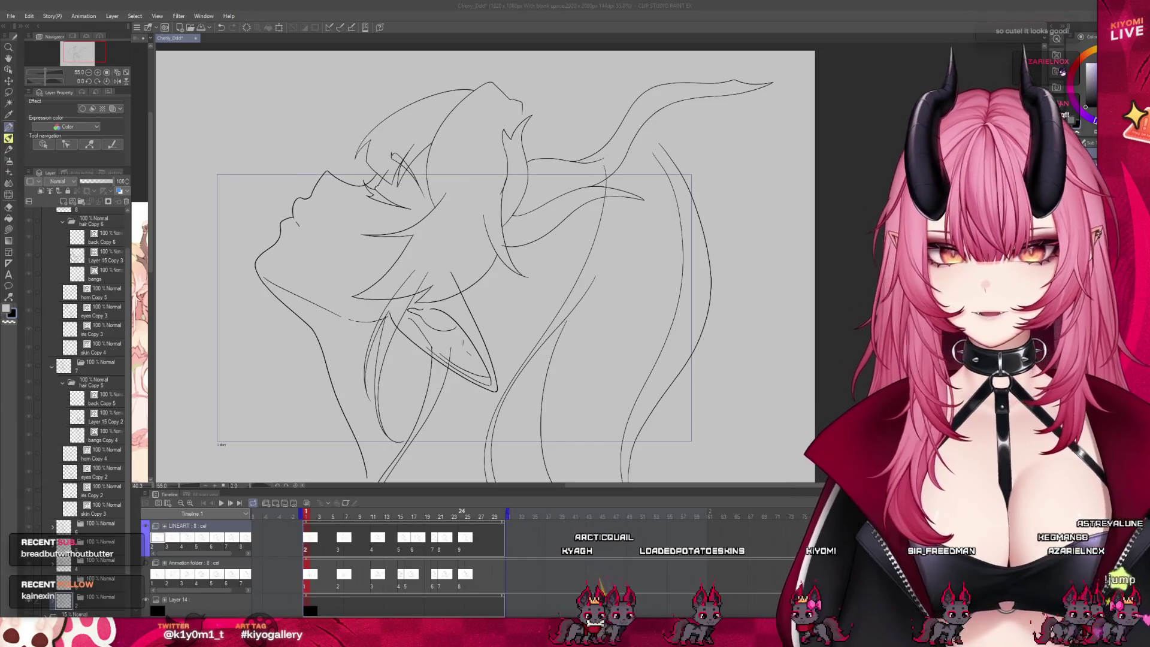
# Jump to frame 21 to show the fully upturned face drawing.
pyautogui.click(430, 551)
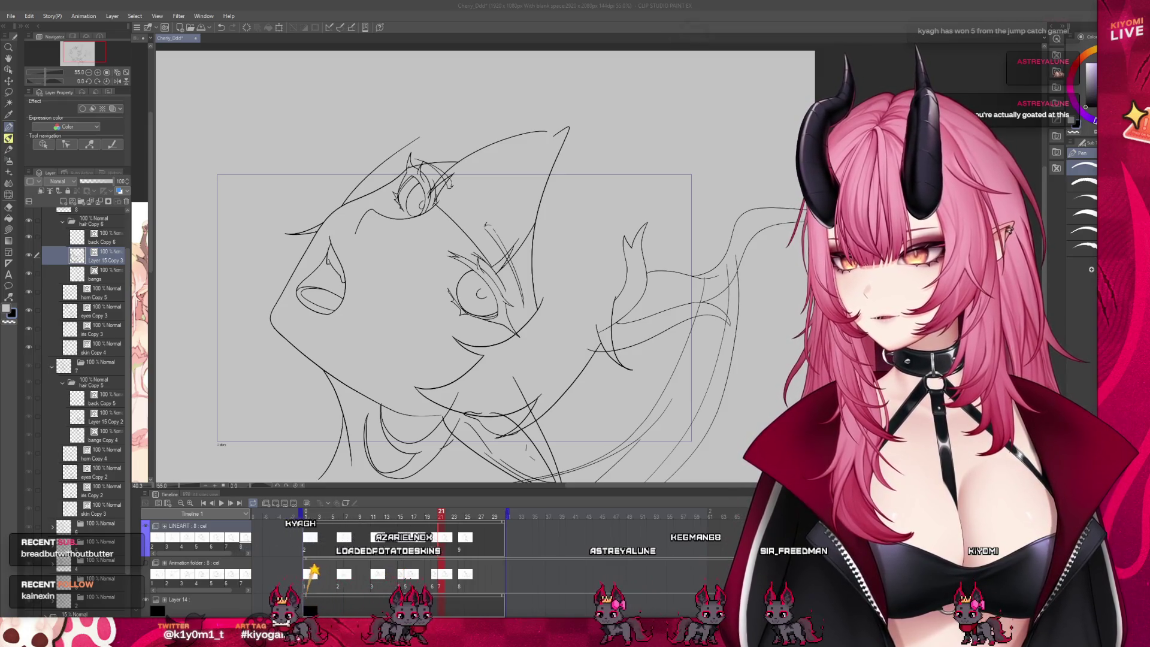
# Switch to Chrome to watch the exported Cherry_Ddd.gif lineart animation.
pyautogui.hotkey('alt', 'Tab')
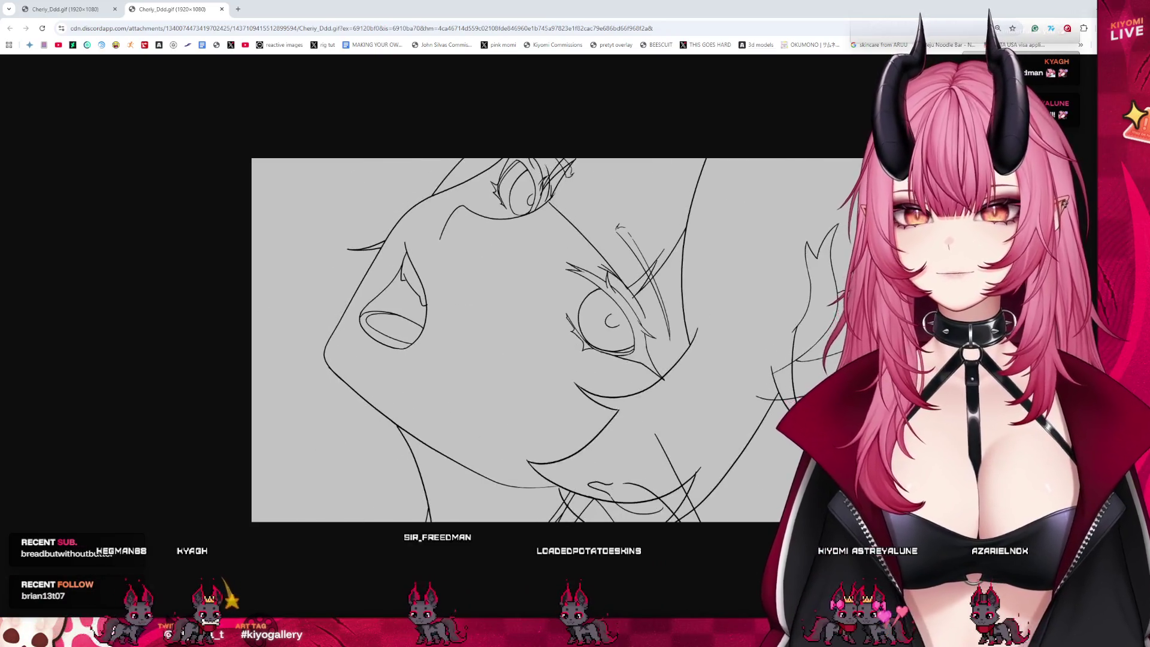
# Compare the two Cheriy_Ddd.gif tabs, close the first one, and return to Clip Studio Paint.
pyautogui.click(92, 8)
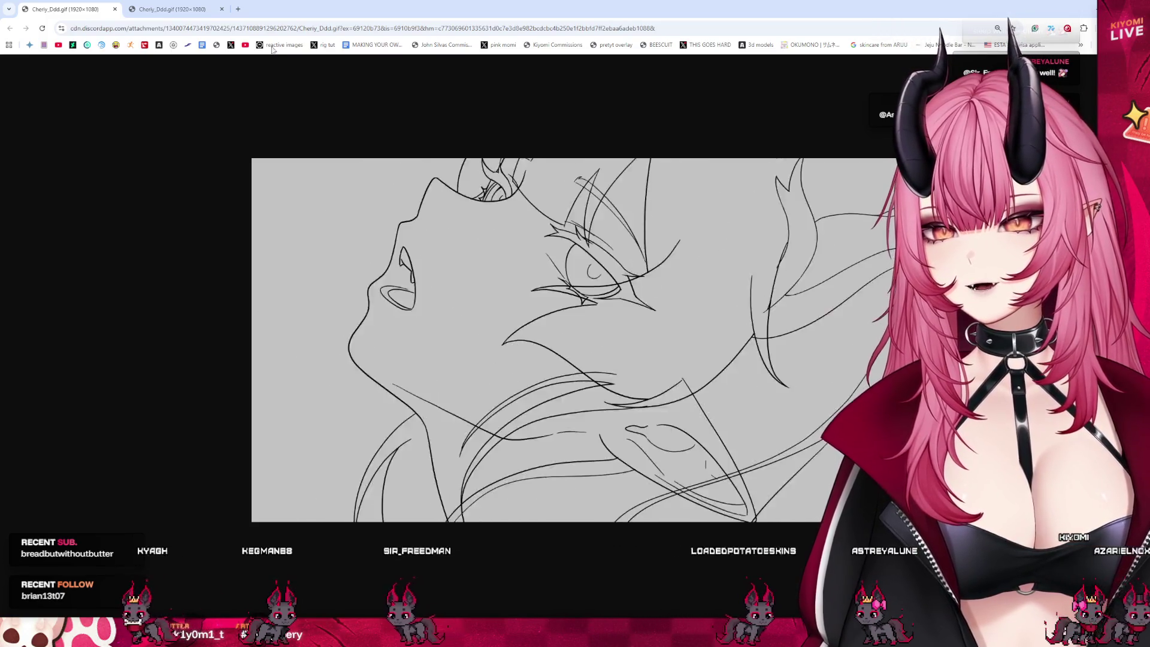
pyautogui.click(126, 9)
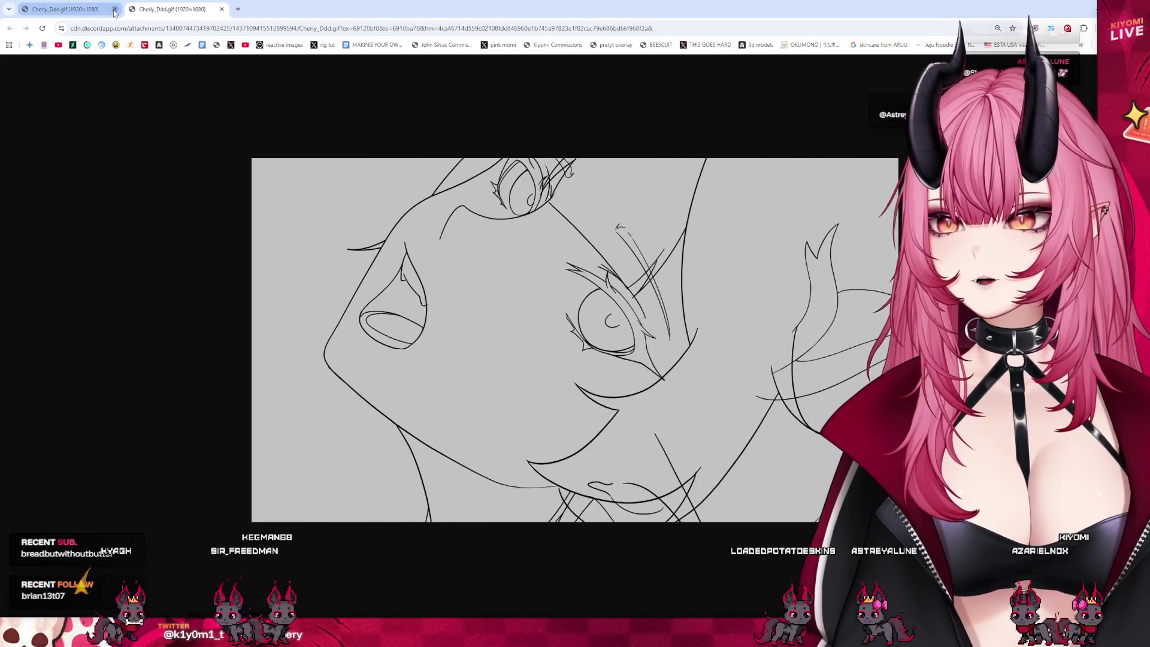
pyautogui.click(115, 9)
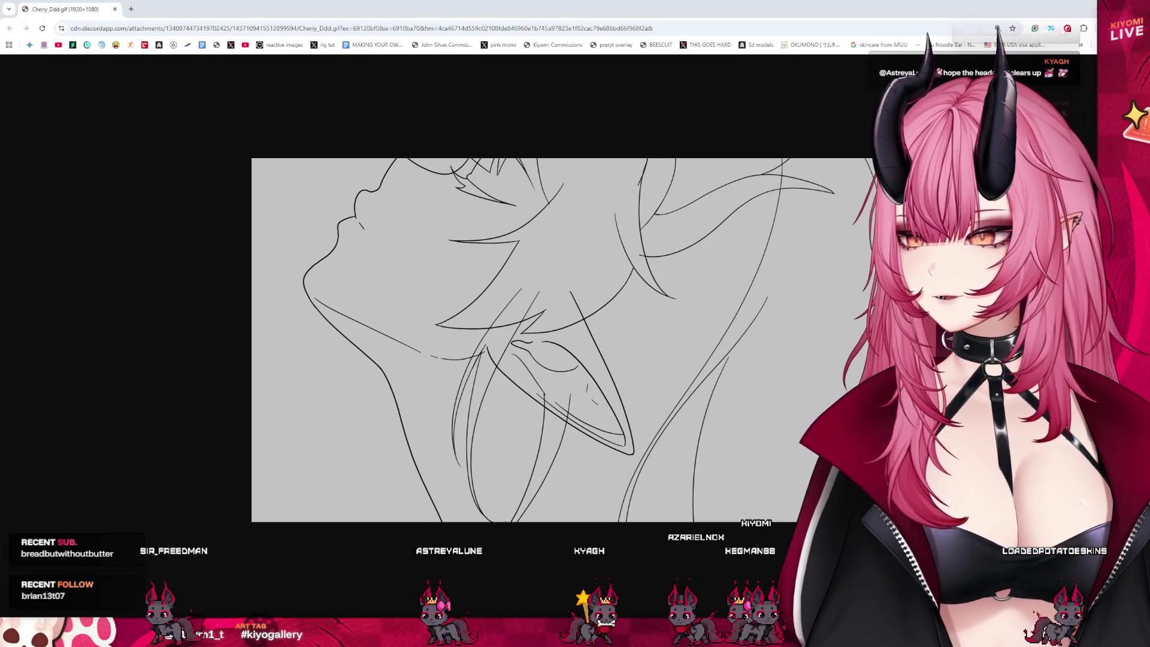
pyautogui.hotkey('alt', 'Tab')
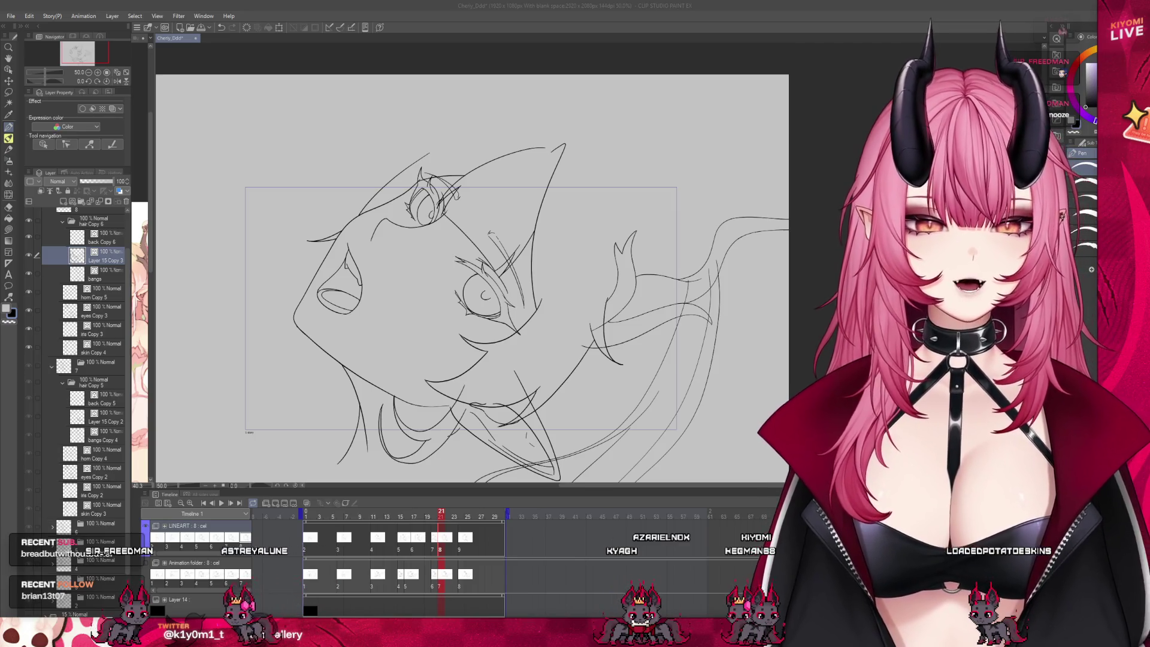
# Scrub the Timeline from frame 10 to 20, then back through frames 2 to 8.
pyautogui.click(373, 520)
pyautogui.moveTo(374, 522); pyautogui.dragTo(480, 541)
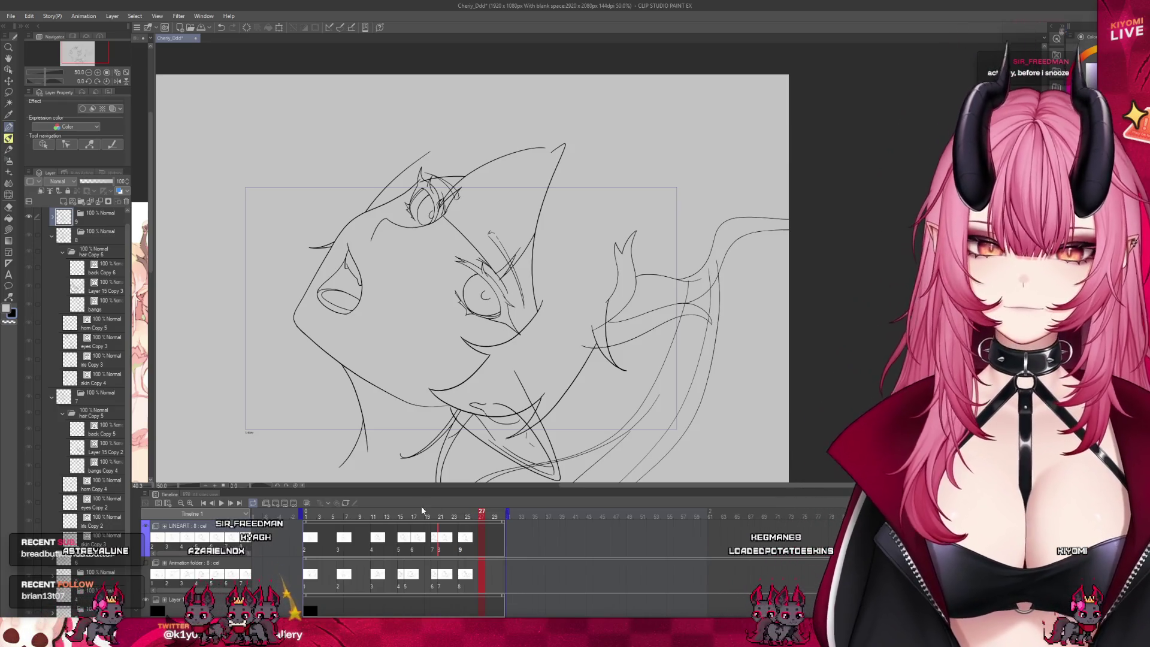
pyautogui.click(313, 538)
pyautogui.moveTo(321, 541)
pyautogui.mouseDown()
pyautogui.moveTo(358, 526)
pyautogui.moveTo(457, 526)
pyautogui.moveTo(275, 528)
pyautogui.mouseUp()
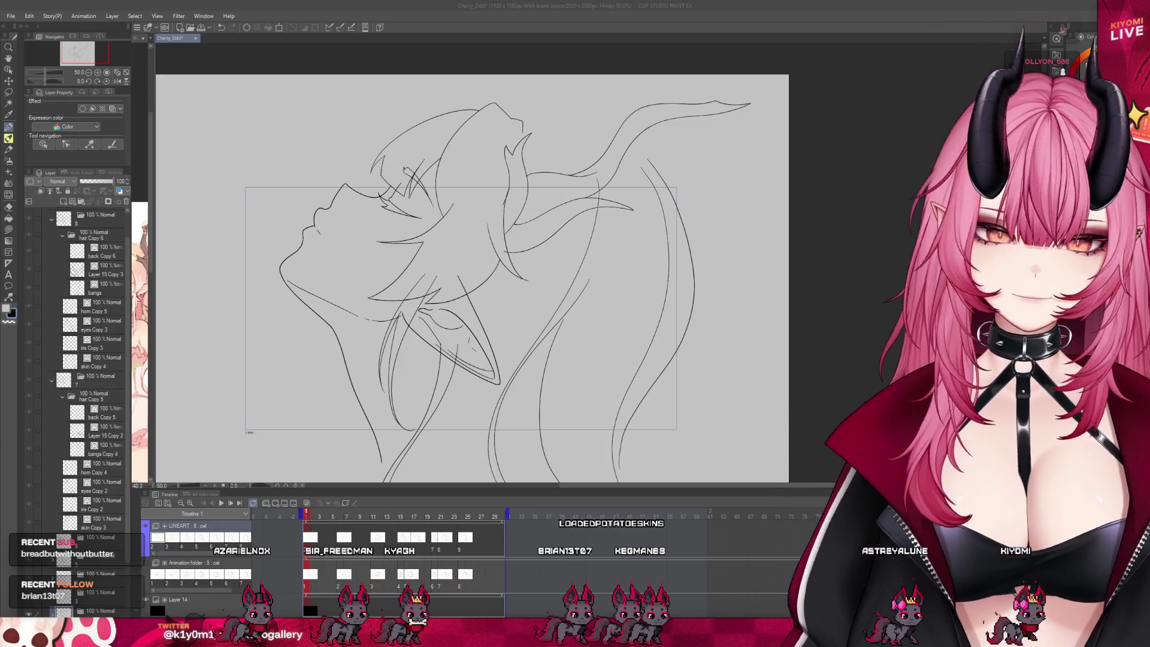
pyautogui.scroll(1, 492, 271)
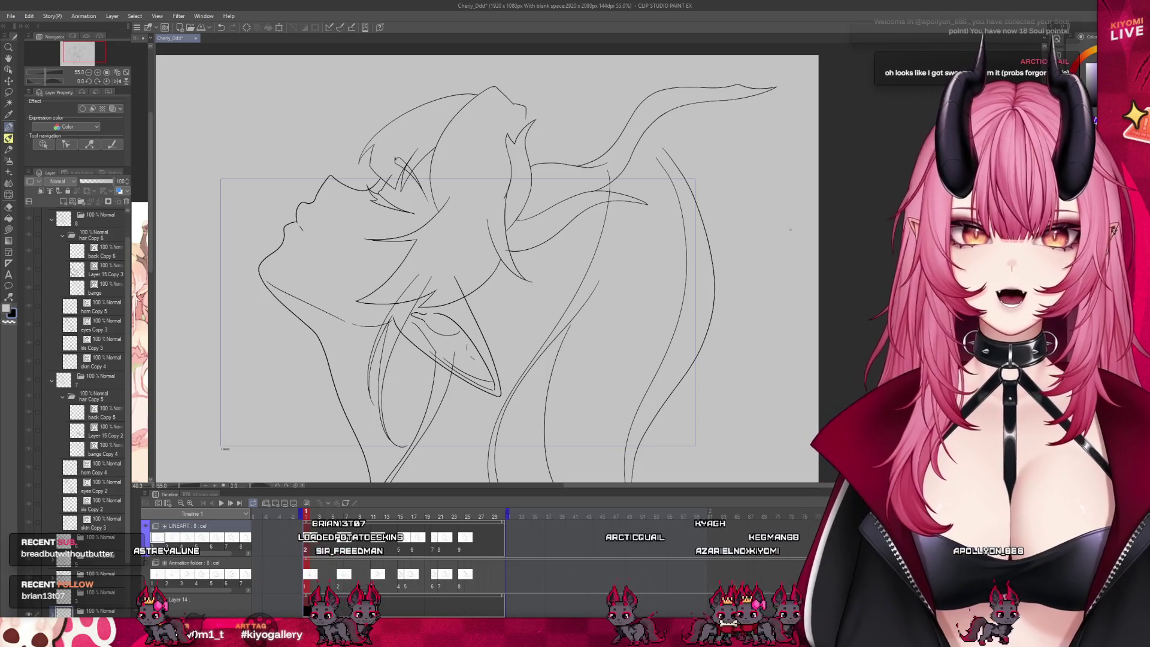
# Step through frames 7 and 11 on the Timeline, then return to frame 1.
pyautogui.scroll(-1, 302, 522)
pyautogui.scroll(2, 303, 522)
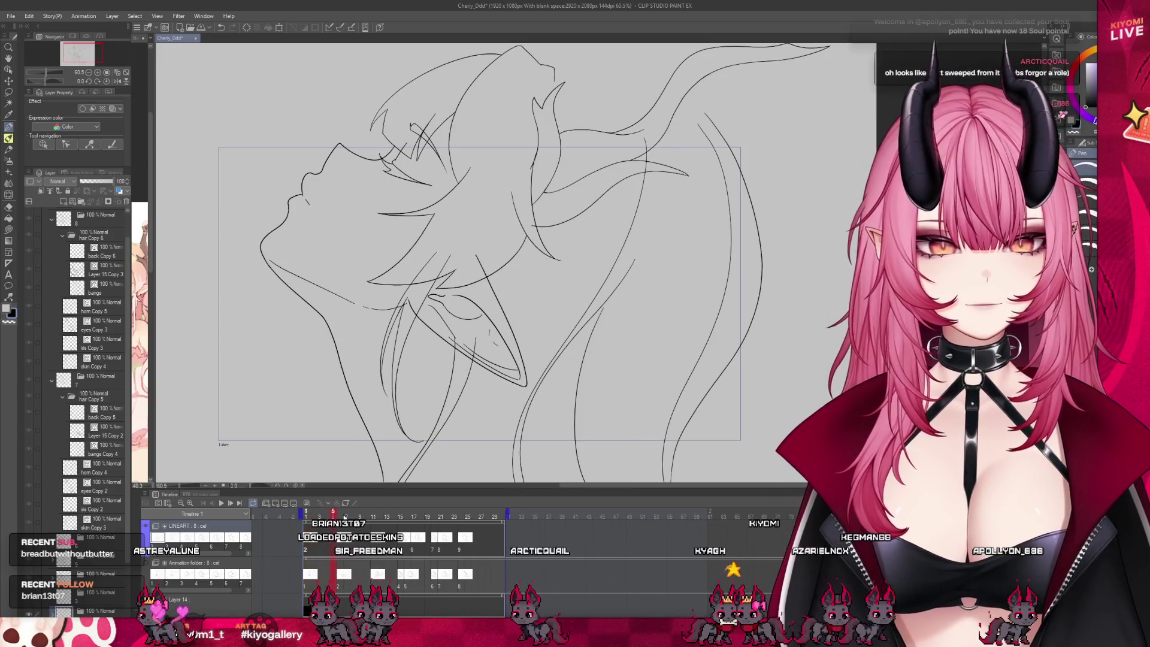
pyautogui.click(346, 517)
pyautogui.moveTo(367, 523); pyautogui.dragTo(372, 525)
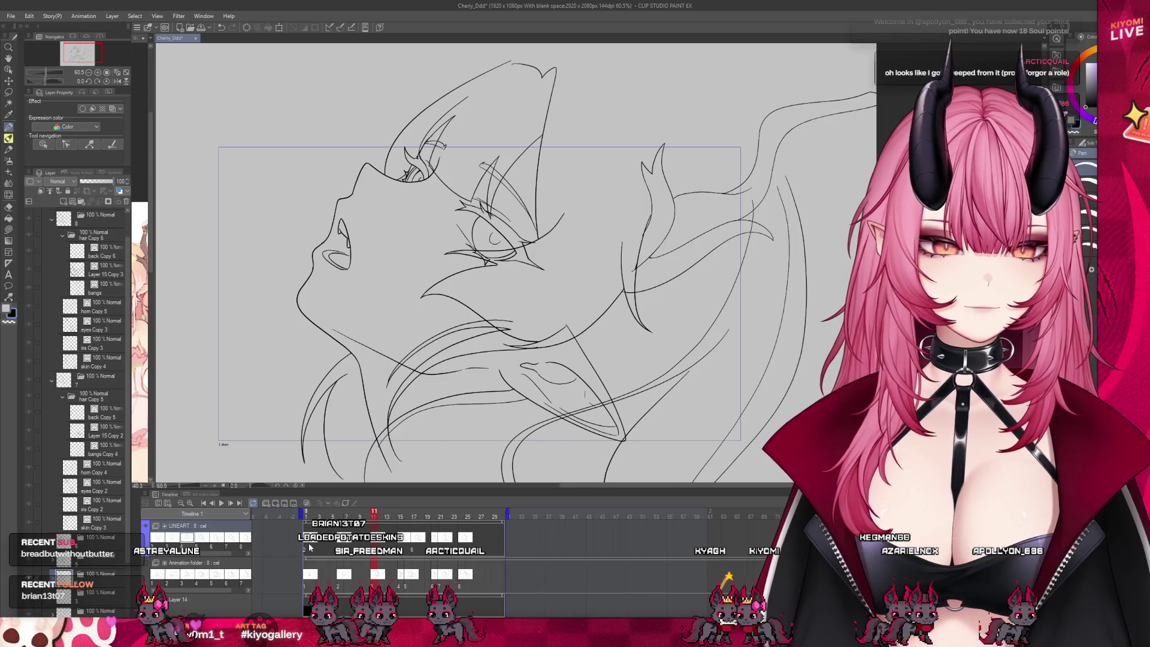
pyautogui.click(309, 546)
pyautogui.scroll(-2, 77, 543)
pyautogui.scroll(-3, 53, 546)
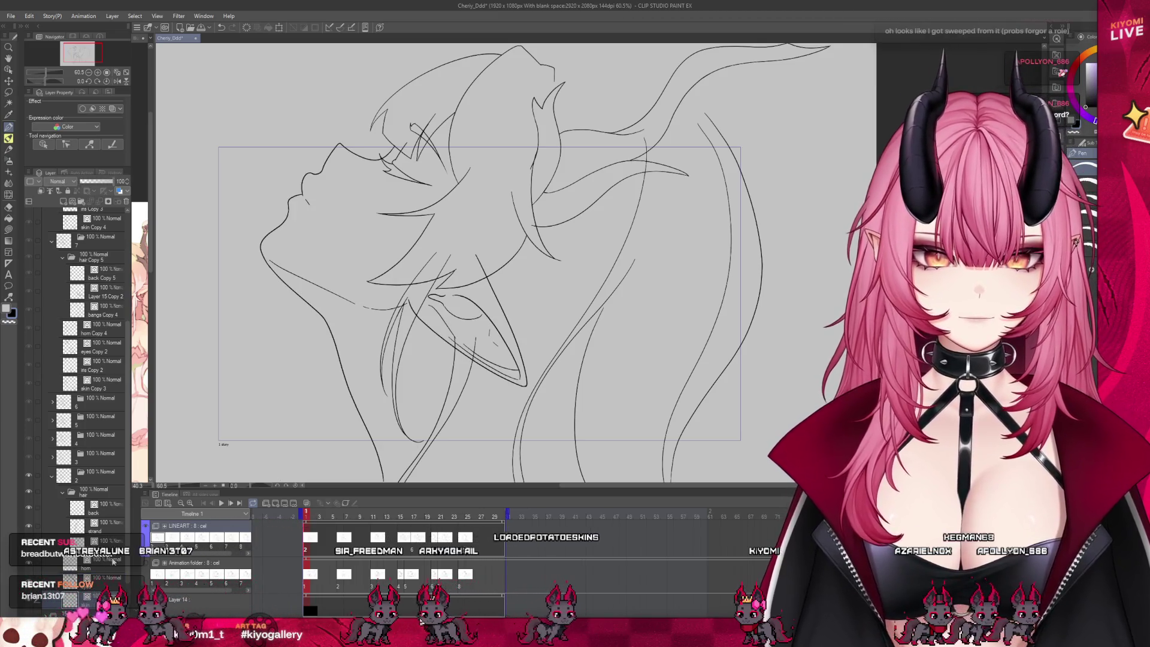
# Toggle the strand layer's visibility, select the back layer, and switch to the Eraser.
pyautogui.click(31, 525)
pyautogui.click(31, 526)
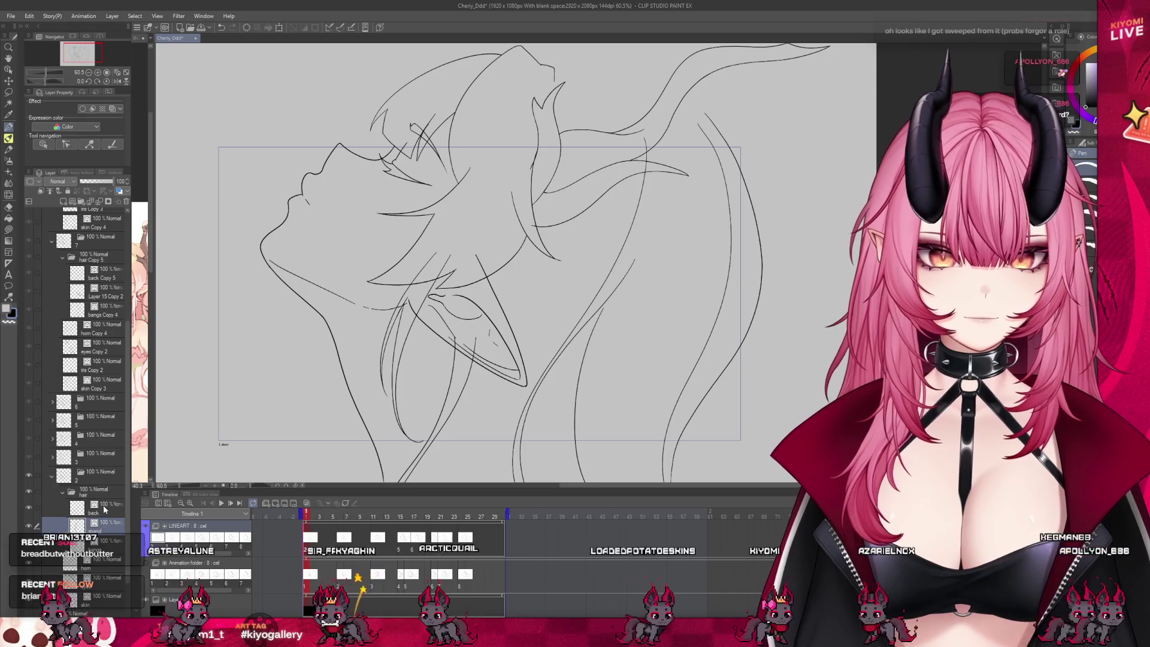
pyautogui.click(90, 509)
pyautogui.click(8, 208)
pyautogui.scroll(2, 441, 288)
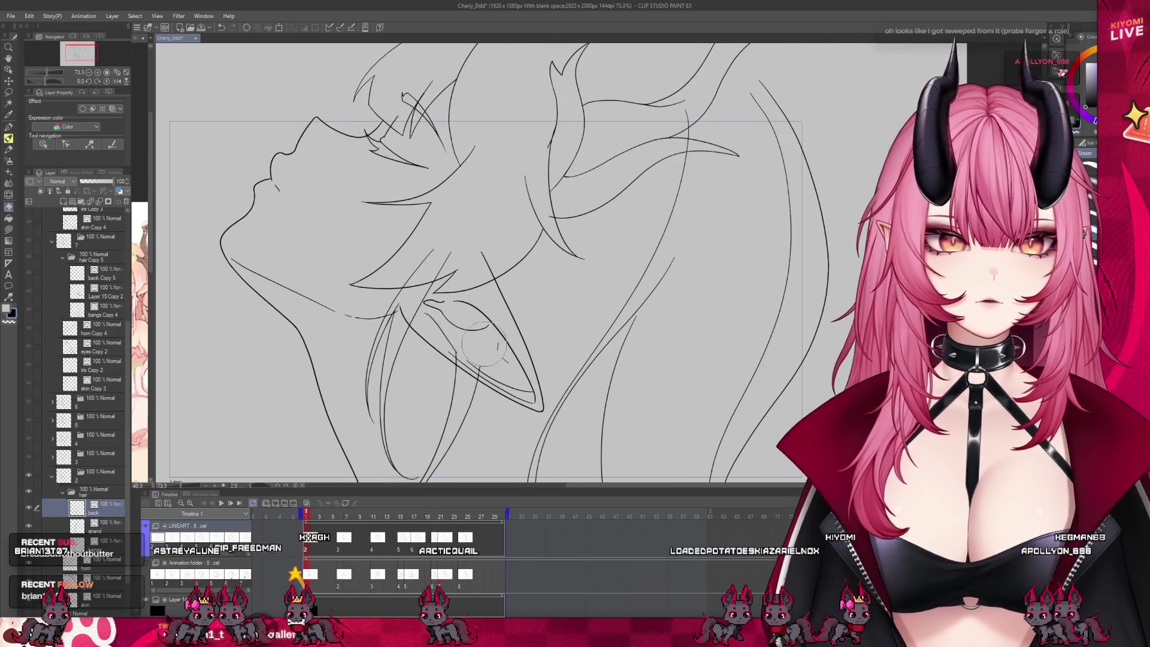
pyautogui.scroll(-1, 441, 321)
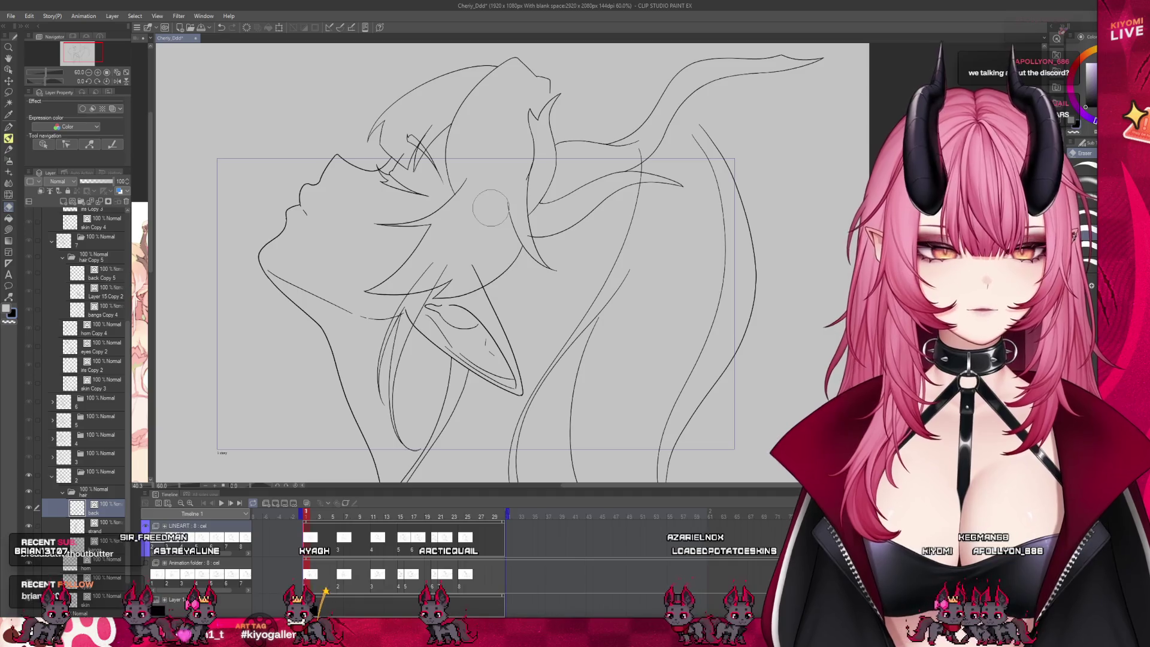
pyautogui.scroll(2, 610, 171)
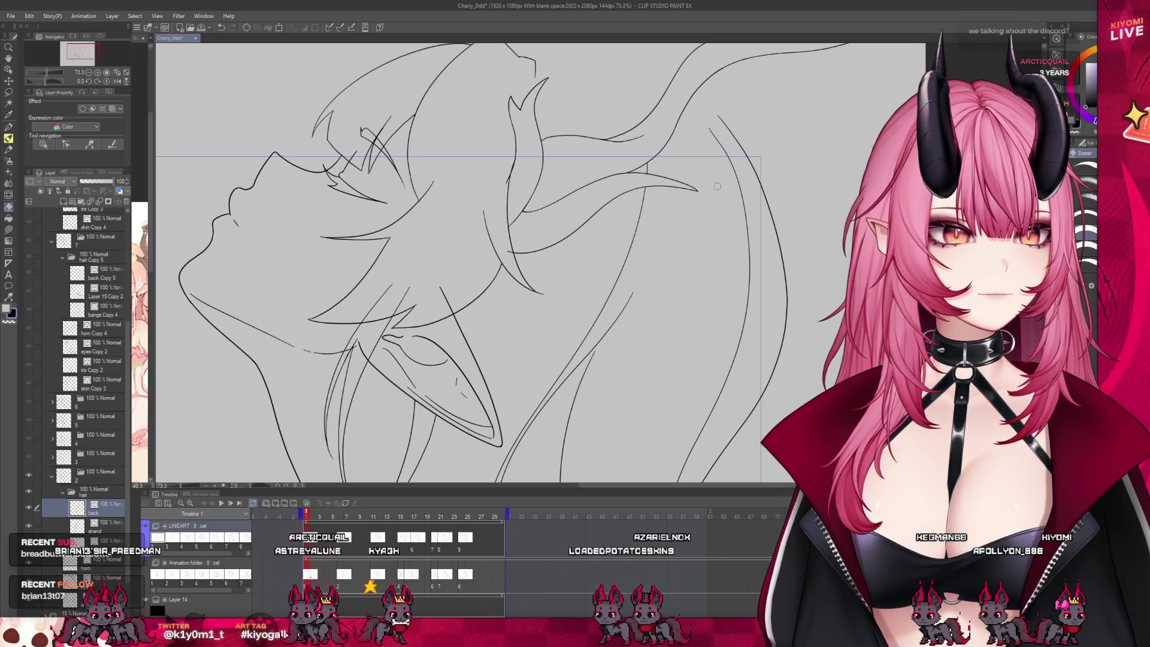
pyautogui.scroll(-1, 368, 324)
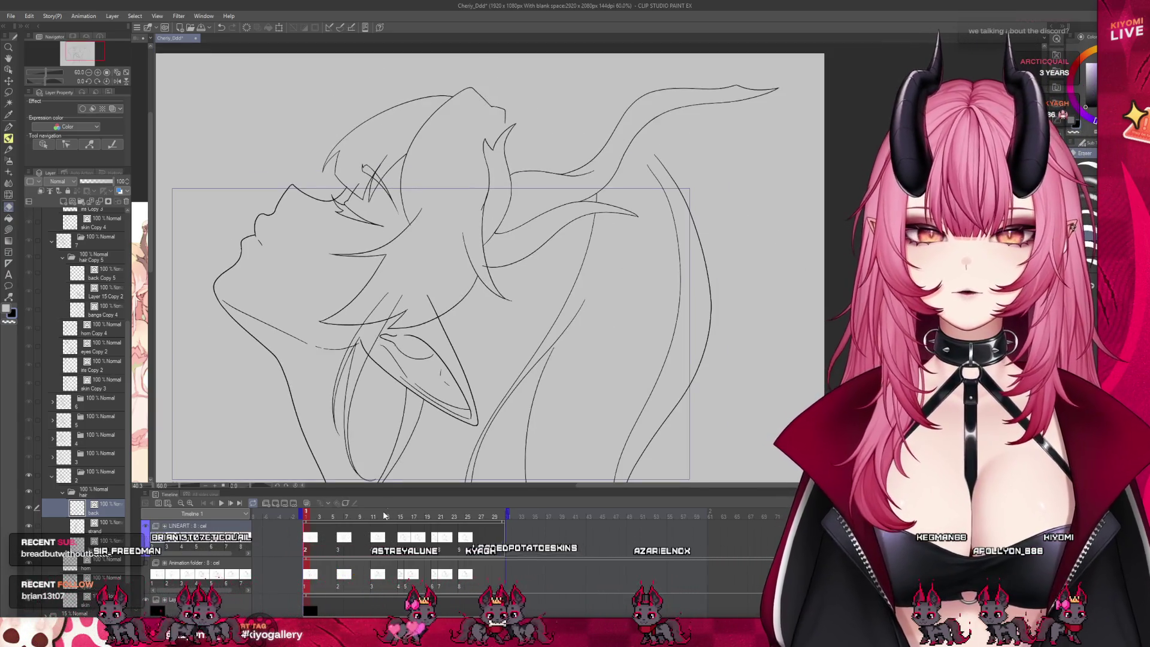
# Scrub forward past frame 14 and select the bangs Copy 3 layer on frame 17.
pyautogui.moveTo(372, 519)
pyautogui.mouseDown()
pyautogui.moveTo(459, 517)
pyautogui.moveTo(370, 527)
pyautogui.moveTo(427, 534)
pyautogui.moveTo(393, 535)
pyautogui.moveTo(414, 535)
pyautogui.mouseUp()
pyautogui.scroll(-2, 529, 235)
pyautogui.scroll(4, 612, 316)
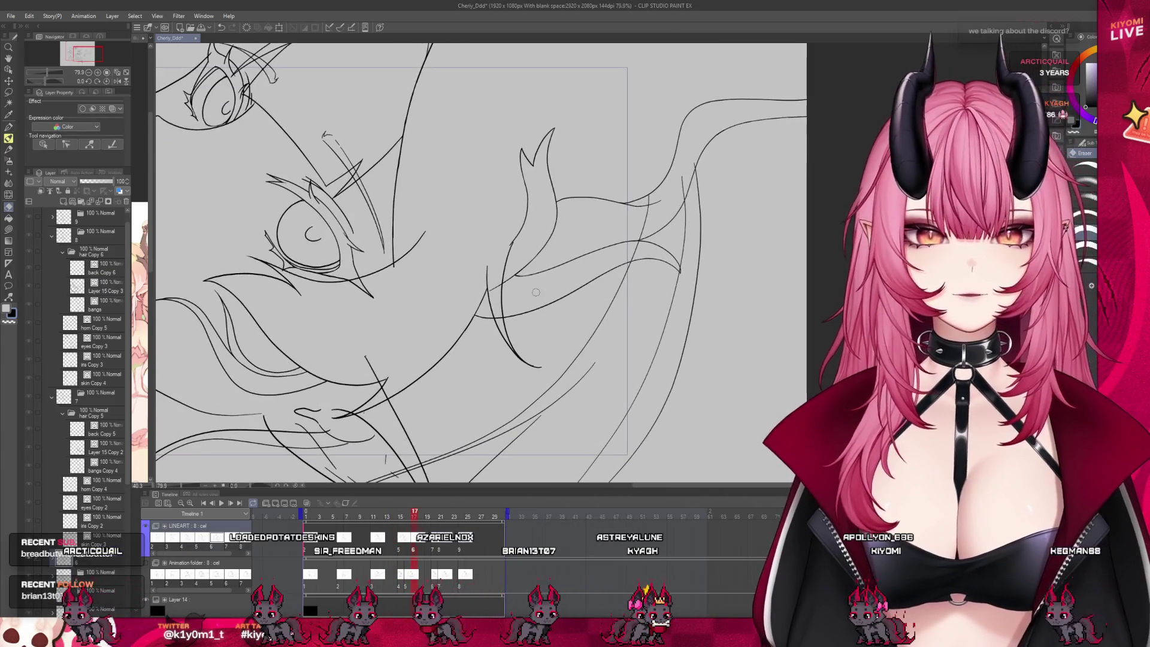
pyautogui.scroll(-5, 96, 360)
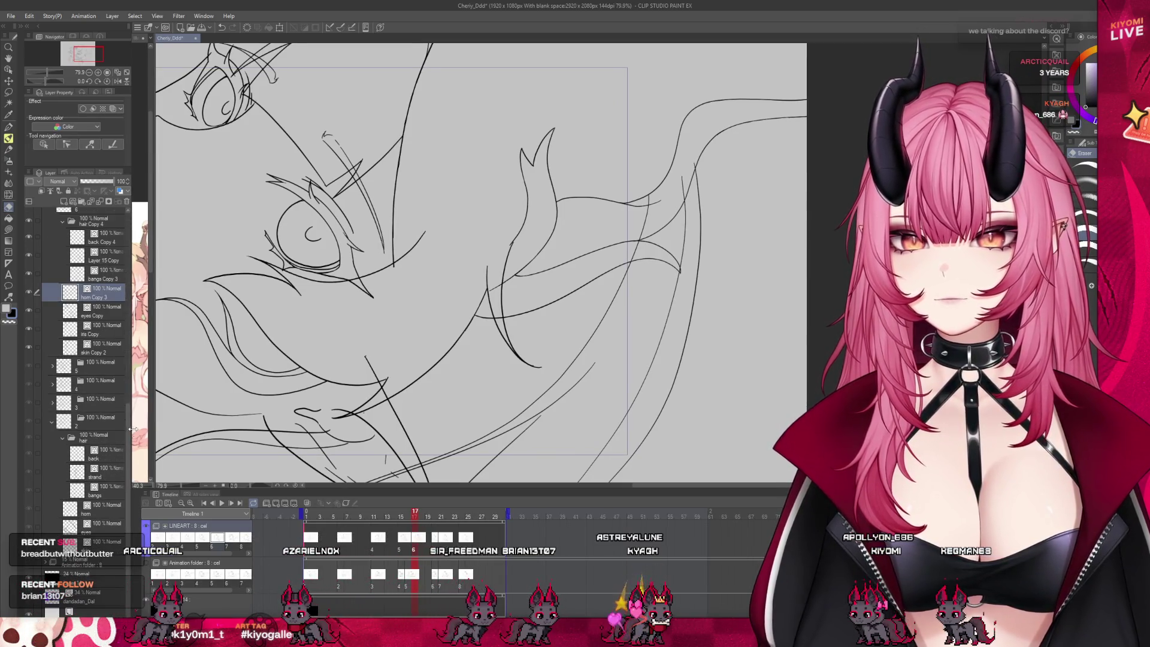
pyautogui.scroll(4, 134, 432)
pyautogui.click(102, 429)
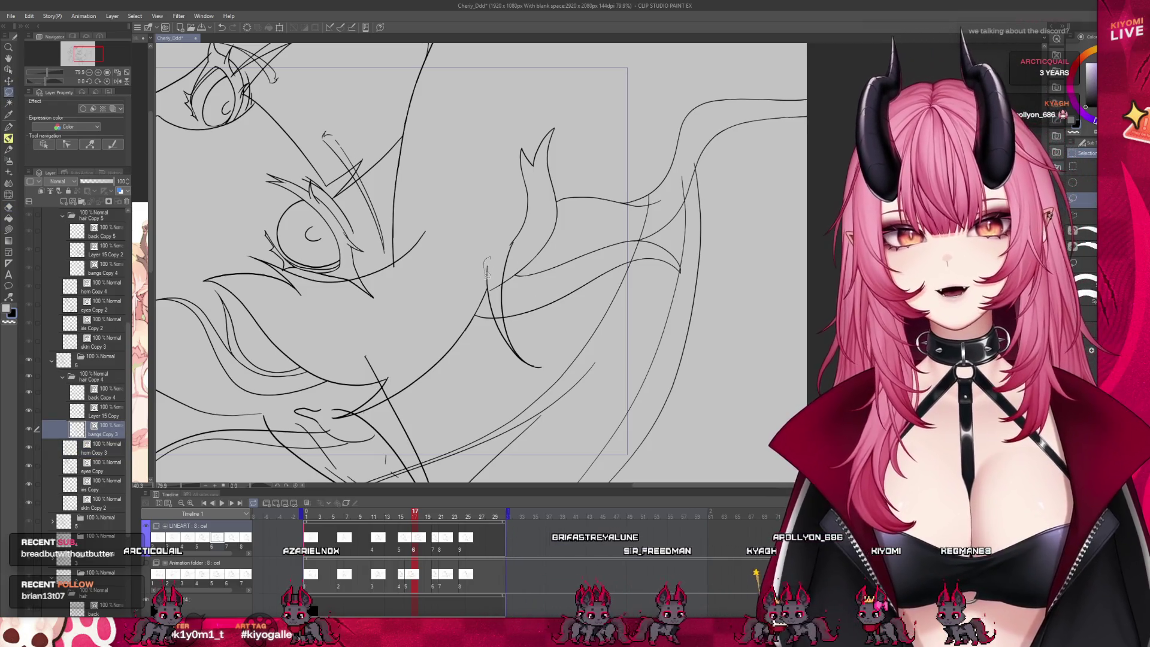
# Lasso the hair strand beside the horn and skew its lower end left, then return to the Pen.
pyautogui.moveTo(557, 404); pyautogui.dragTo(525, 234)
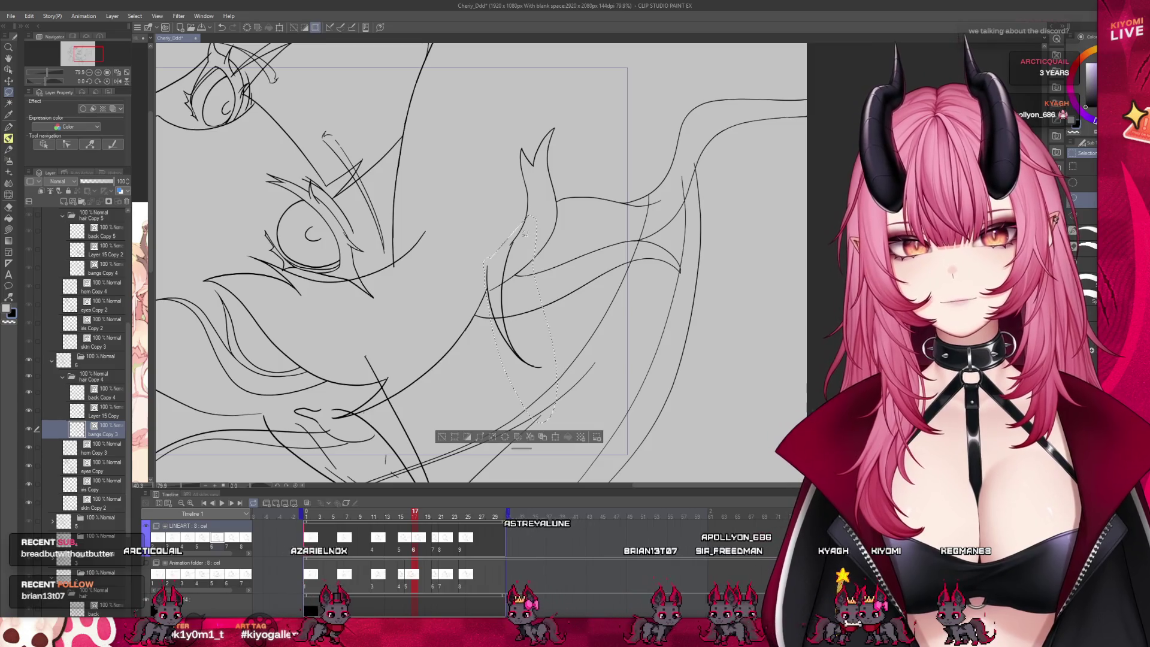
pyautogui.click(550, 439)
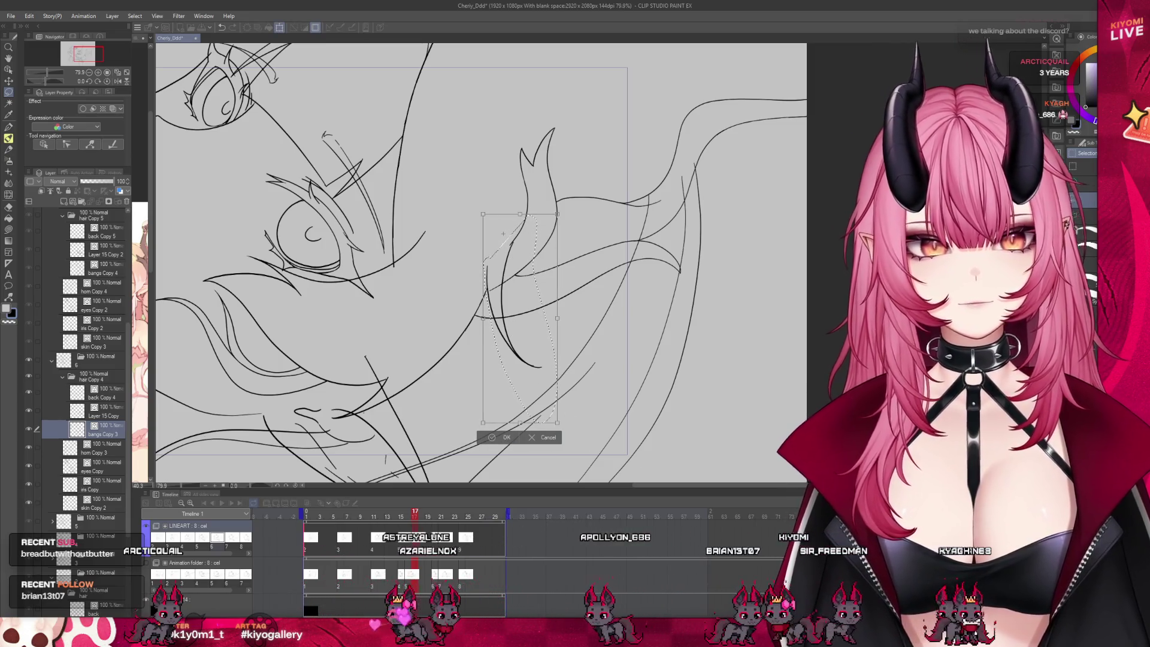
pyautogui.moveTo(520, 423); pyautogui.dragTo(495, 429)
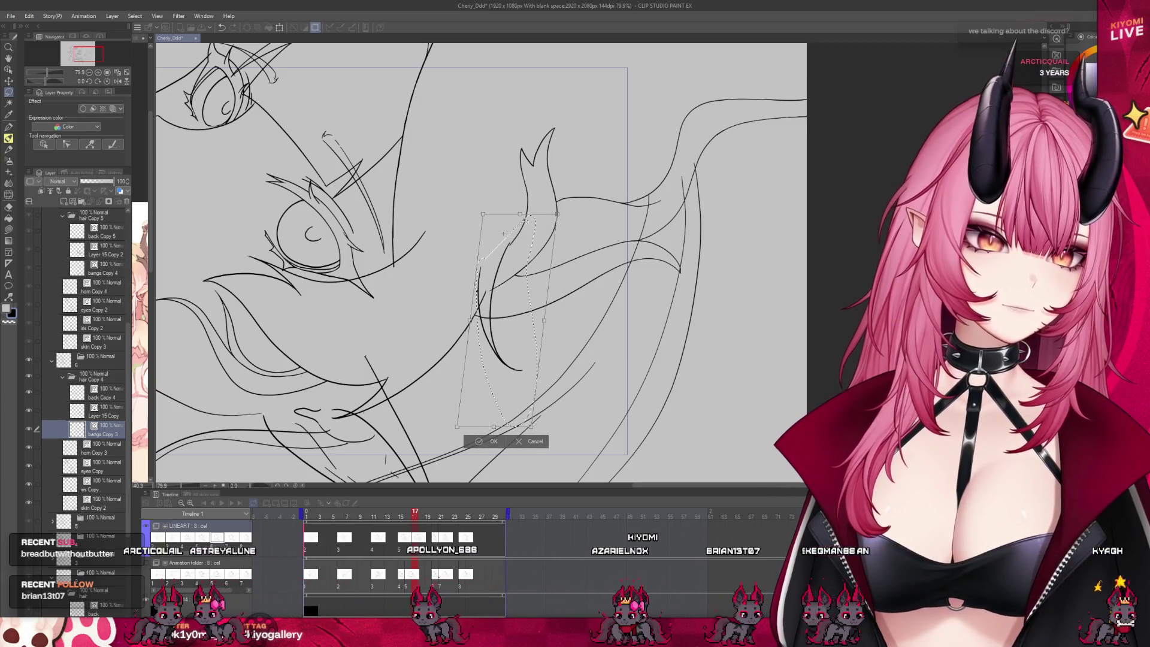
pyautogui.click(481, 442)
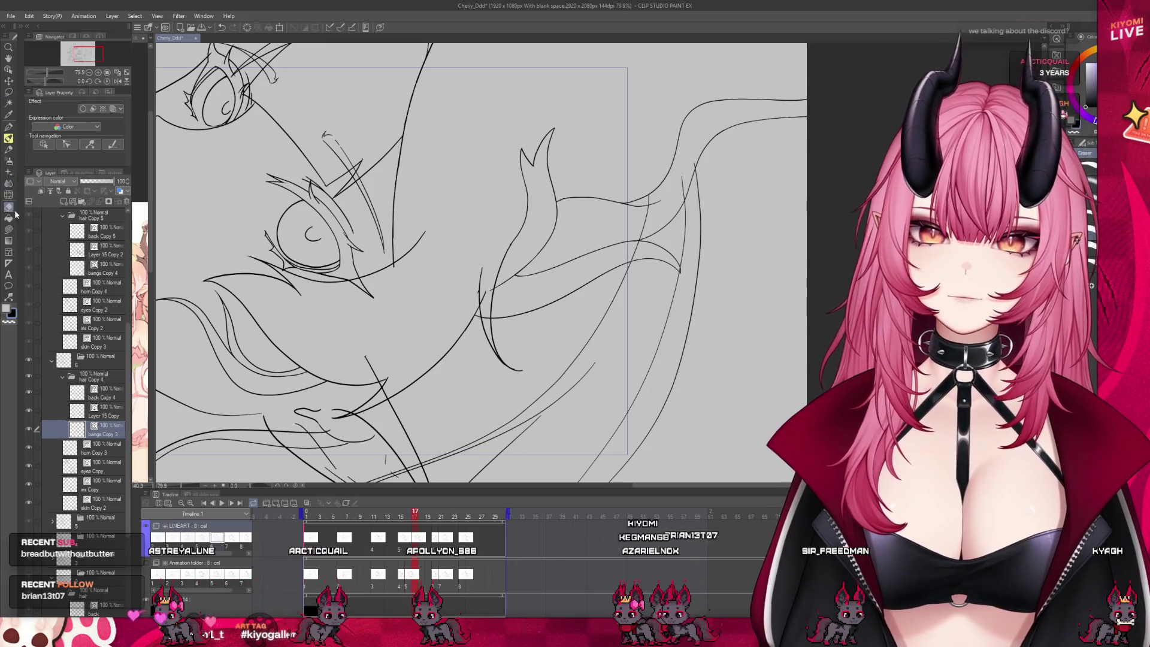
pyautogui.click(9, 207)
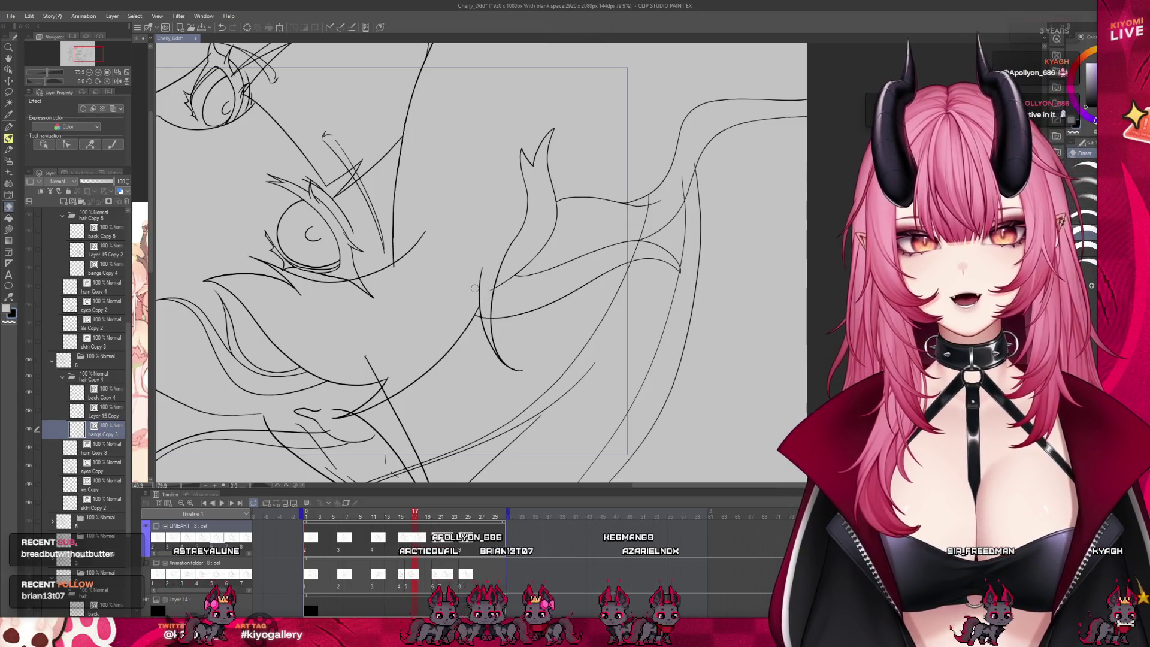
pyautogui.click(435, 517)
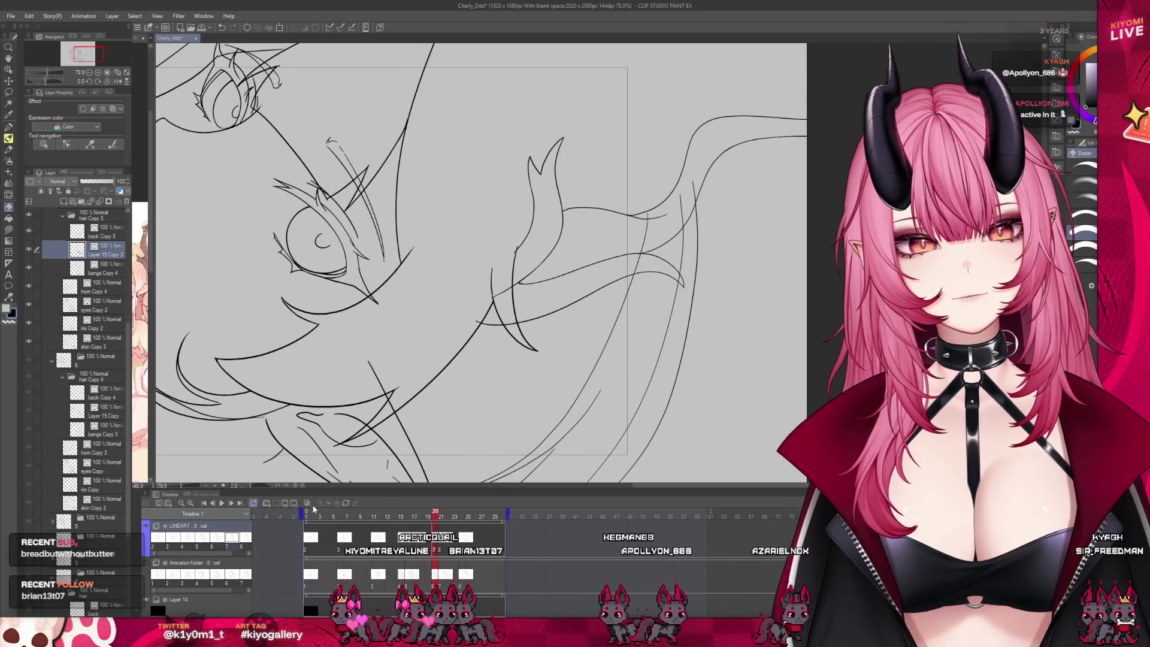
# Turn on Onion Skin and erase and redraw the bangs Copy 4 strand's inner curve on frame 20.
pyautogui.click(312, 502)
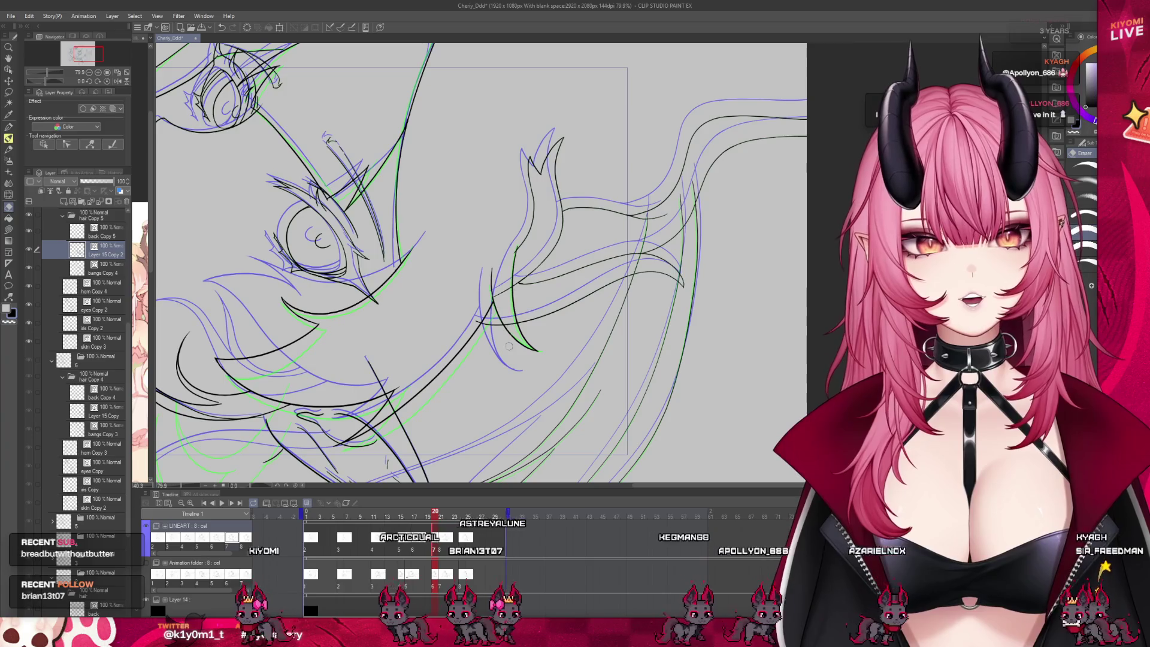
pyautogui.click(78, 268)
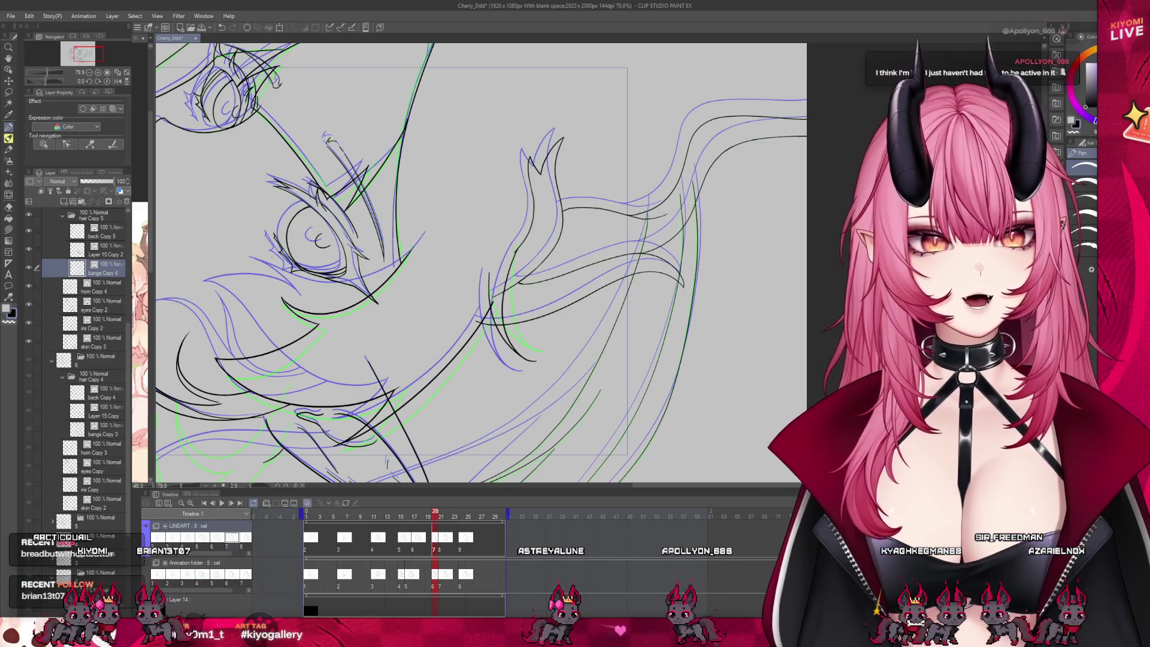
pyautogui.press('e')
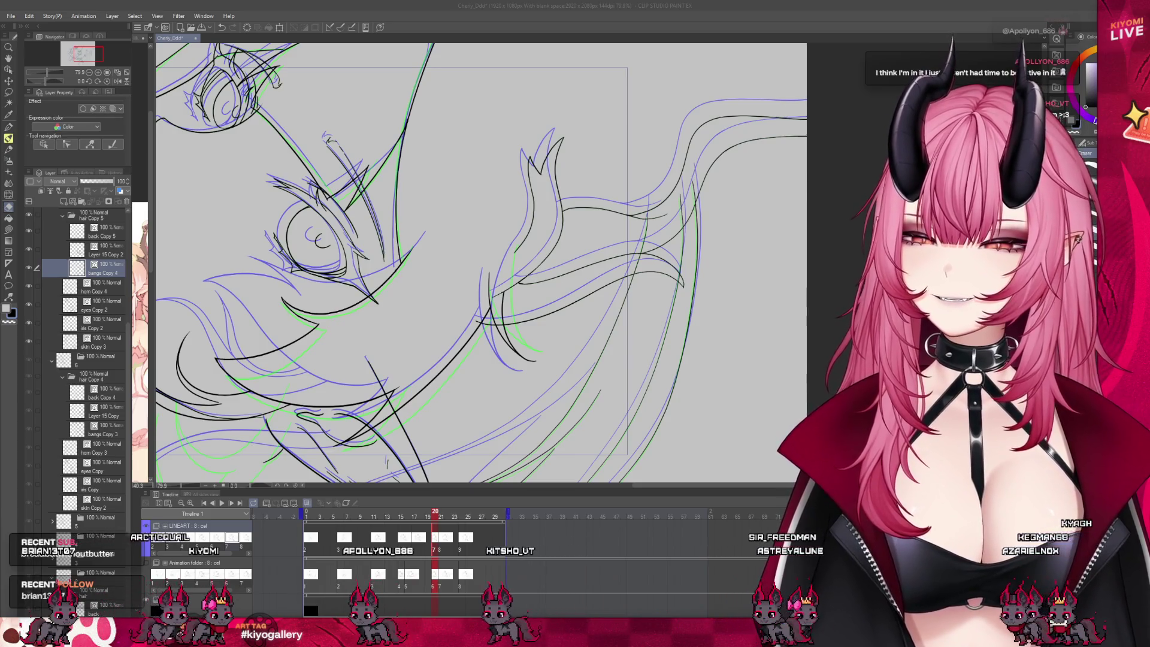
pyautogui.scroll(4, 542, 332)
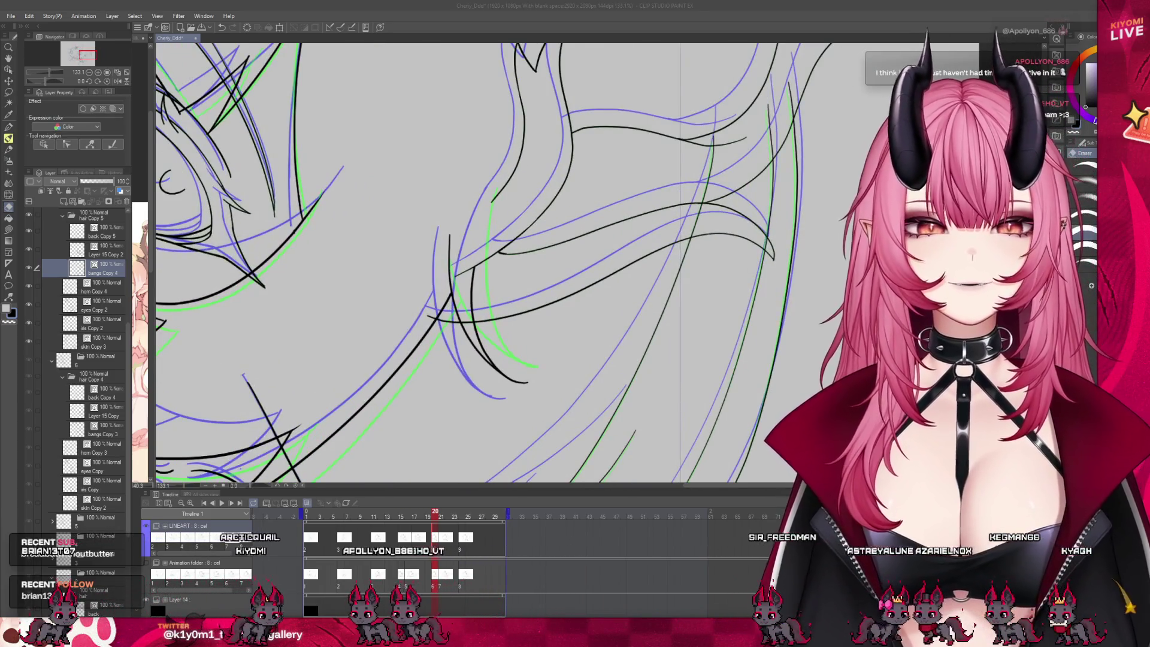
pyautogui.press('p')
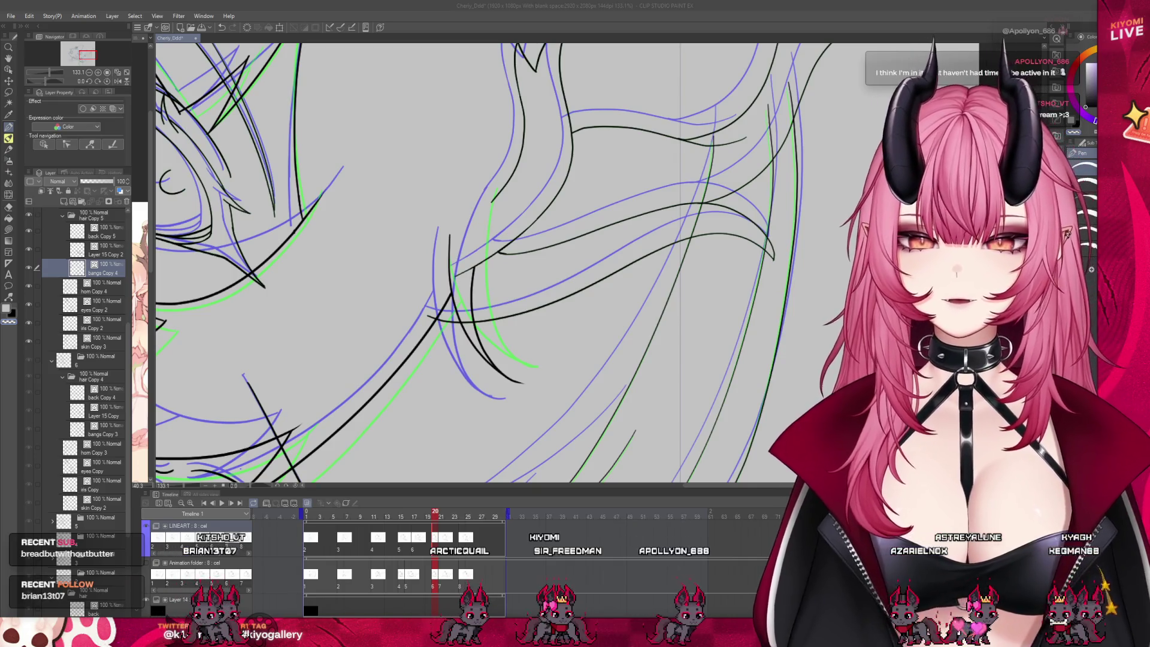
# Refocus the canvas and advance to frame 21.
pyautogui.scroll(-5, 474, 264)
pyautogui.scroll(3, 473, 264)
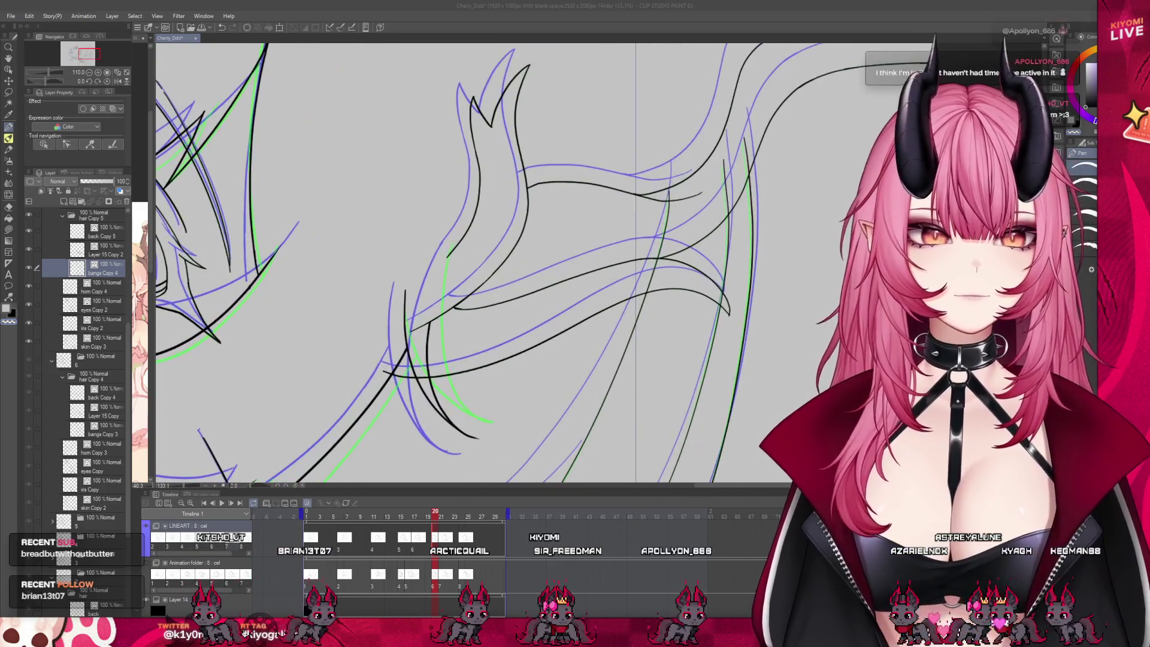
pyautogui.click(427, 333)
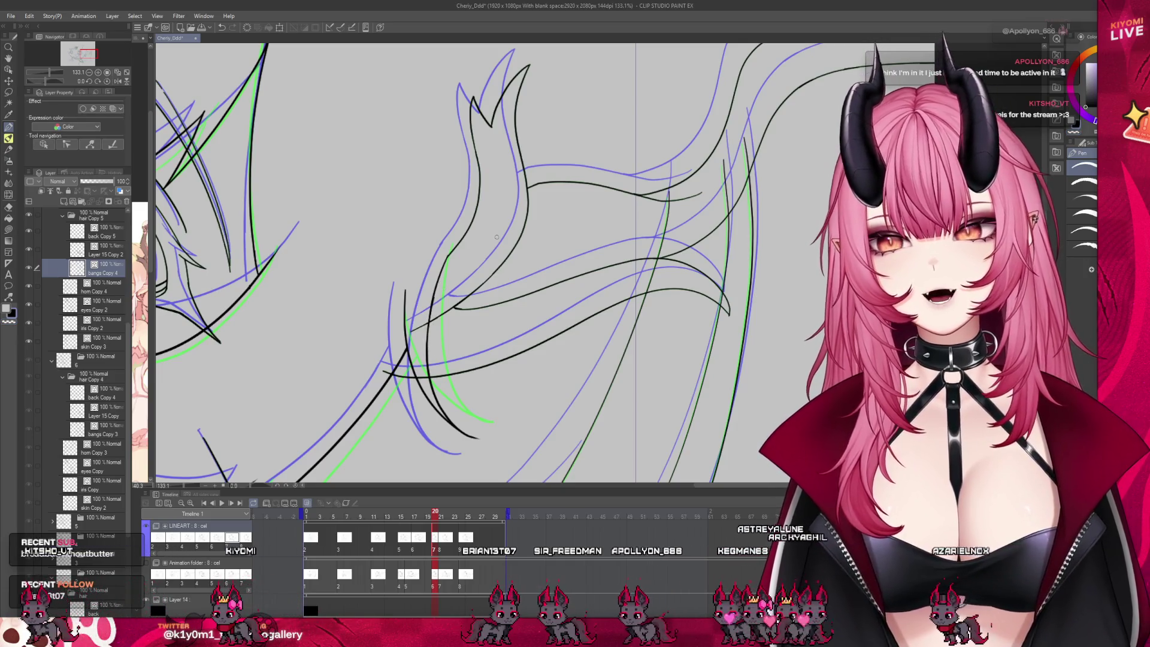
pyautogui.scroll(-4, 480, 235)
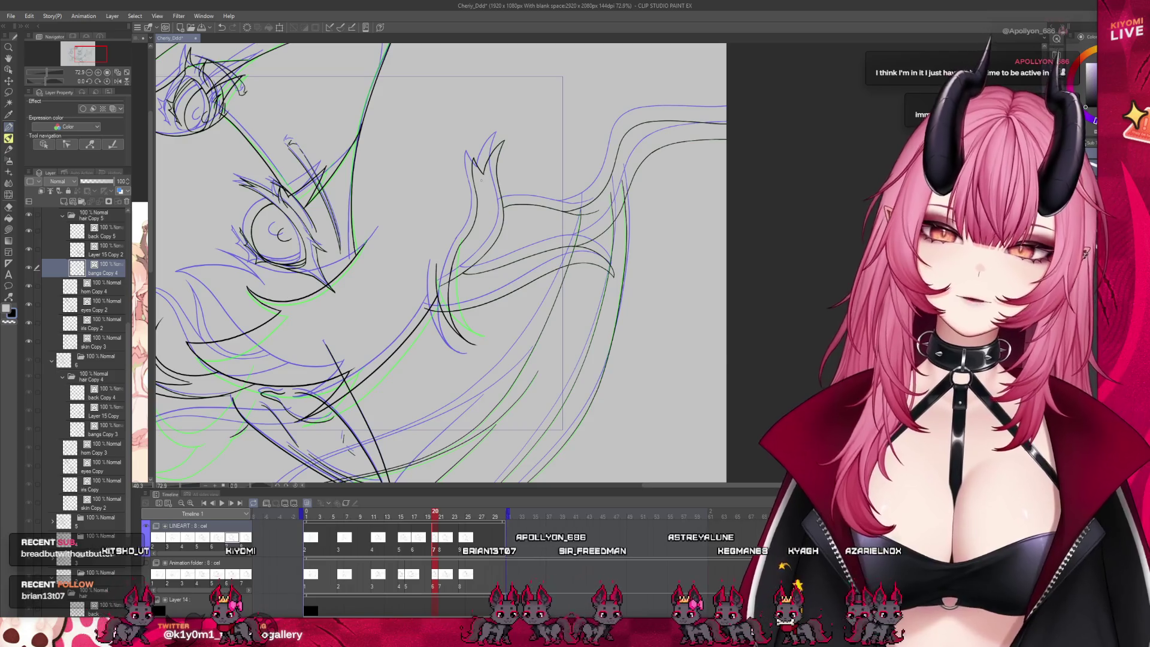
pyautogui.click(442, 547)
pyautogui.scroll(2, 499, 277)
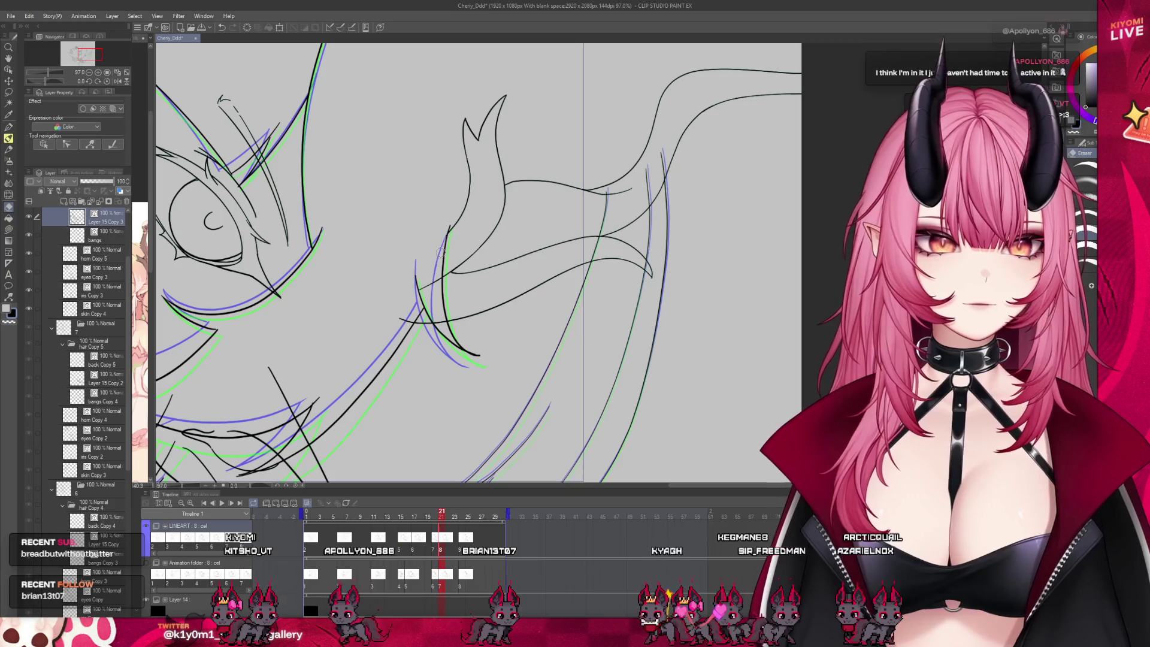
# On the bangs layer, ink two curved Pen strokes over the blue guides, then advance to frame 24.
pyautogui.click(109, 246)
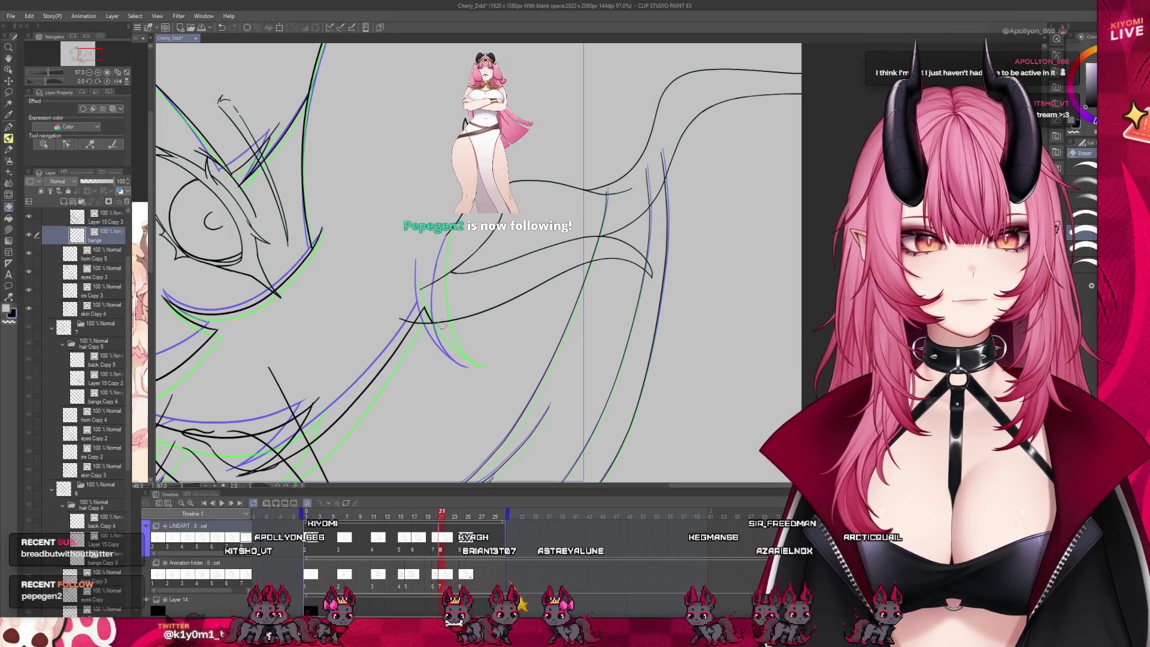
pyautogui.press('p')
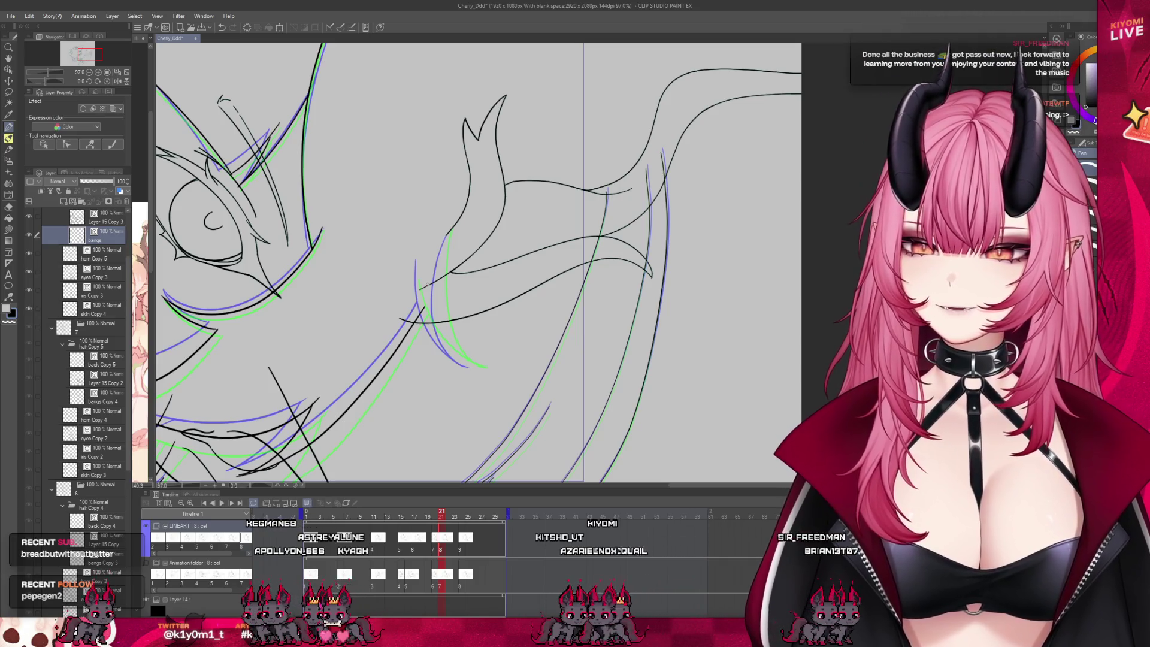
pyautogui.moveTo(452, 231); pyautogui.dragTo(487, 372)
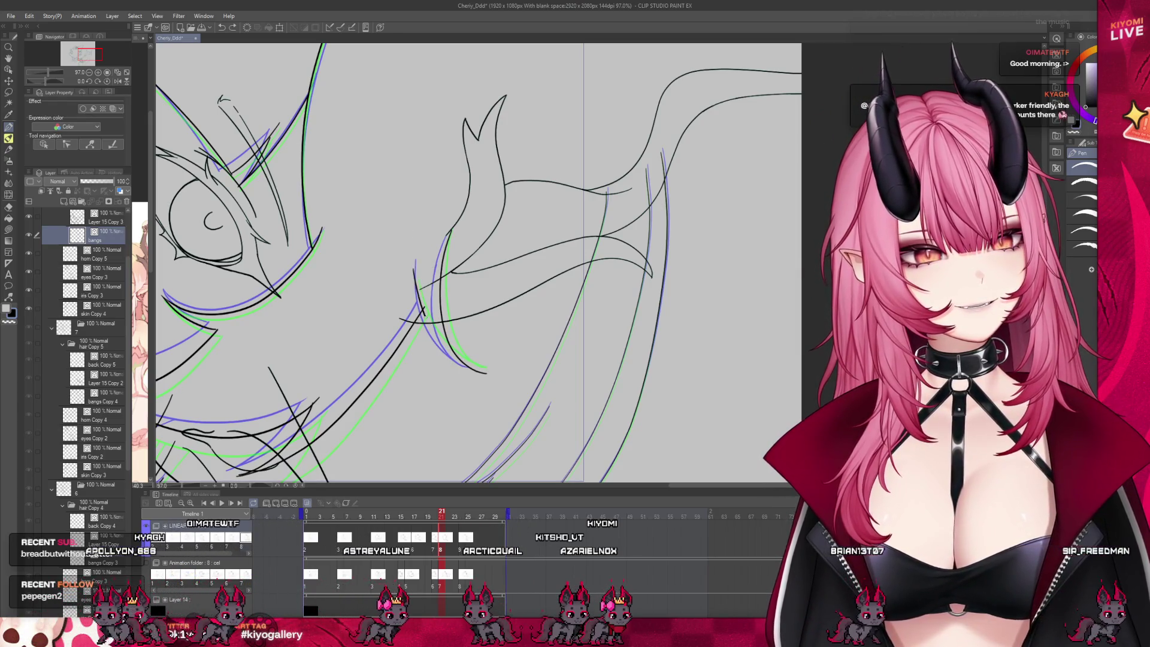
pyautogui.moveTo(415, 260); pyautogui.dragTo(451, 338)
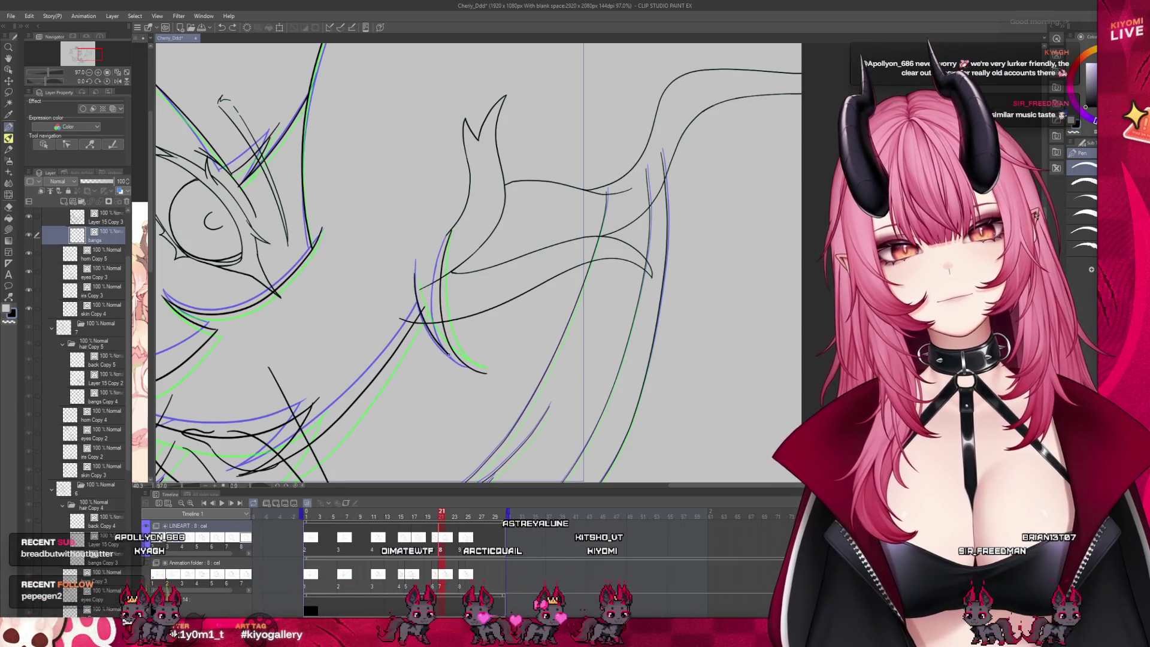
pyautogui.press('e')
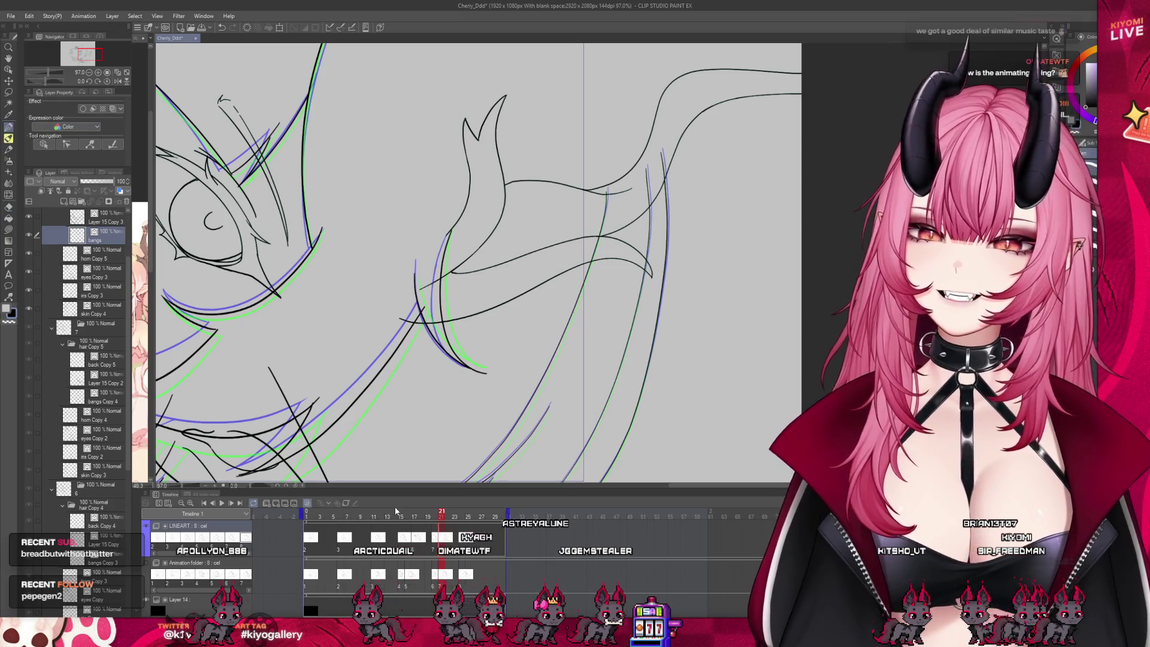
pyautogui.press('Right')
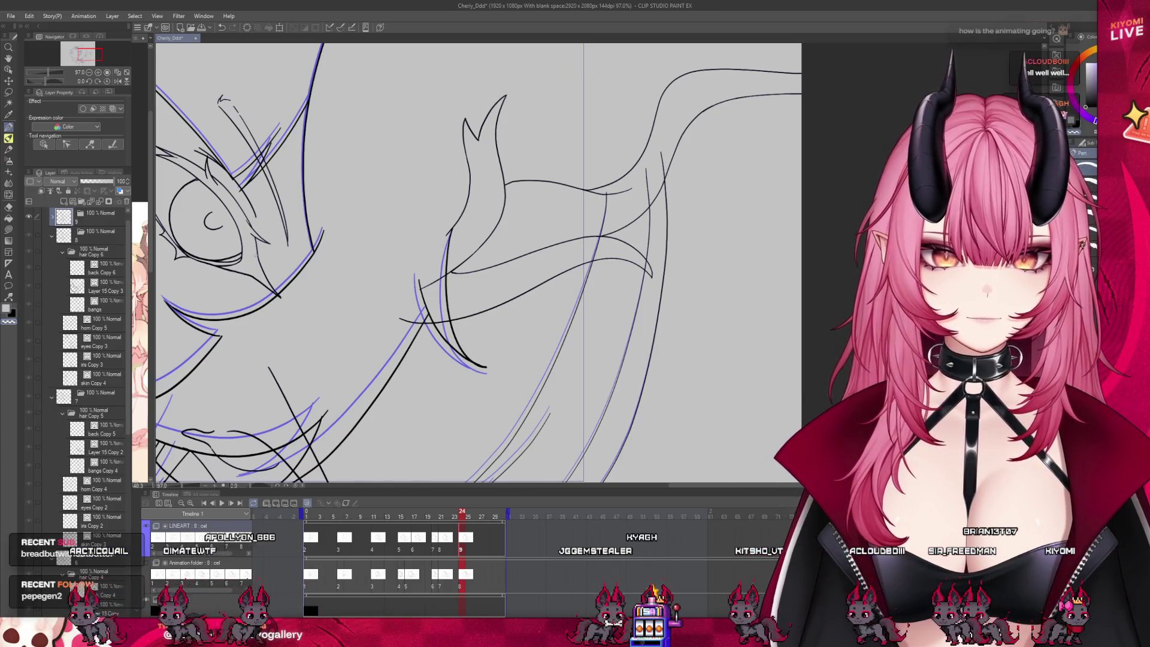
# Select bangs Copy 5 inside the hair Copy 7 folder and play the animation from frame 1.
pyautogui.click(81, 268)
pyautogui.click(81, 286)
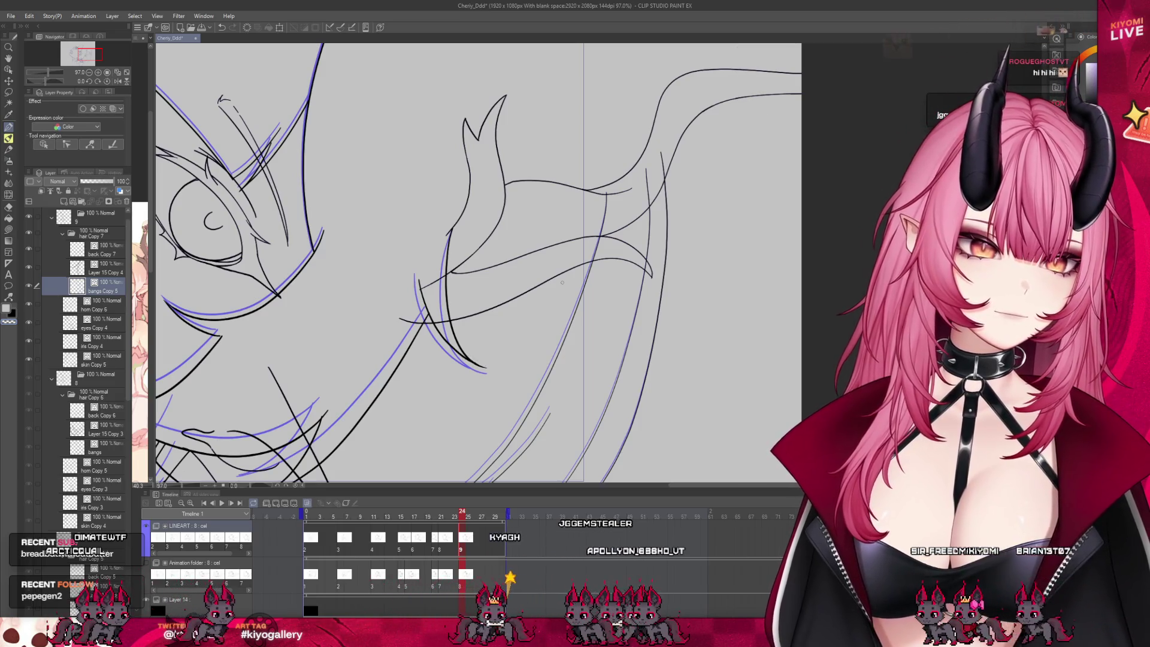
pyautogui.scroll(-5, 471, 359)
pyautogui.scroll(1, 450, 368)
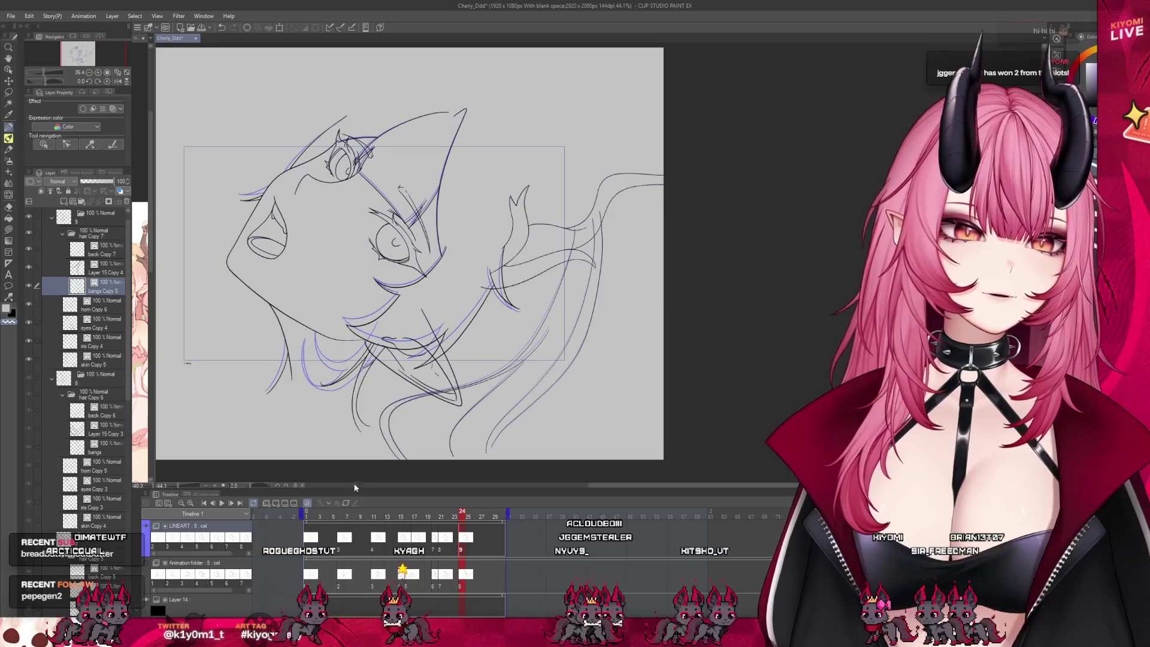
pyautogui.click(308, 513)
pyautogui.scroll(1, 413, 263)
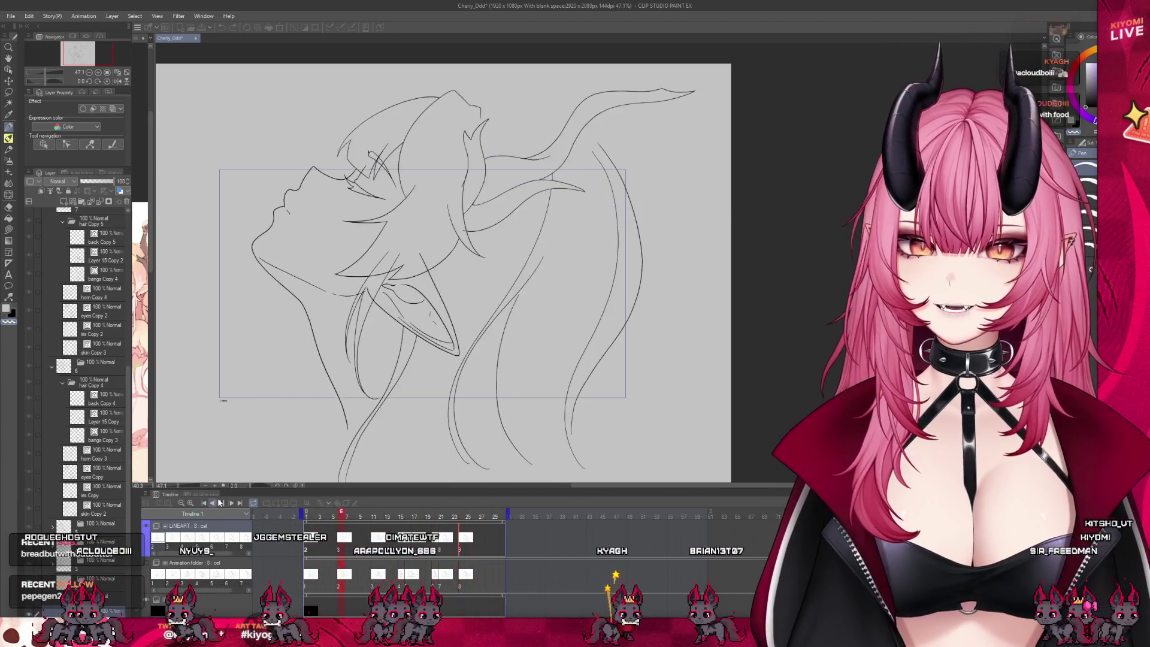
# Stop playback, scrub back to frame 15, and return to frame 1.
pyautogui.click(219, 503)
pyautogui.scroll(2, 406, 250)
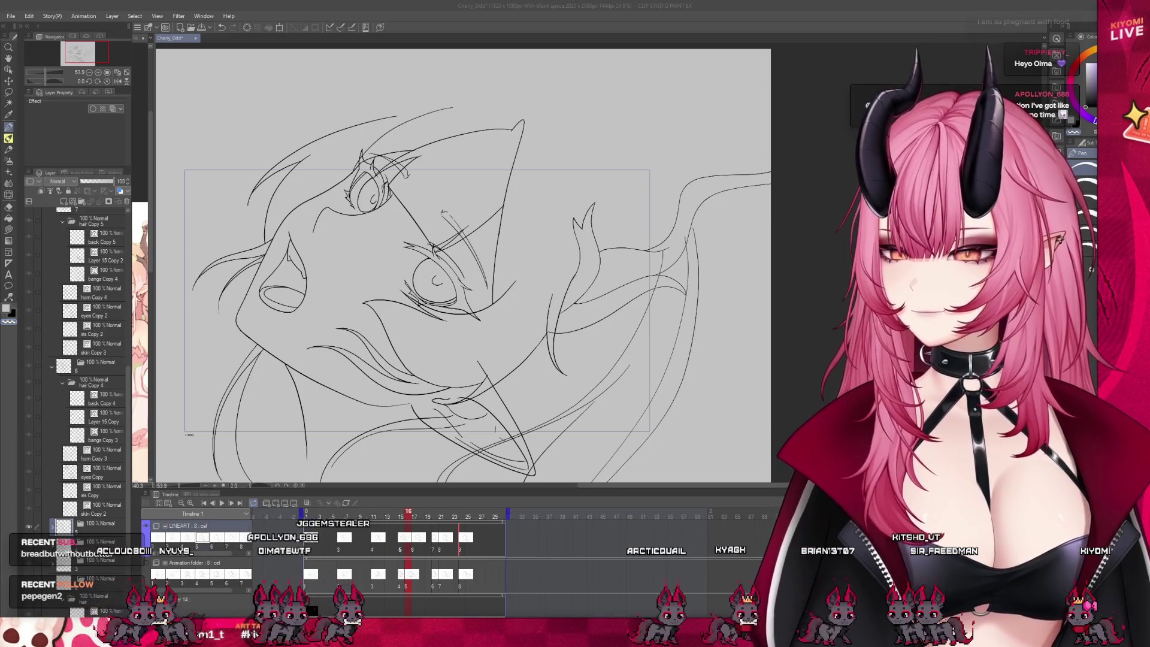
pyautogui.moveTo(398, 525); pyautogui.dragTo(404, 524)
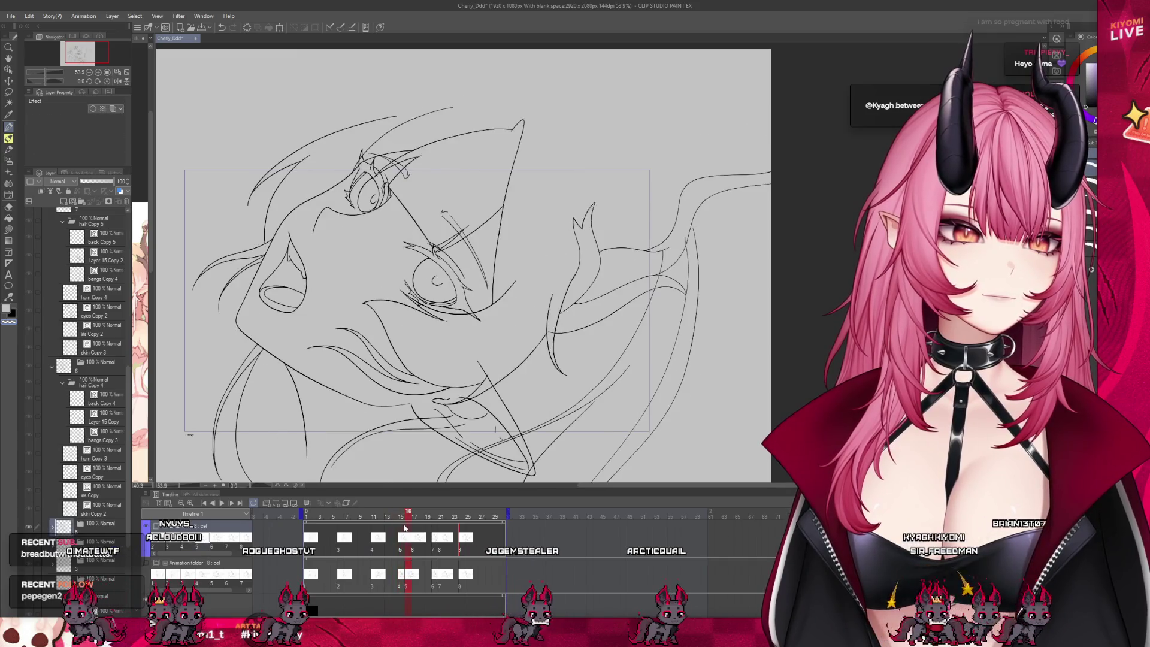
pyautogui.press('Home')
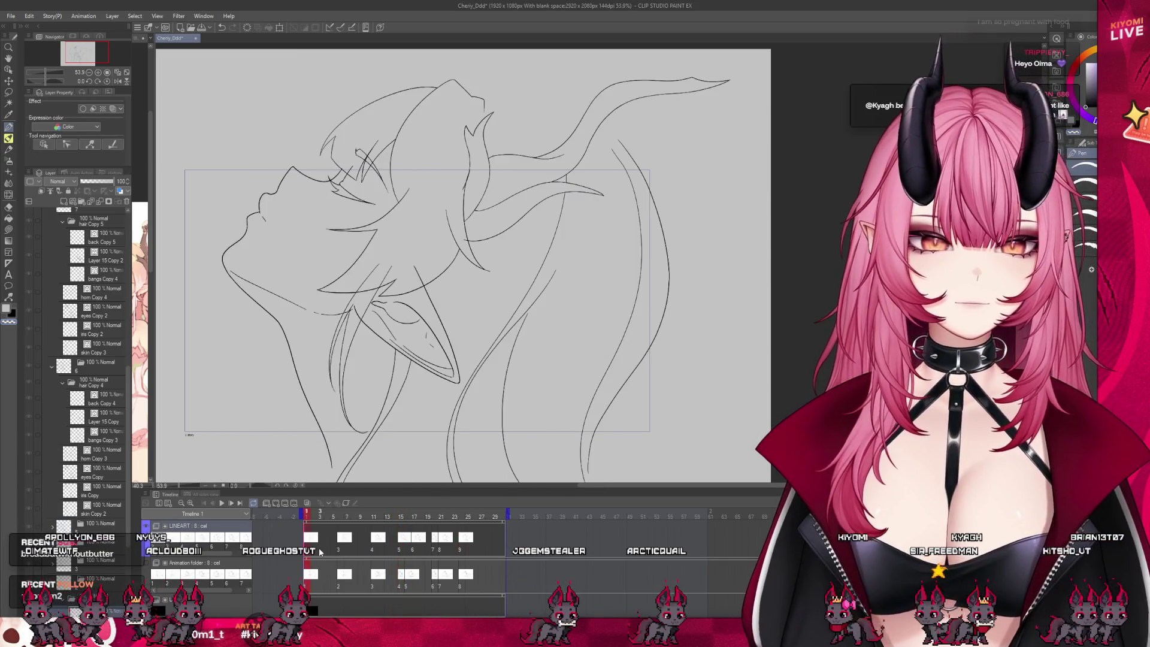
pyautogui.scroll(-5, 78, 457)
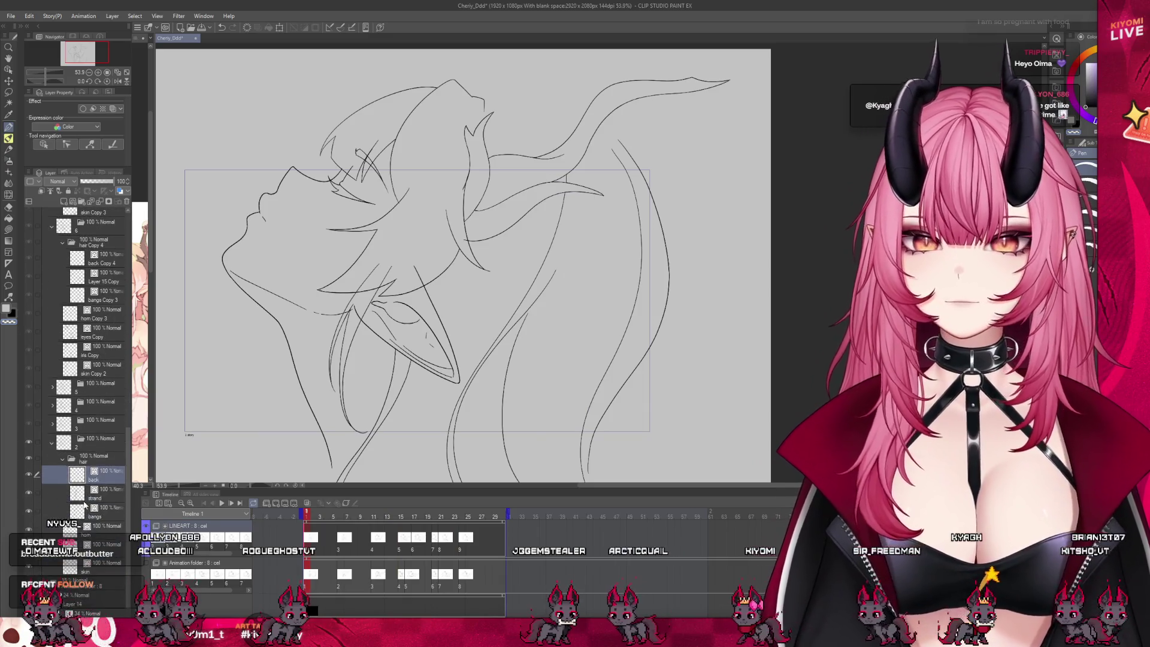
# Select the bangs layer in the hair folder and switch to the Eraser.
pyautogui.click(54, 519)
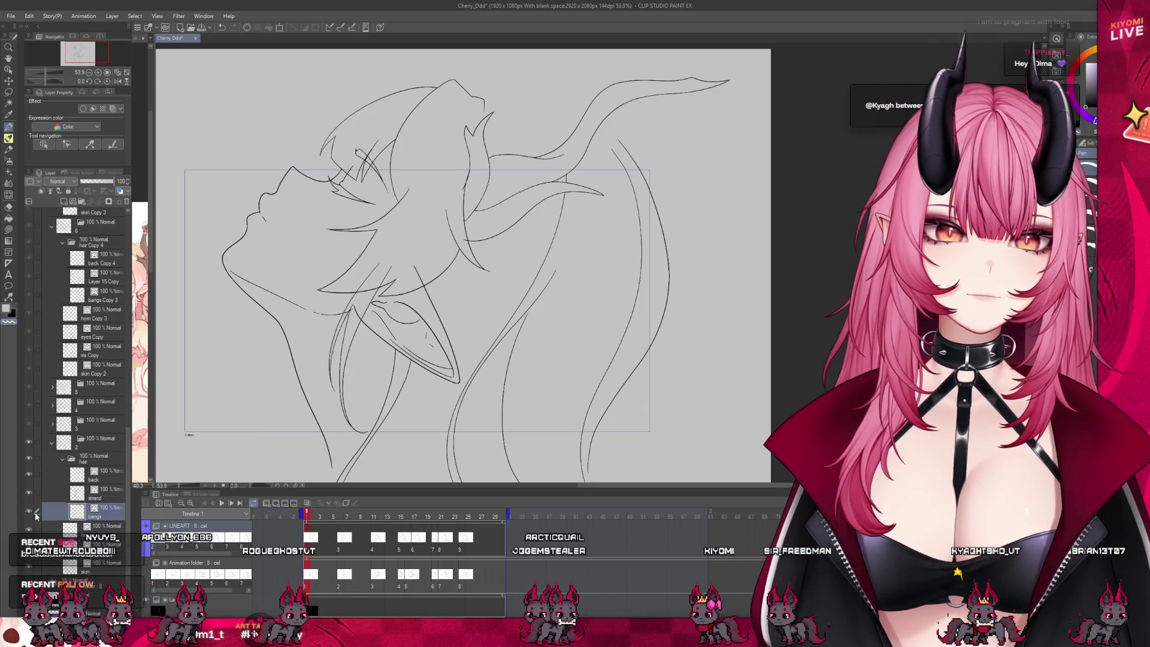
pyautogui.scroll(2, 449, 203)
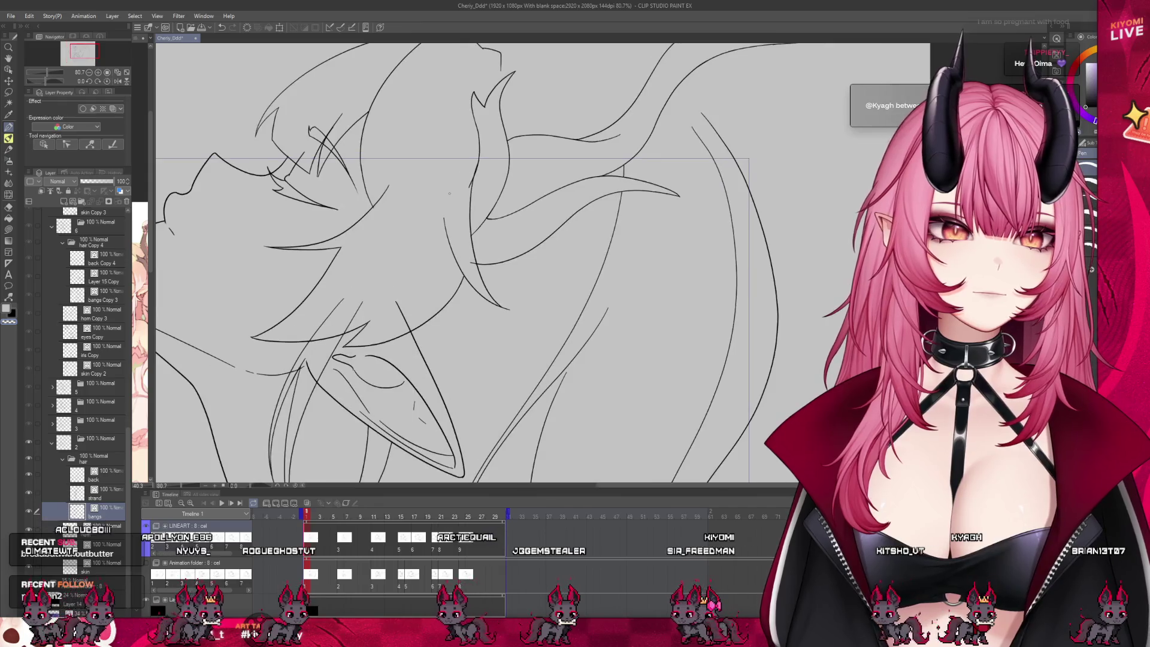
pyautogui.hotkey('alt', ']')
pyautogui.press('e')
pyautogui.scroll(3, 436, 280)
pyautogui.scroll(-4, 453, 263)
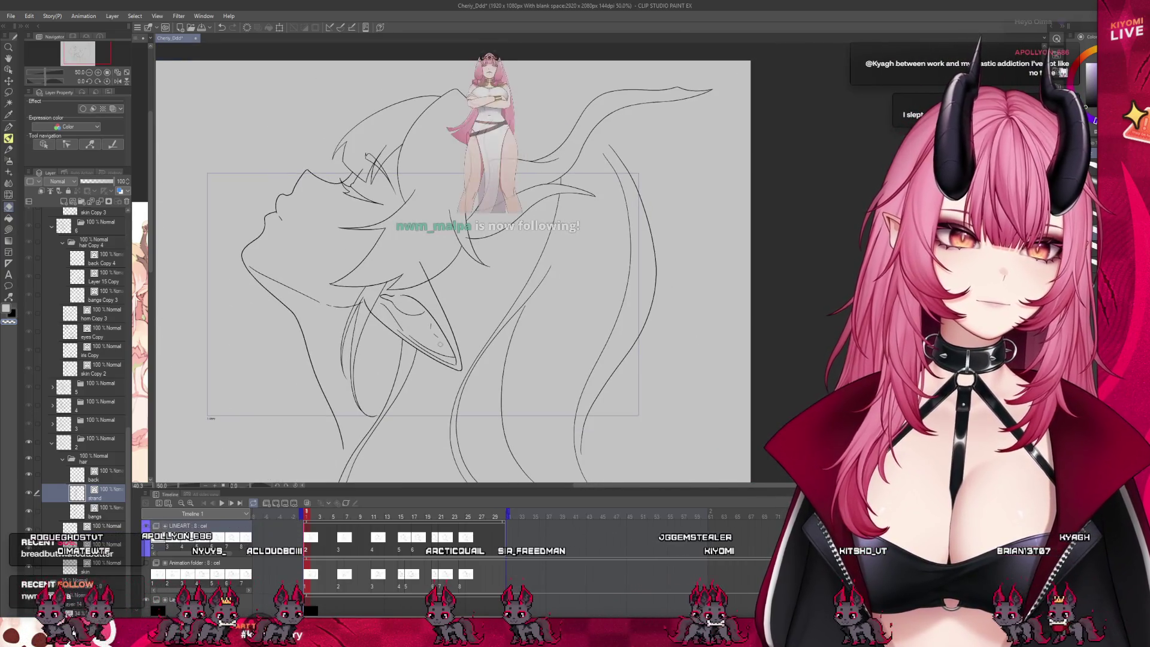
pyautogui.scroll(2, 473, 248)
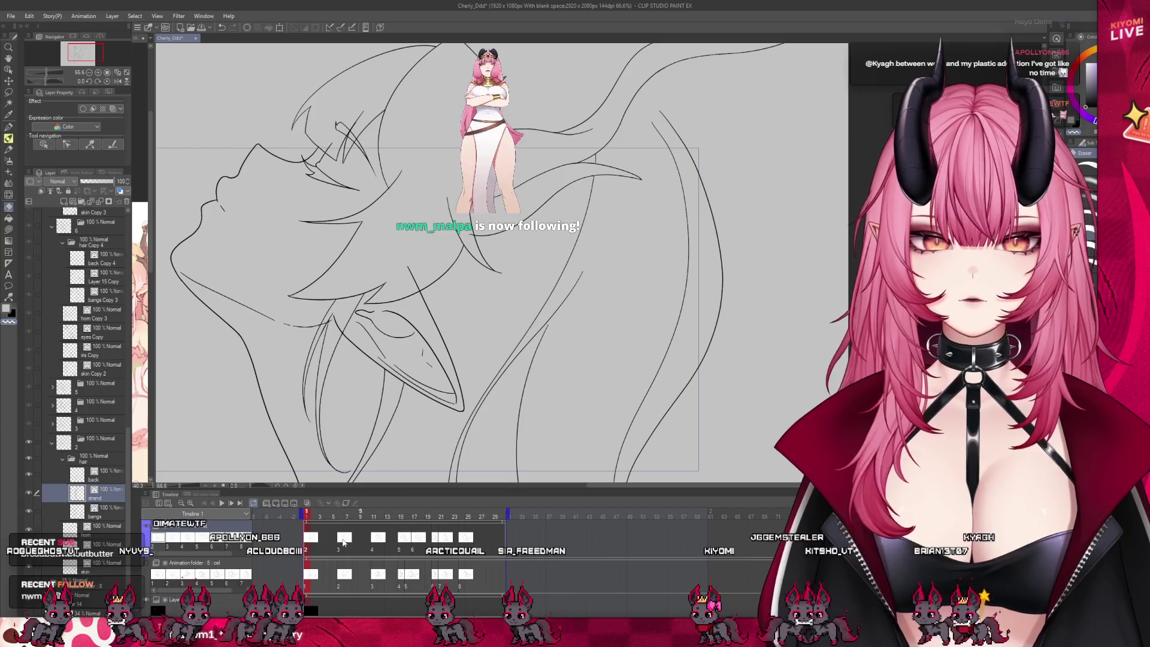
# Flip between frame 1 and frame 6 to compare the two drawings.
pyautogui.hotkey('ctrl', 'Right')
pyautogui.scroll(3, 345, 288)
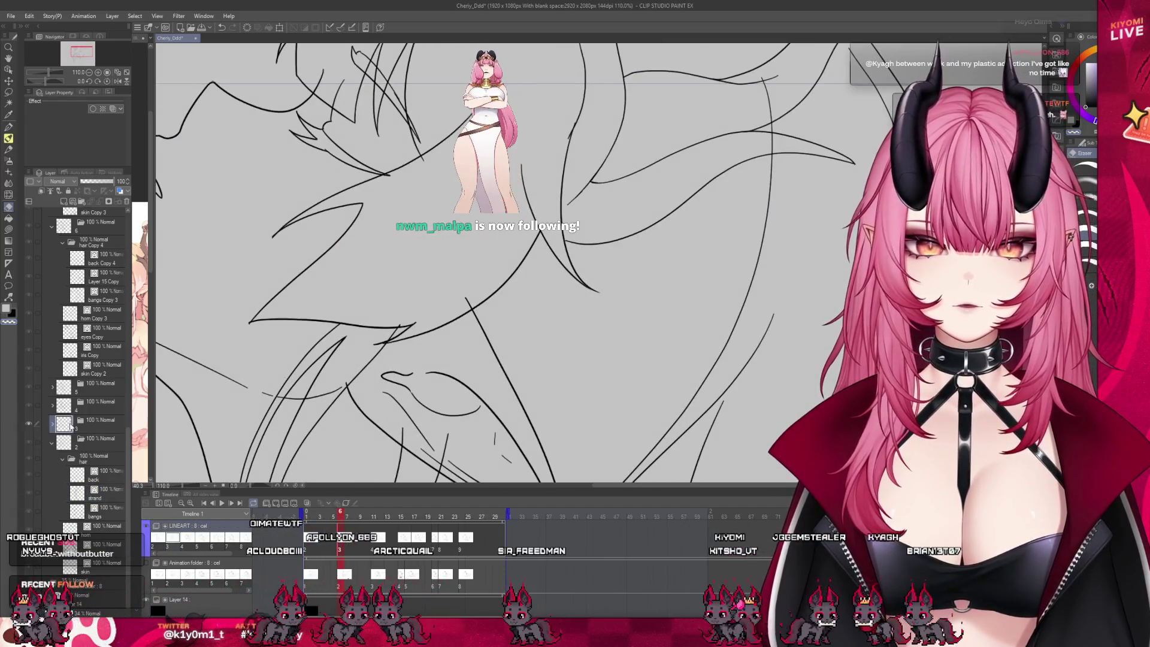
pyautogui.press('Home')
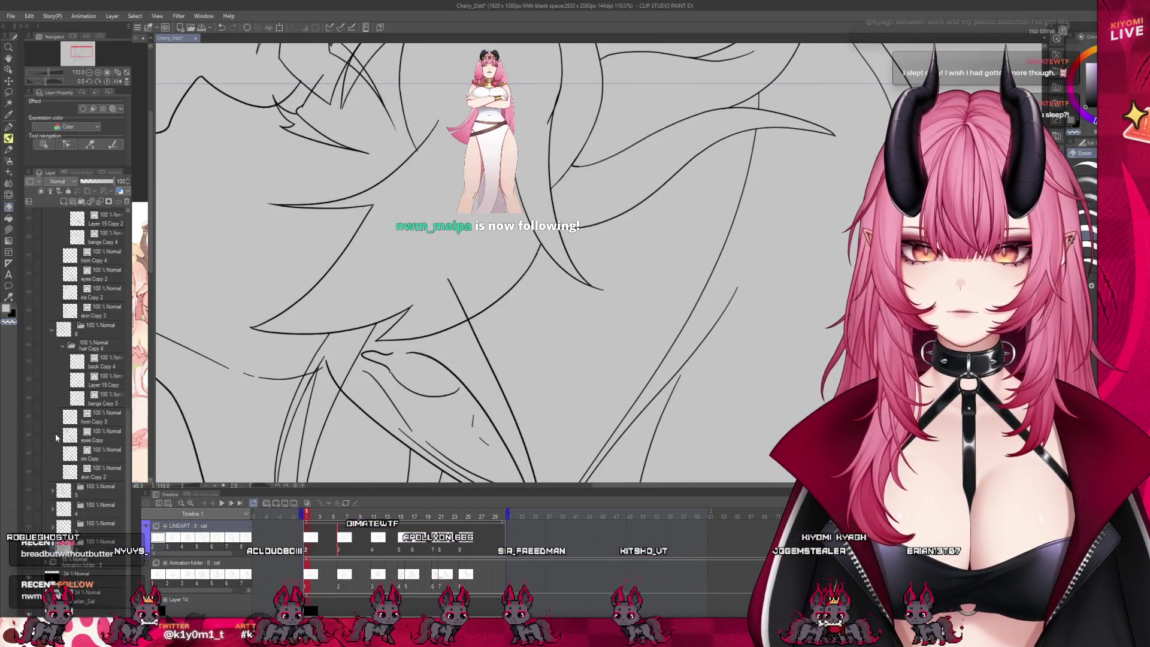
pyautogui.hotkey('ctrl', 'Right')
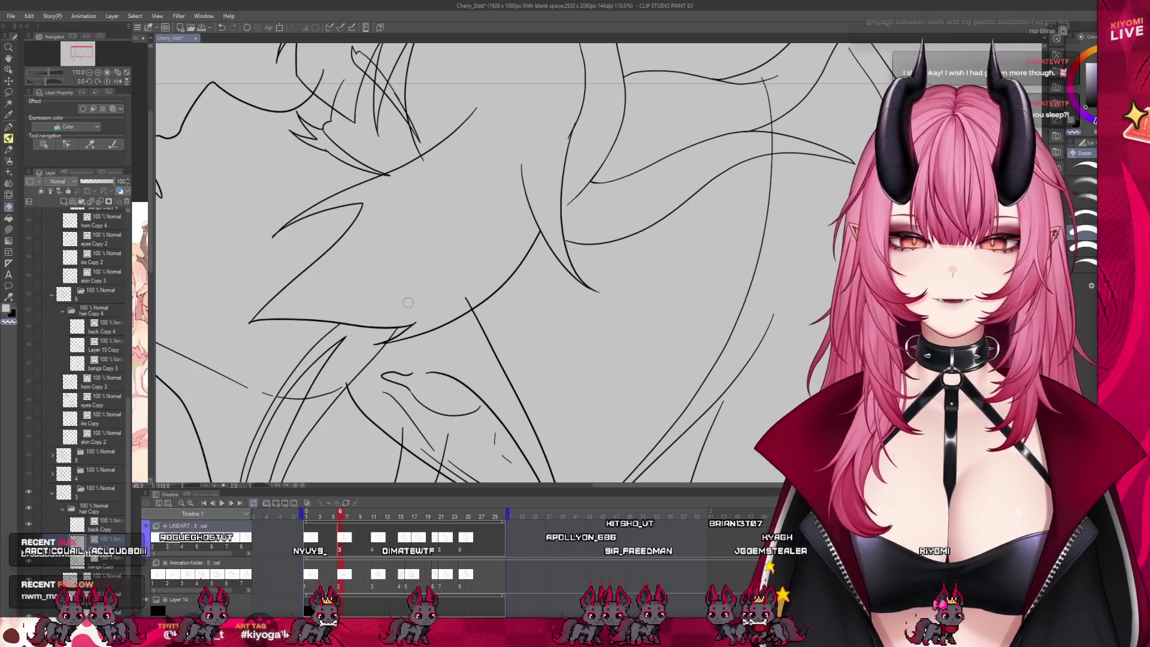
pyautogui.scroll(-3, 408, 303)
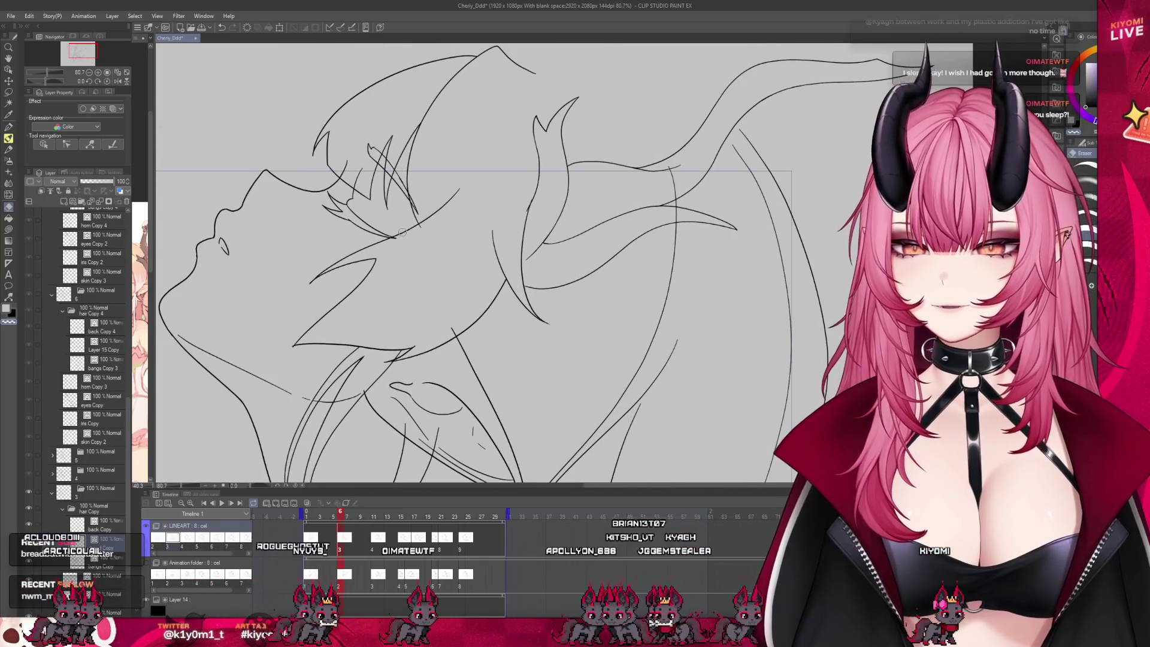
pyautogui.scroll(3, 403, 233)
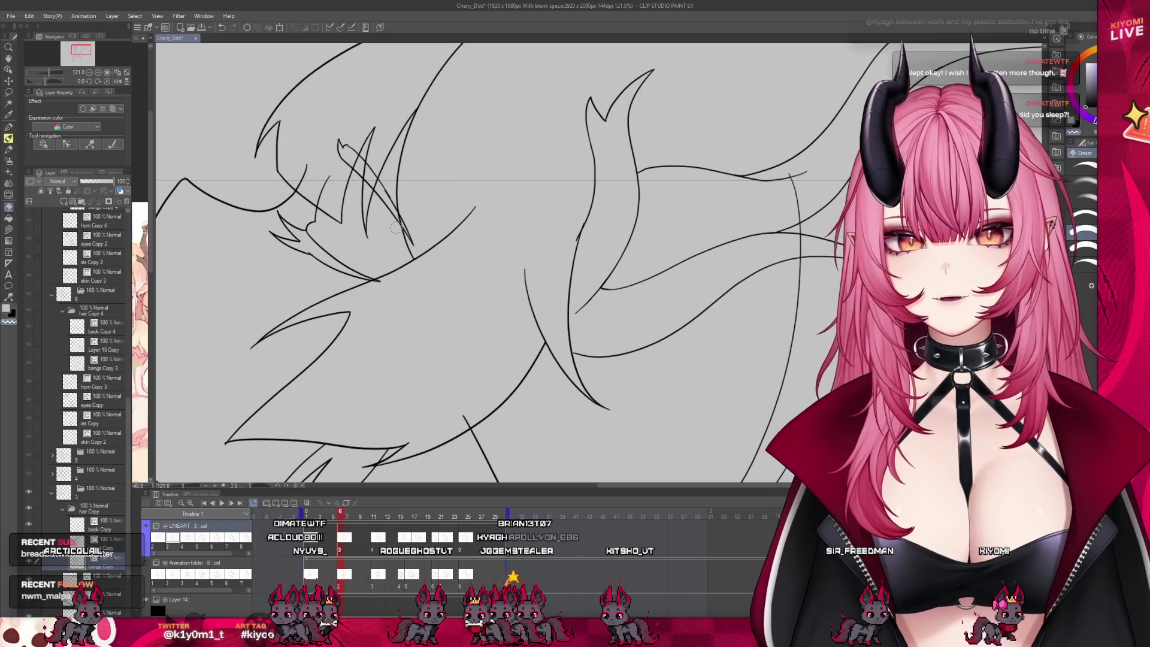
pyautogui.scroll(-3, 396, 226)
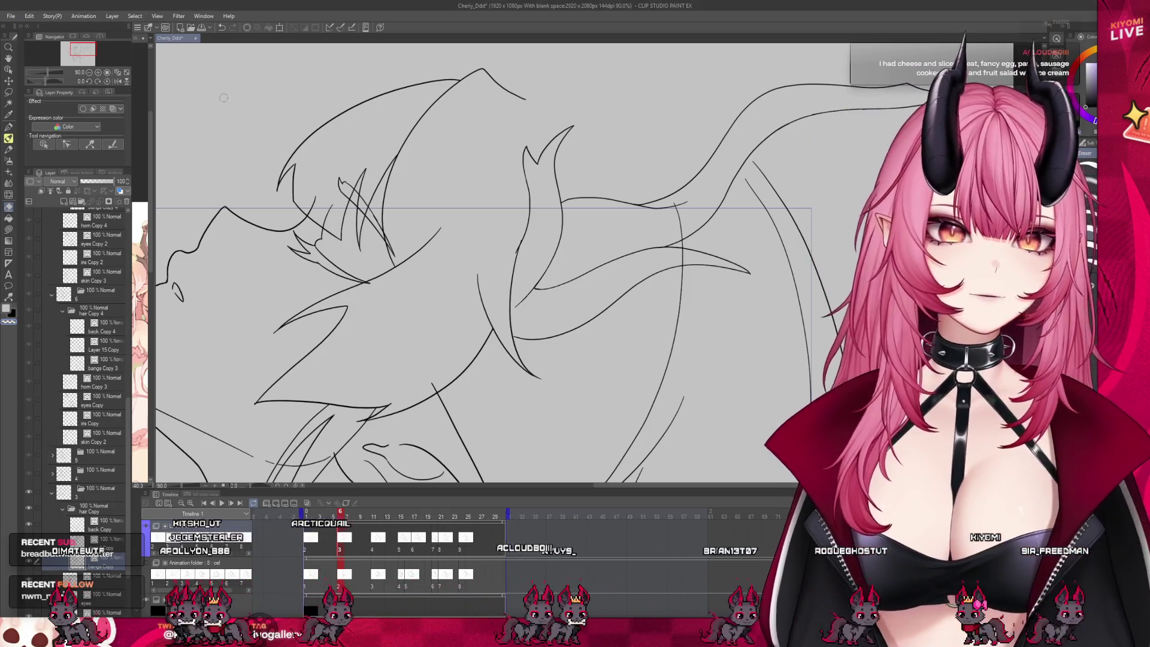
# Save Cherry_Ddd with Ctrl+S, then close the purple ice-cream illustration with Ctrl+W.
pyautogui.hotkey('ctrl', 's')
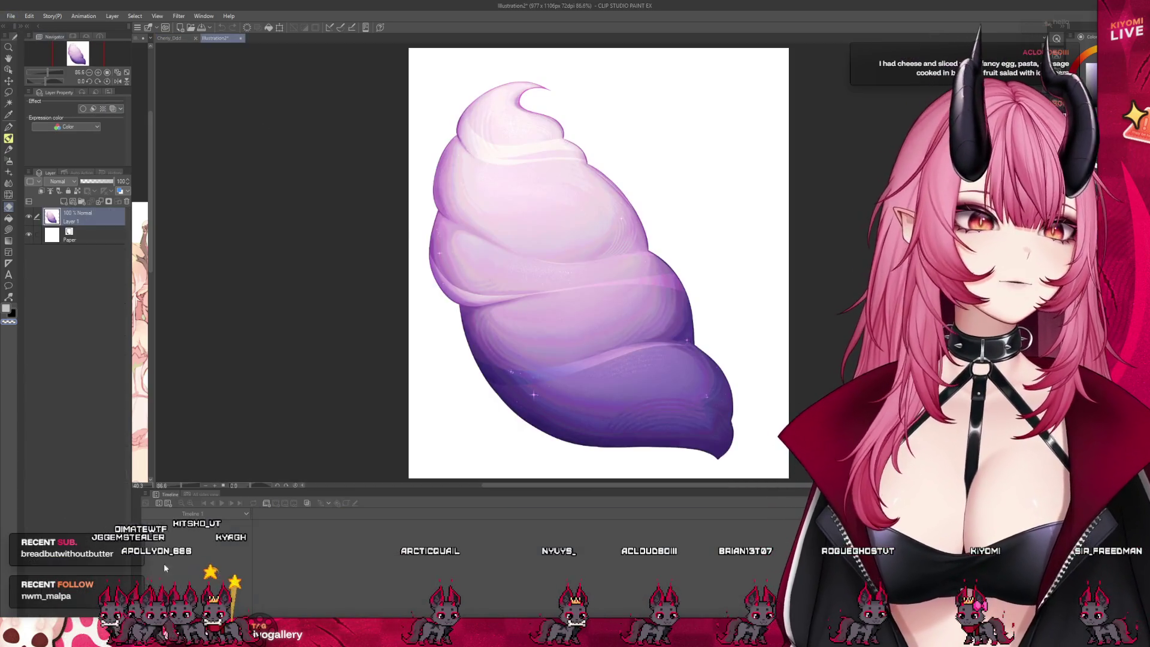
pyautogui.scroll(3, 510, 348)
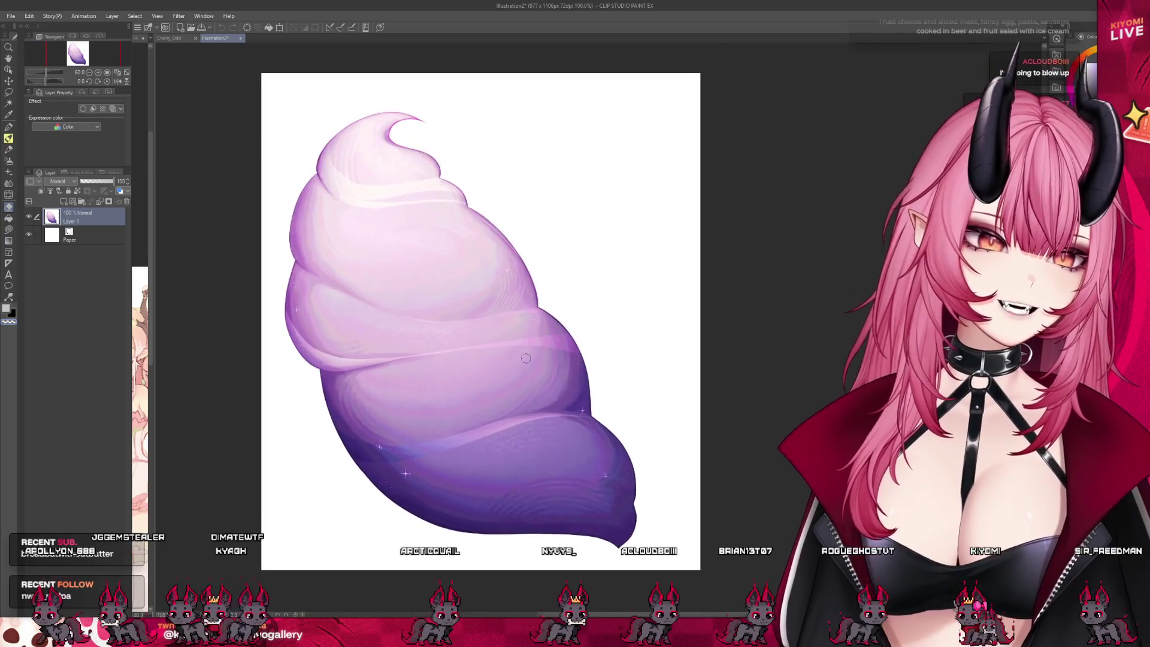
pyautogui.scroll(1, 511, 348)
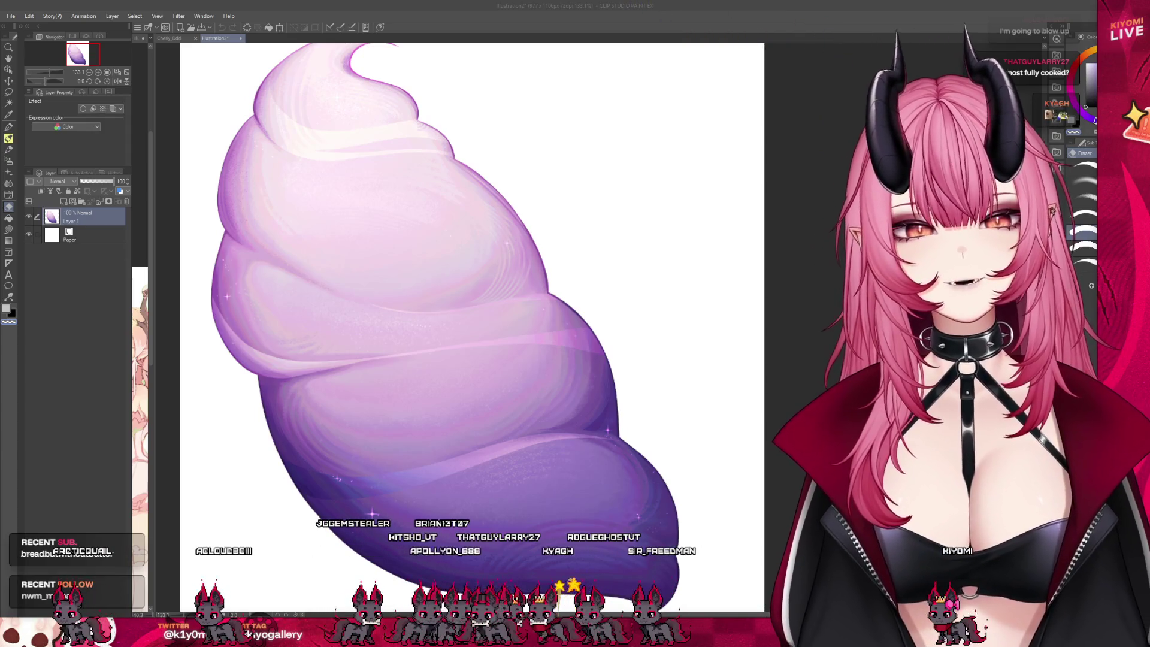
pyautogui.scroll(-3, 412, 327)
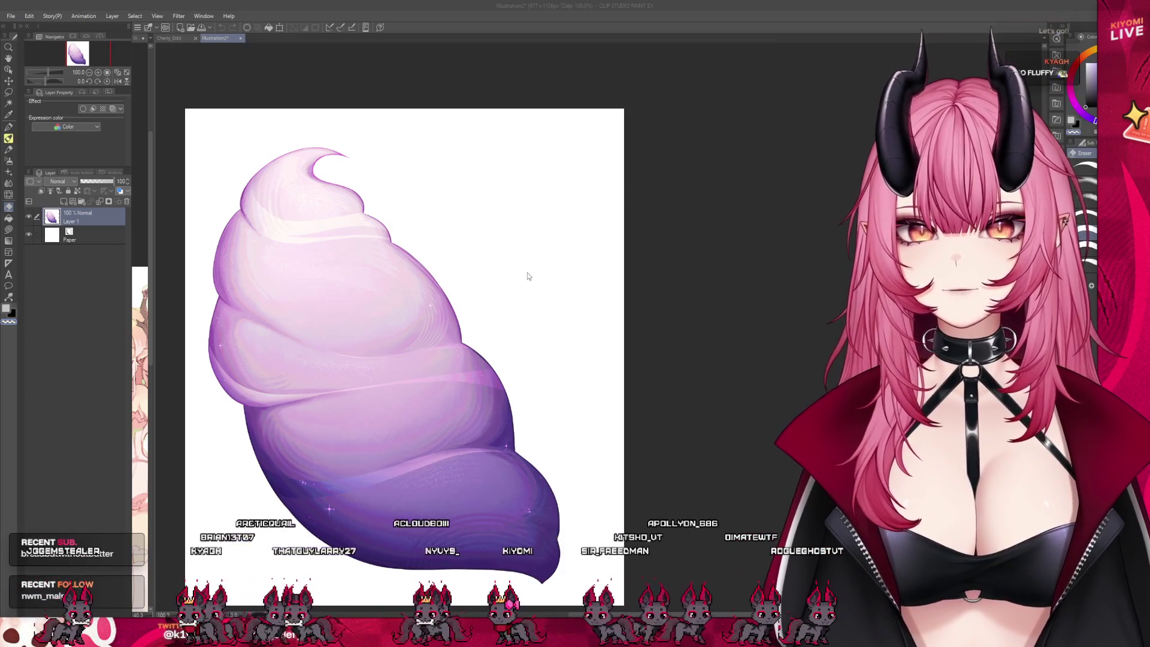
pyautogui.hotkey('ctrl', 'w')
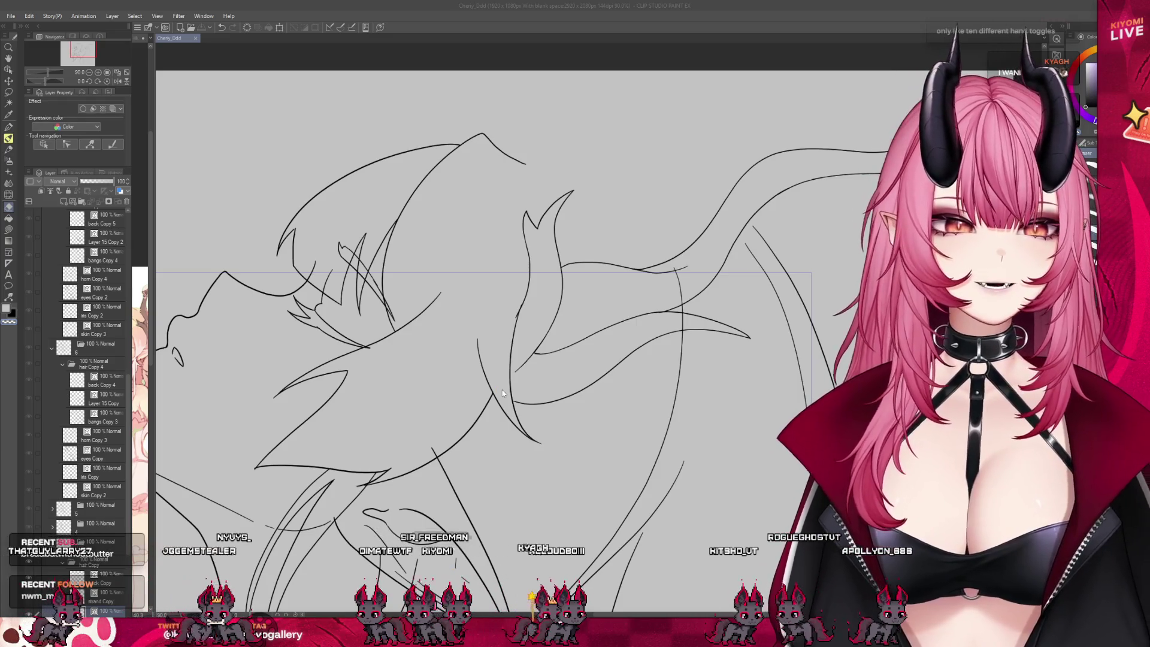
# Hide the hand and ice-cream tail layers and show the Mascot_hold artwork.
pyautogui.scroll(4, 742, 256)
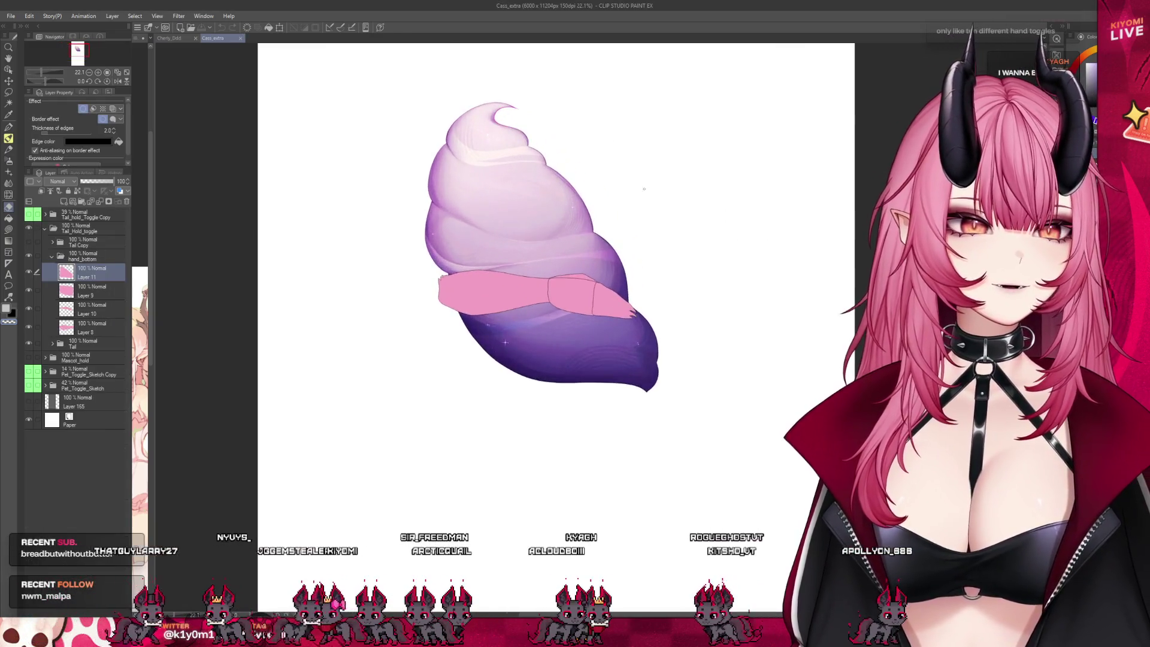
pyautogui.click(27, 255)
pyautogui.click(27, 254)
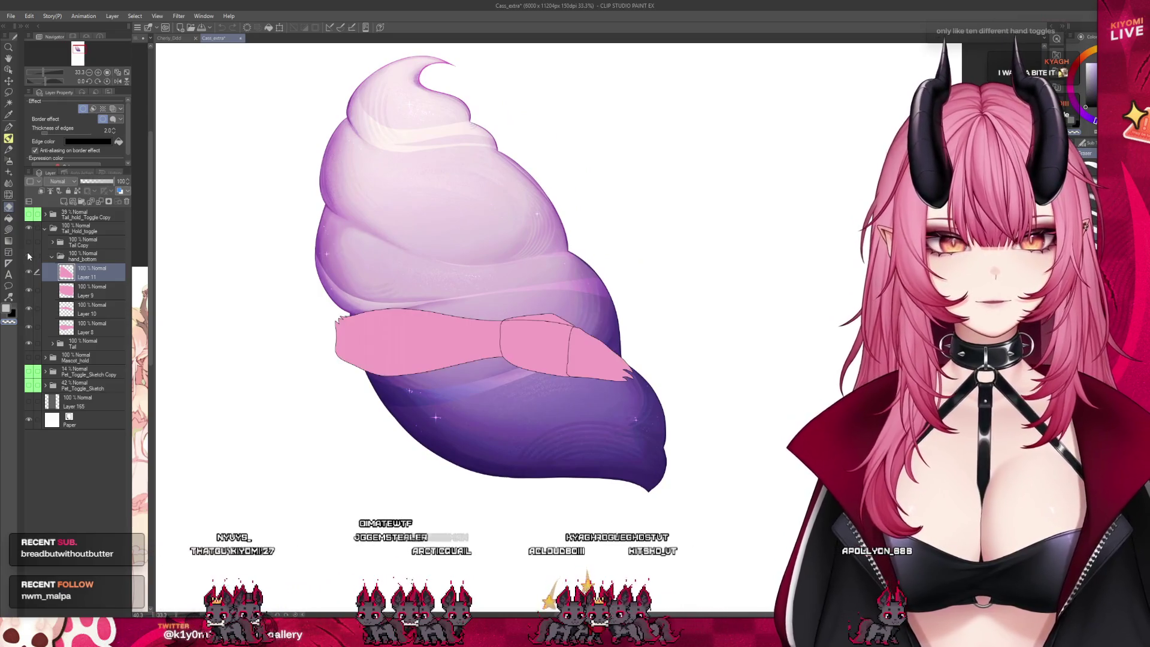
pyautogui.click(27, 254)
pyautogui.click(28, 358)
pyautogui.click(28, 358)
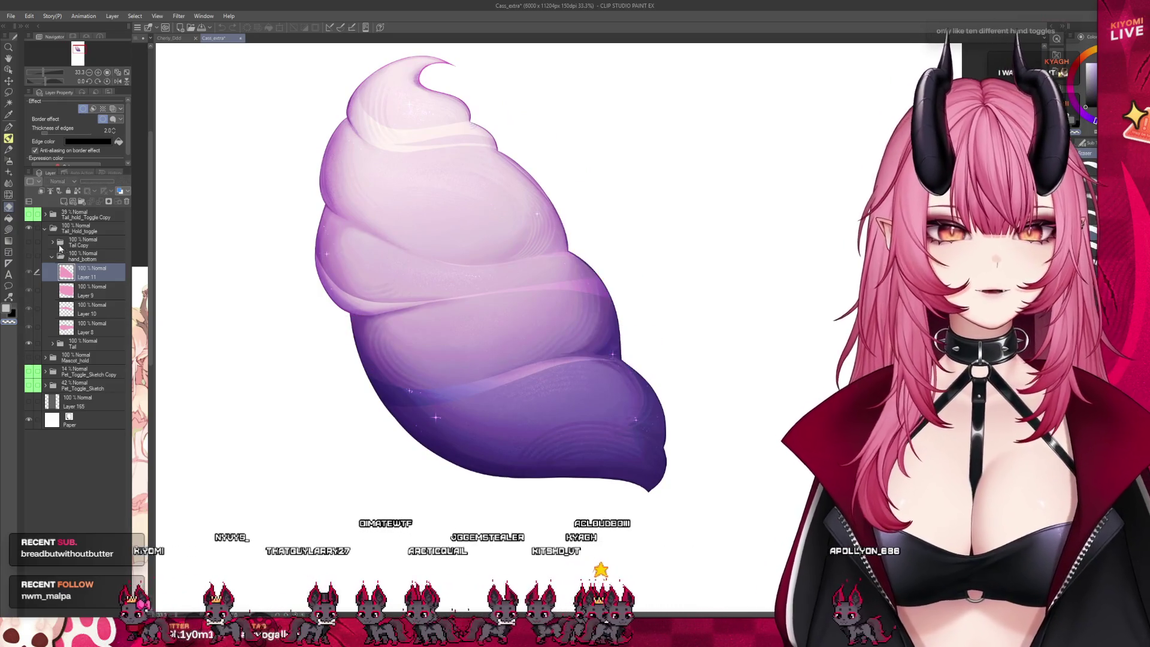
pyautogui.click(30, 215)
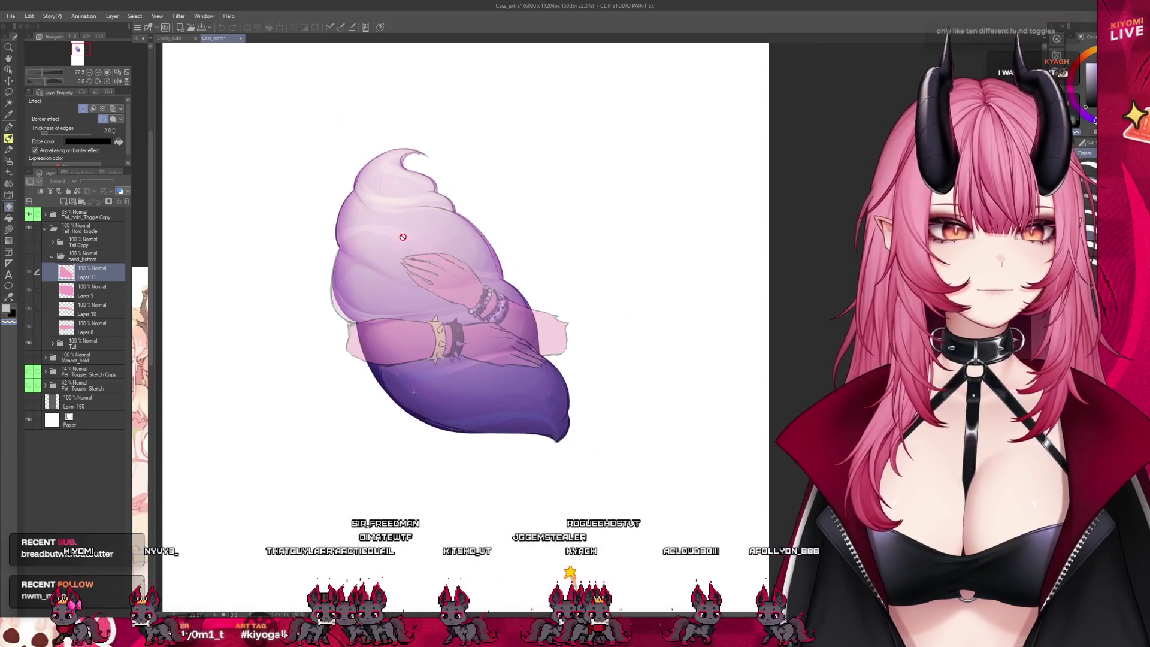
pyautogui.click(28, 215)
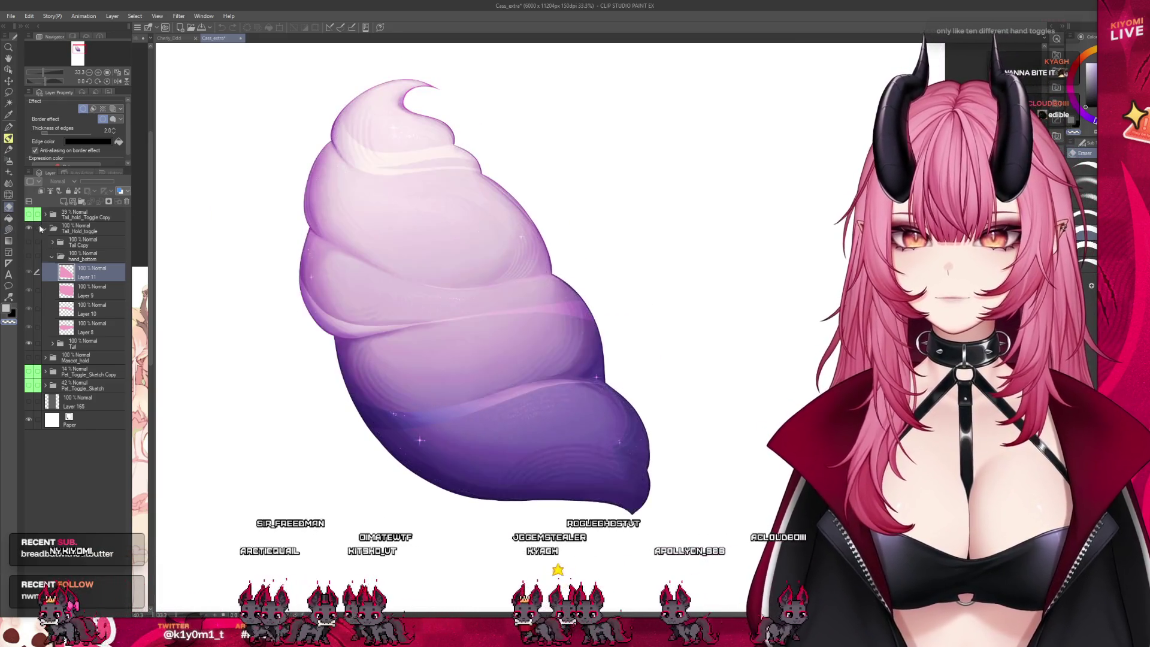
pyautogui.click(28, 229)
pyautogui.click(28, 357)
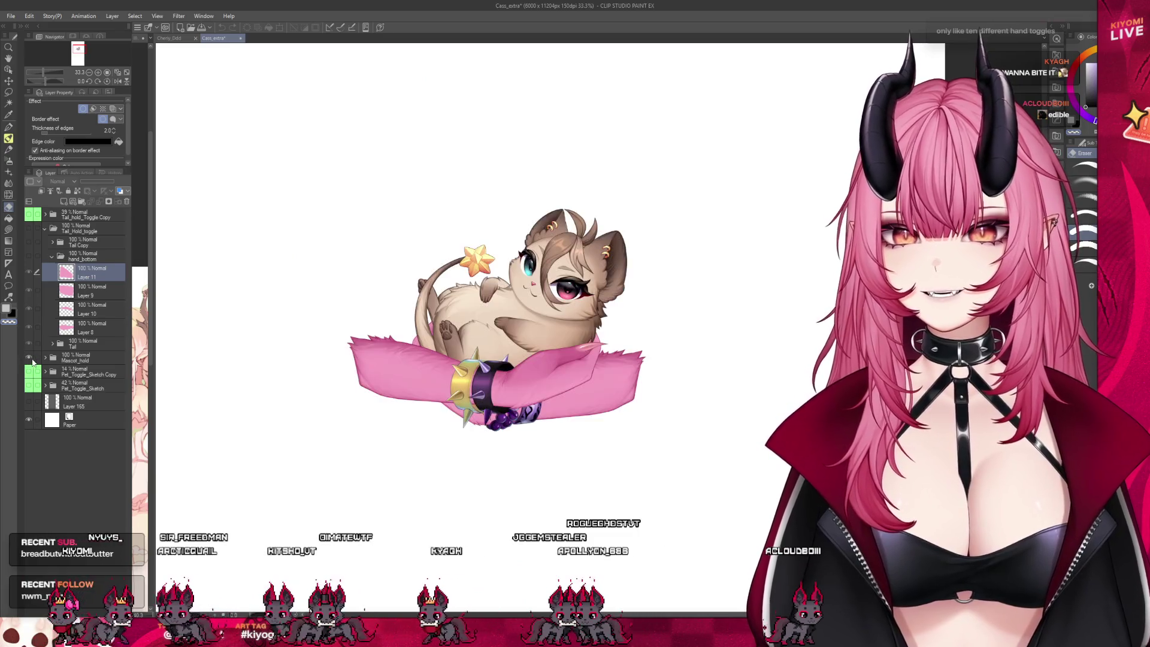
# Zoom in on the Mascot_hold artwork, then close the Cass_extra document.
pyautogui.hotkey('ctrl', '+')
pyautogui.hotkey('ctrl', '+')
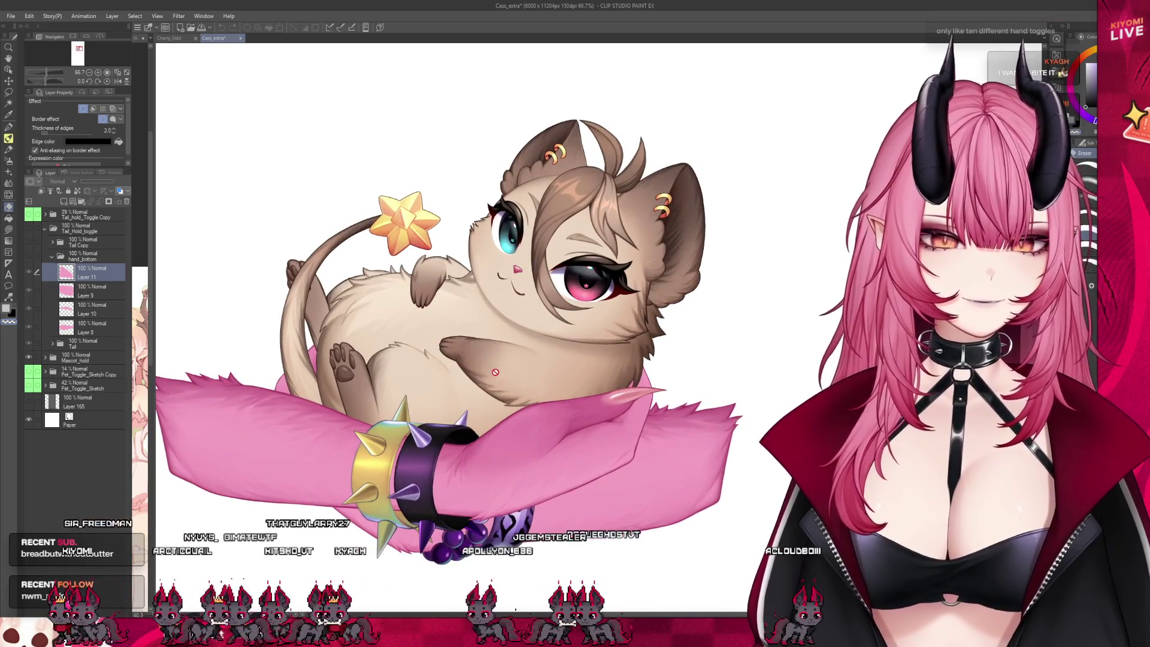
pyautogui.scroll(-2, 496, 367)
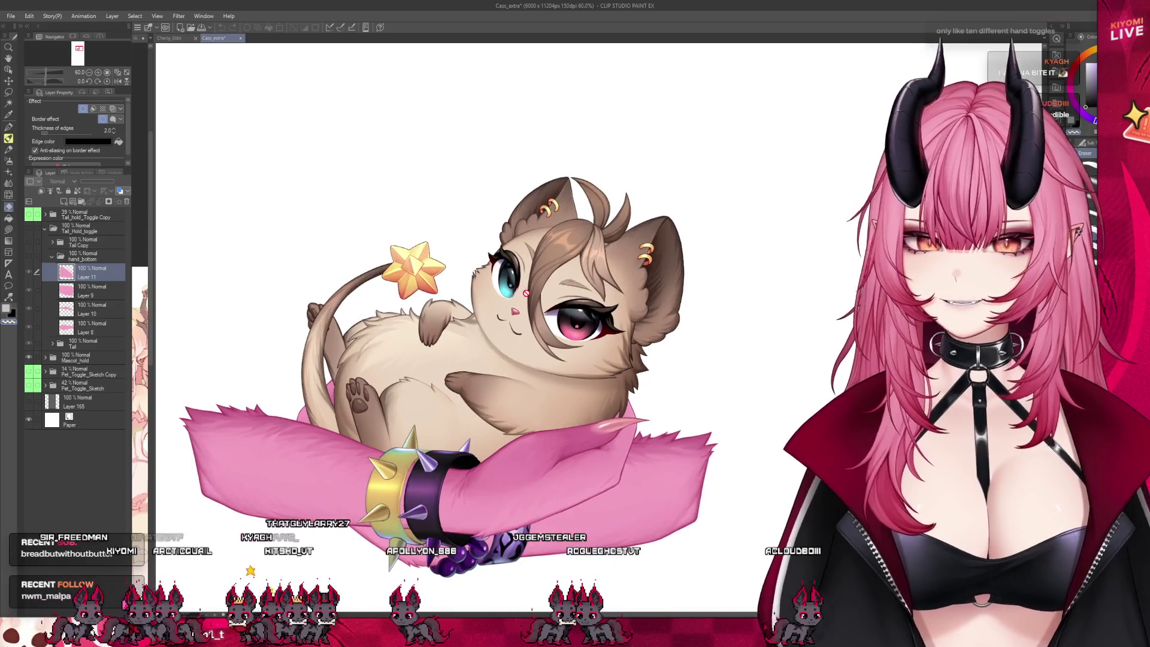
pyautogui.scroll(1, 531, 298)
pyautogui.scroll(-1, 485, 353)
pyautogui.scroll(1, 448, 408)
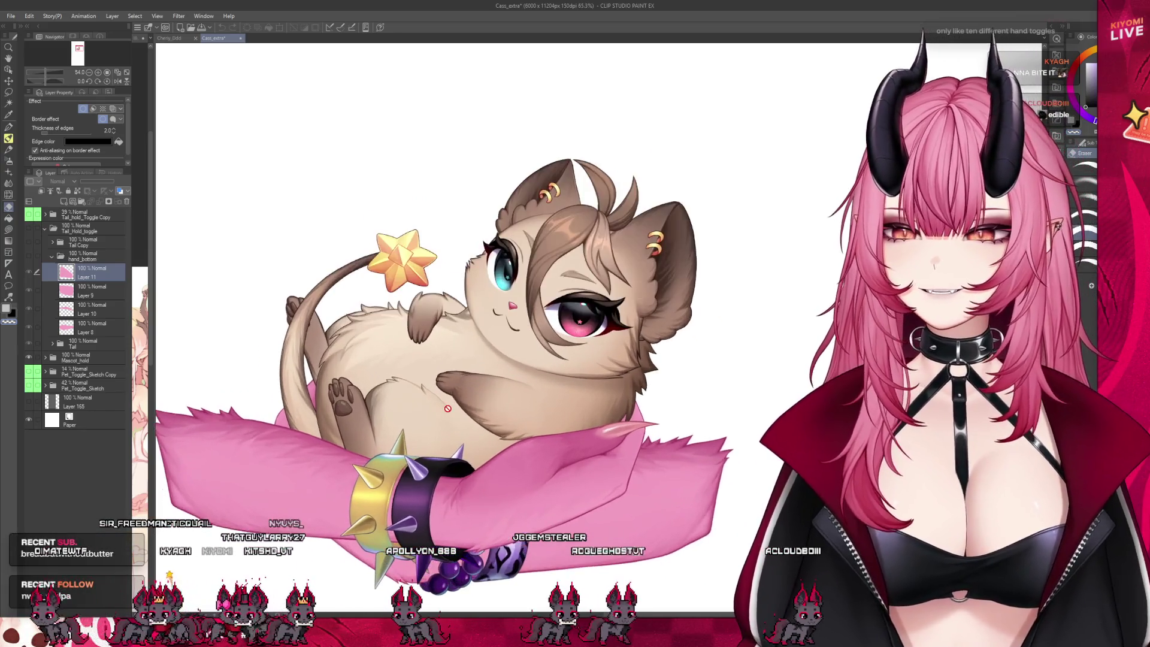
pyautogui.scroll(-4, 447, 408)
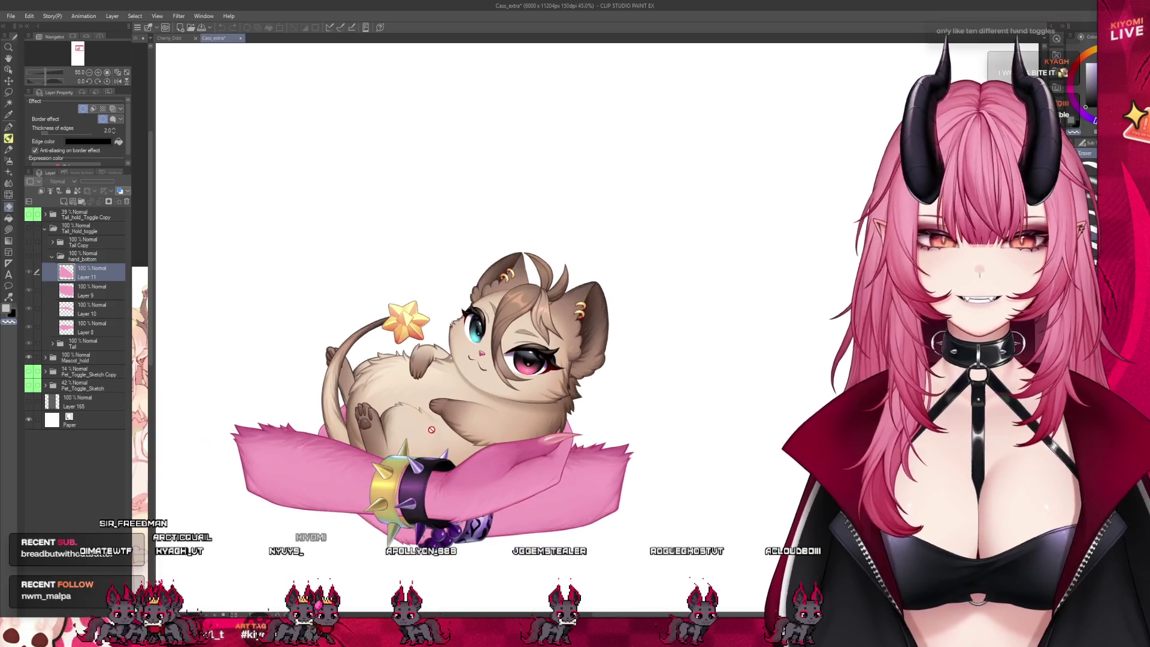
pyautogui.scroll(2, 437, 424)
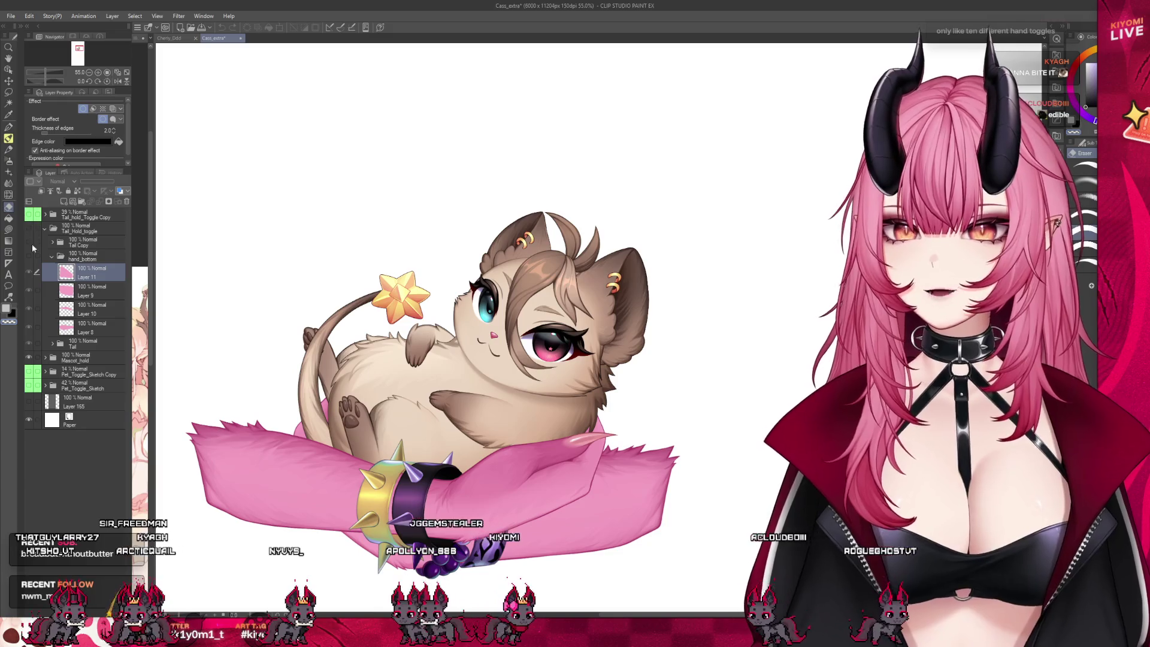
pyautogui.click(240, 39)
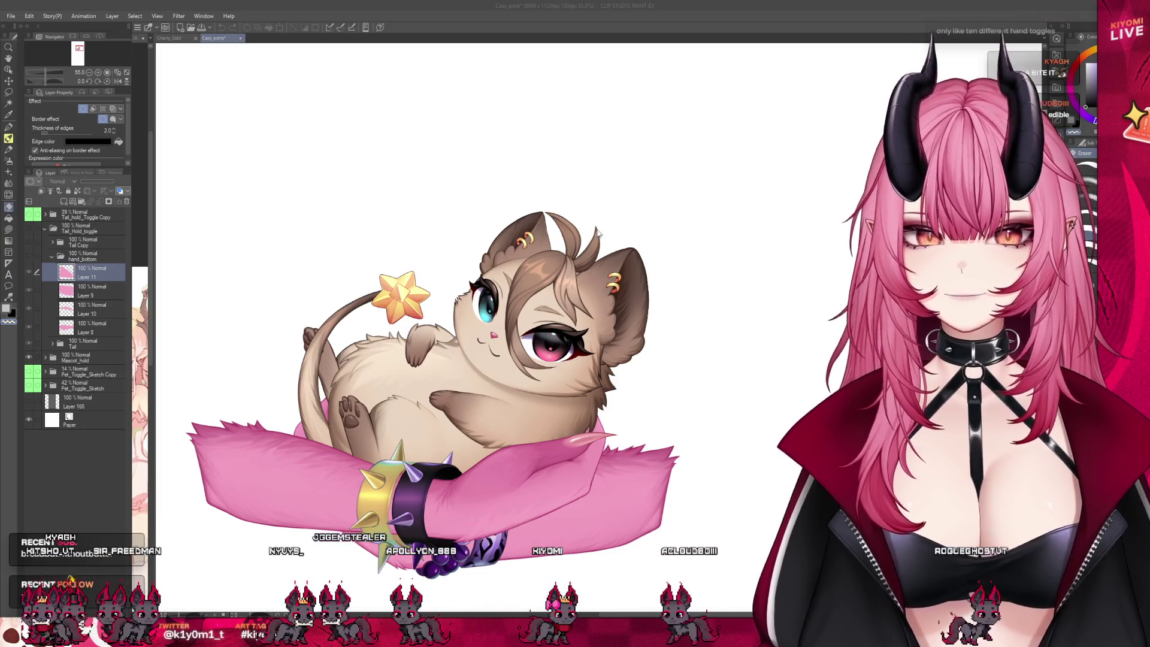
pyautogui.scroll(-3, 413, 356)
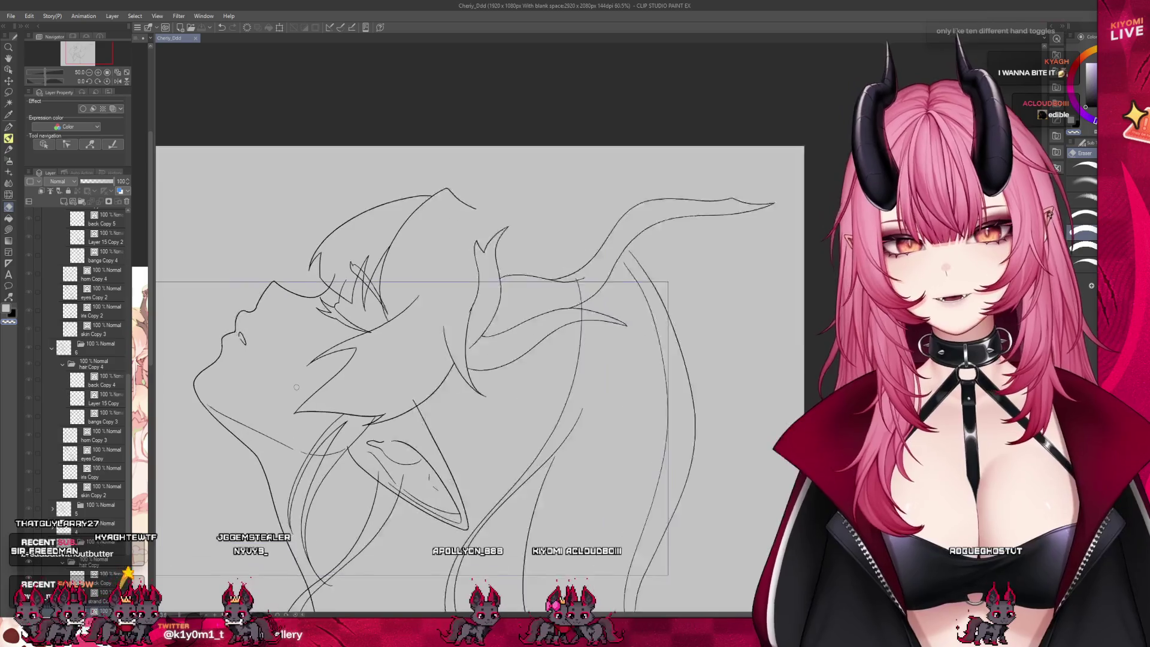
# Select the back Copy and bangs Copy layers of the current frame's hair.
pyautogui.scroll(1, 337, 525)
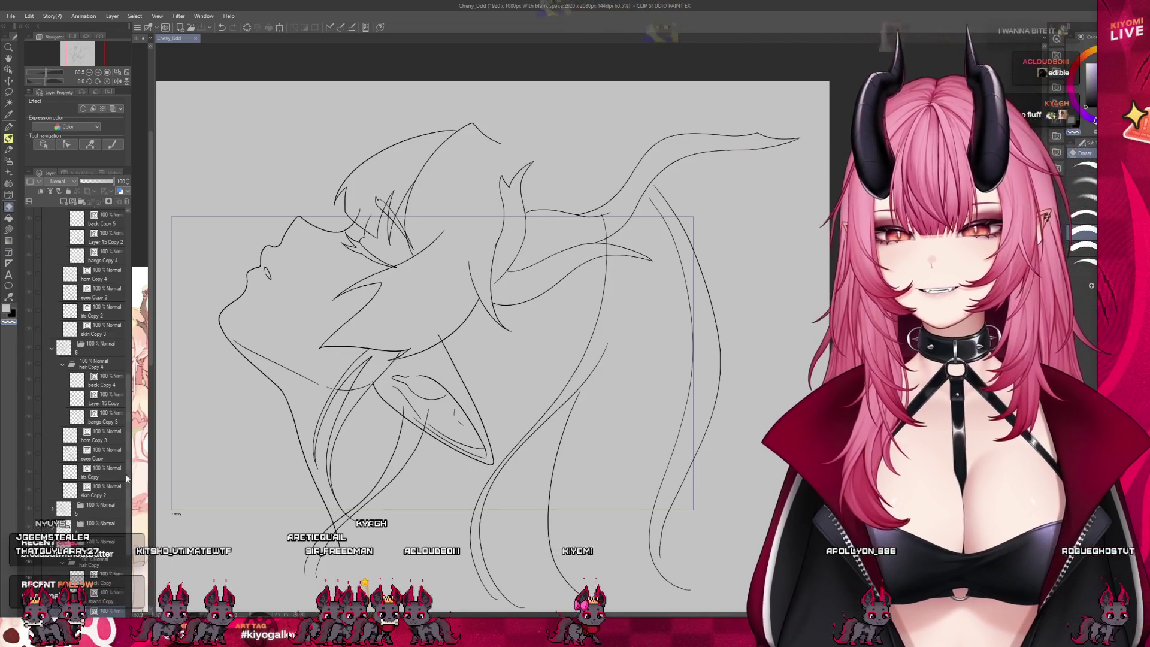
pyautogui.scroll(-3, 90, 390)
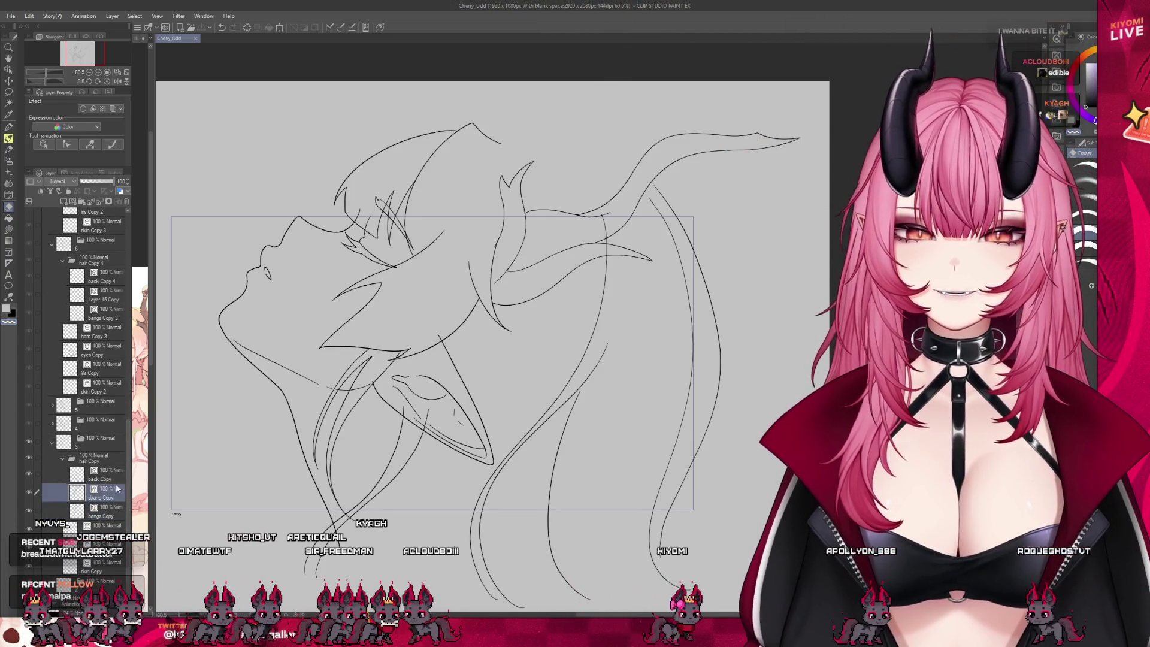
pyautogui.click(99, 475)
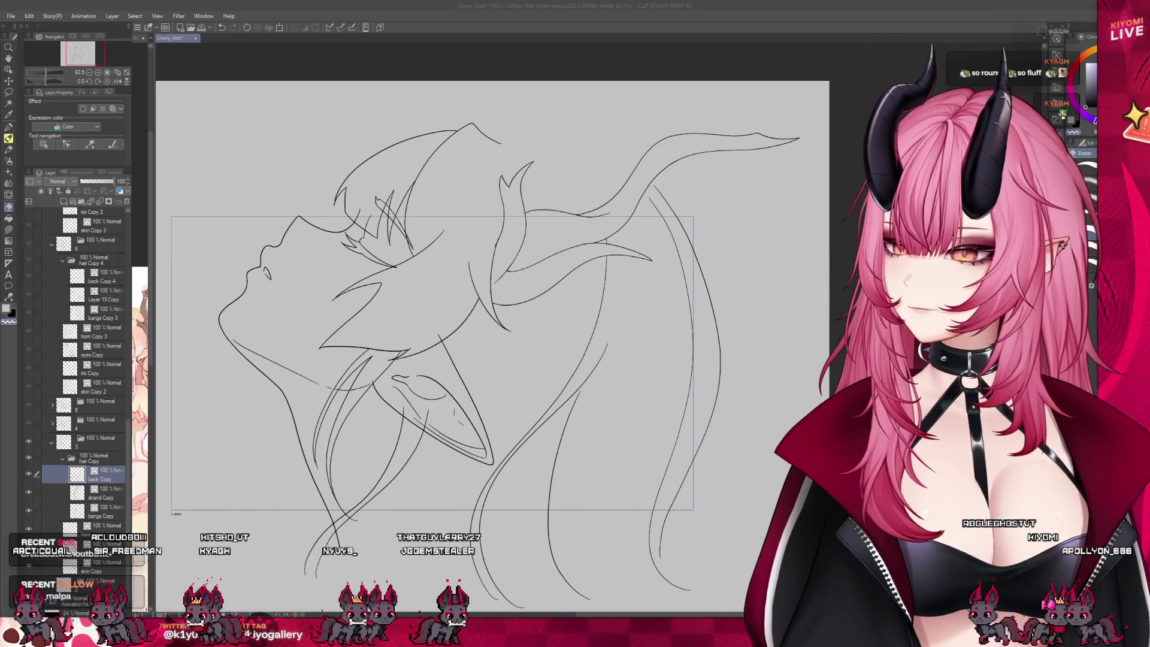
pyautogui.scroll(1, 346, 408)
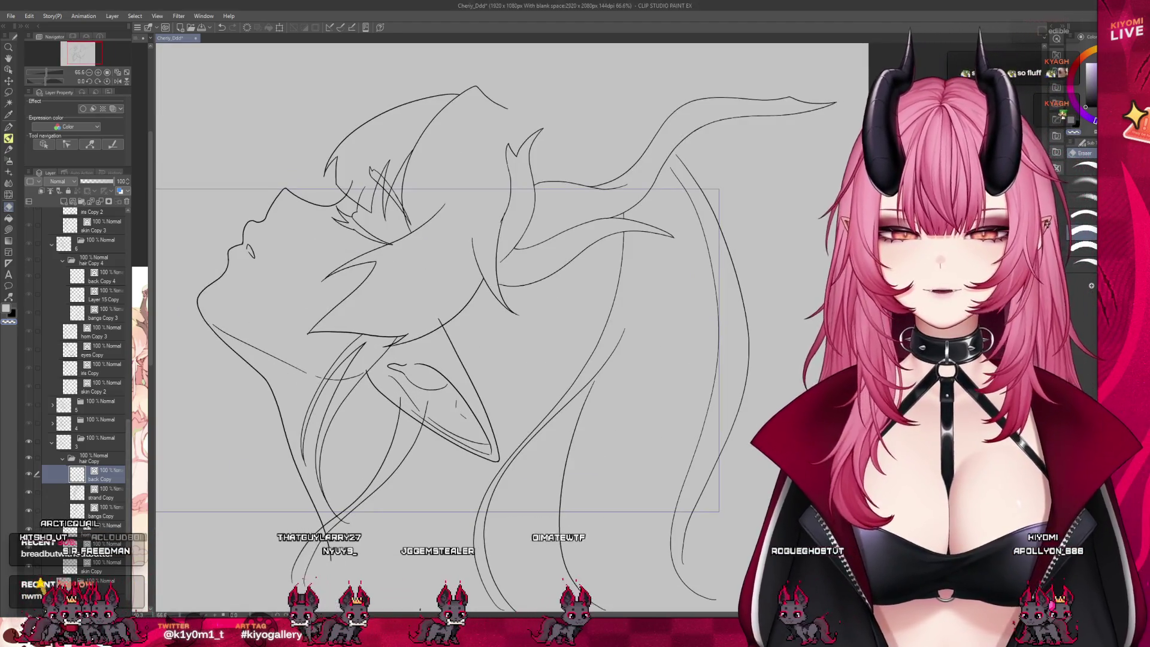
pyautogui.click(99, 511)
pyautogui.scroll(3, 415, 374)
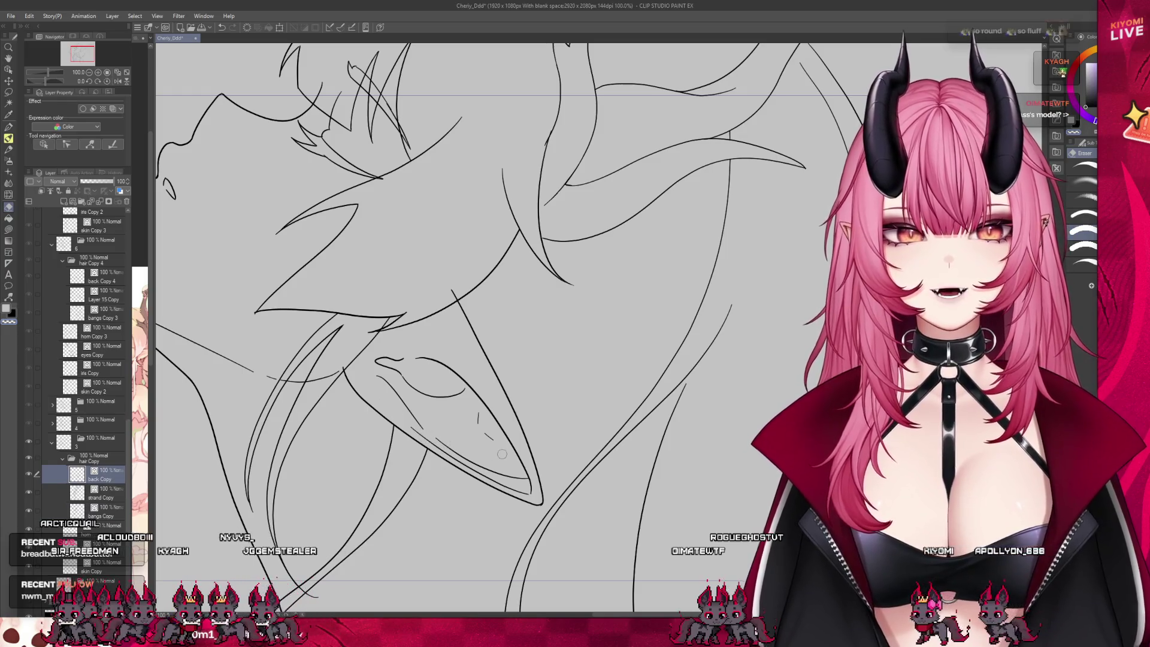
pyautogui.scroll(-4, 503, 450)
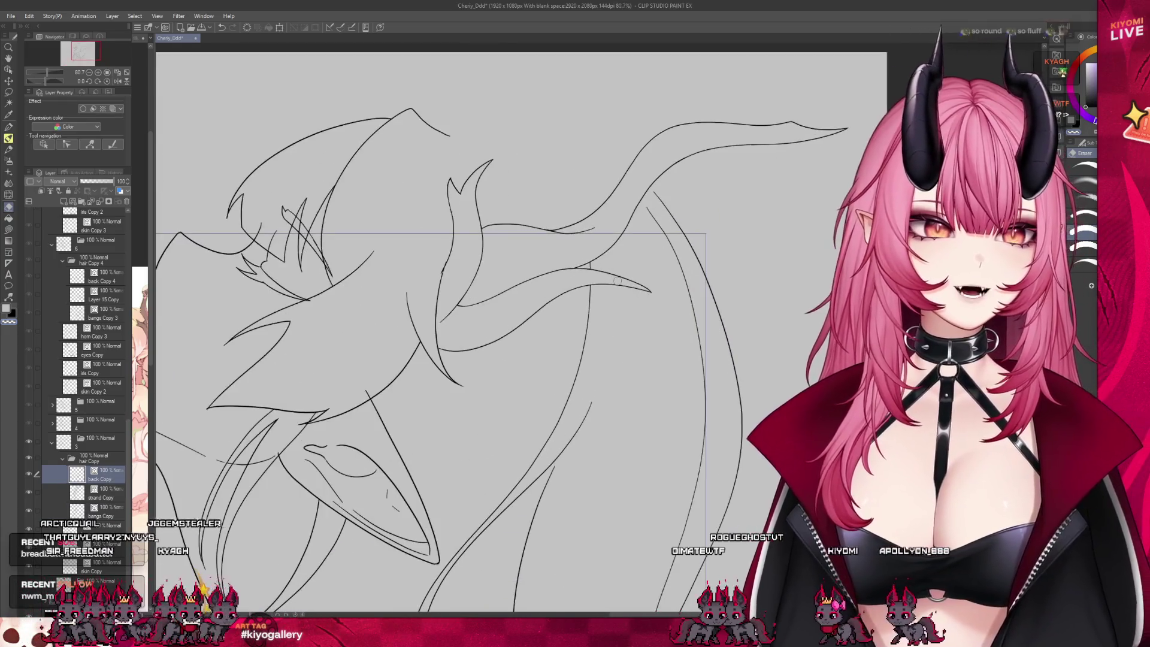
pyautogui.scroll(3, 351, 237)
pyautogui.scroll(-2, 348, 330)
pyautogui.scroll(2, 342, 421)
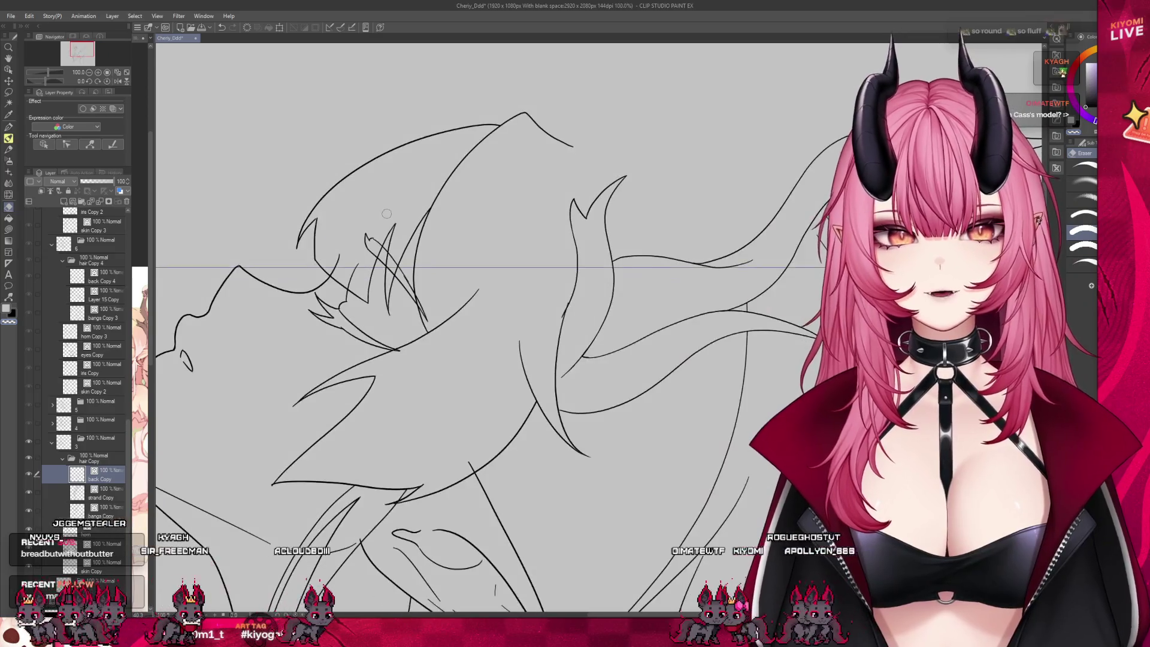
pyautogui.scroll(1, 336, 410)
pyautogui.scroll(-4, 340, 406)
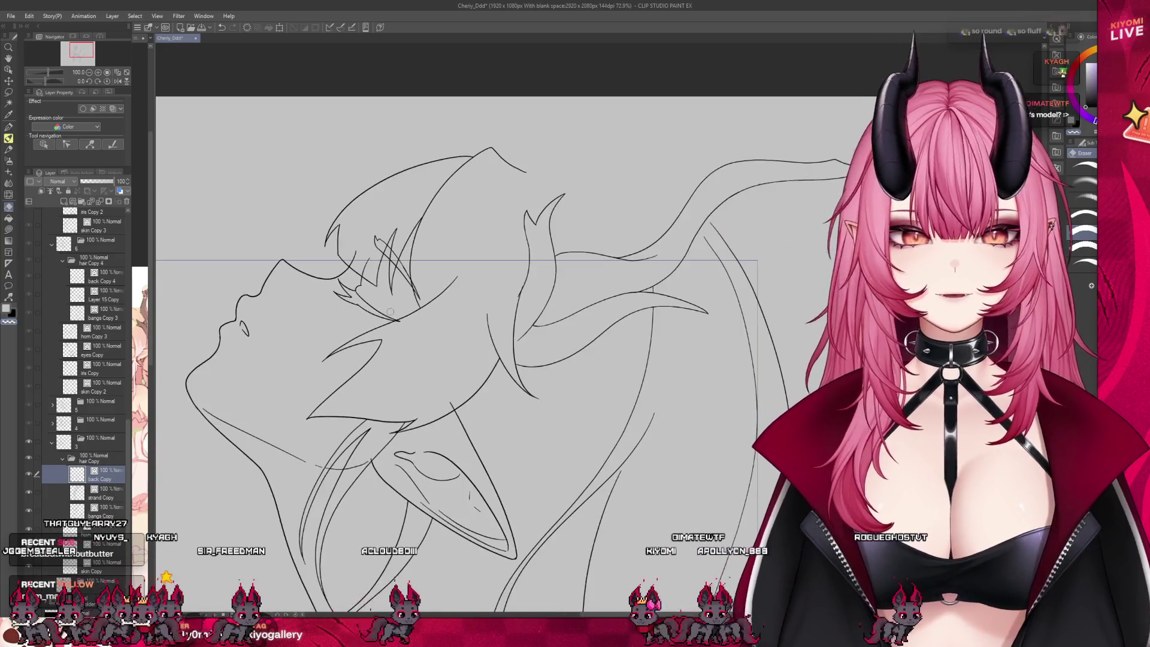
pyautogui.scroll(1, 470, 327)
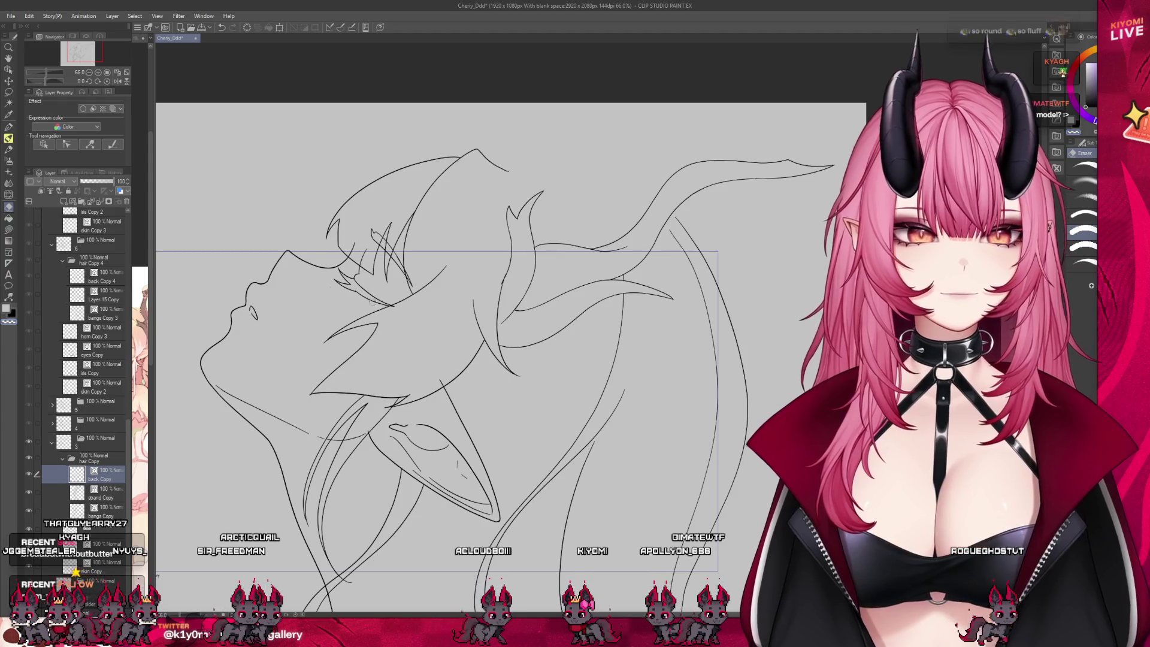
pyautogui.scroll(-2, 418, 389)
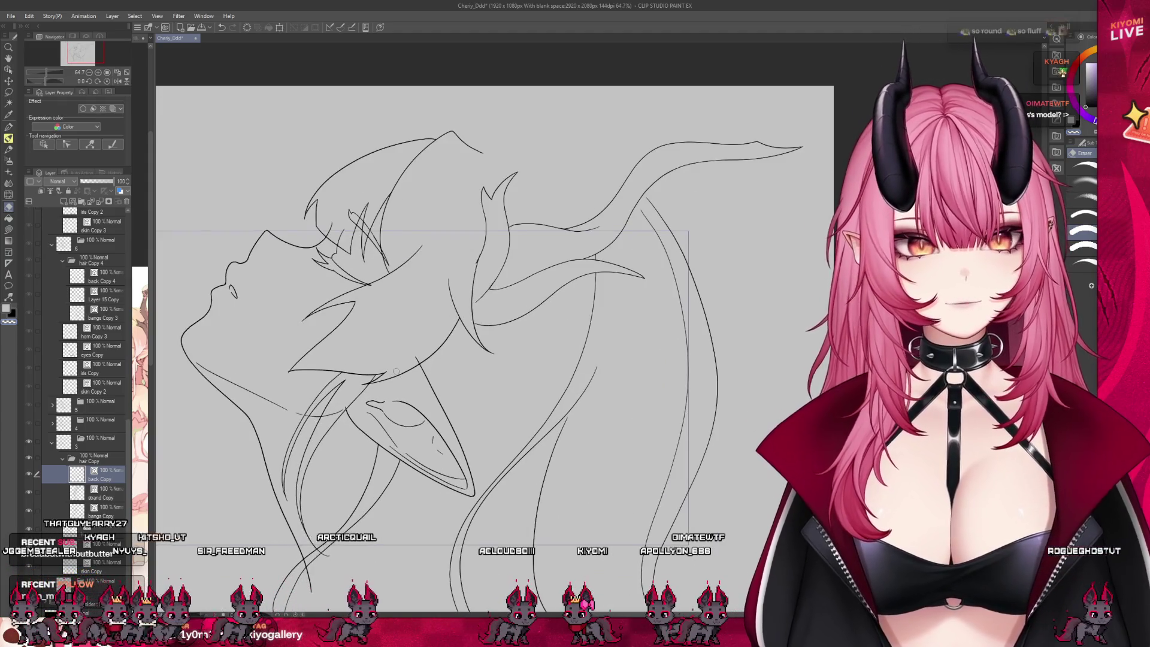
pyautogui.scroll(-1, 395, 372)
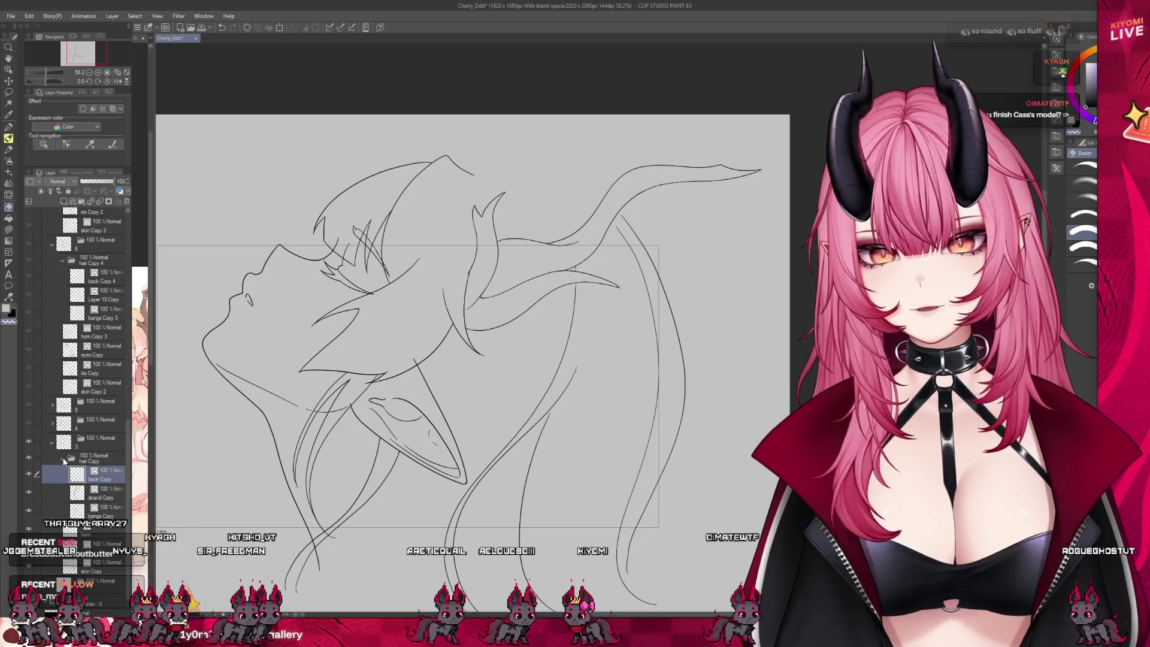
# Collapse hair Copy, expand folder 4, and step through its back Copy 2, strand Copy 2 and bangs layers.
pyautogui.click(63, 460)
pyautogui.click(51, 457)
pyautogui.click(52, 443)
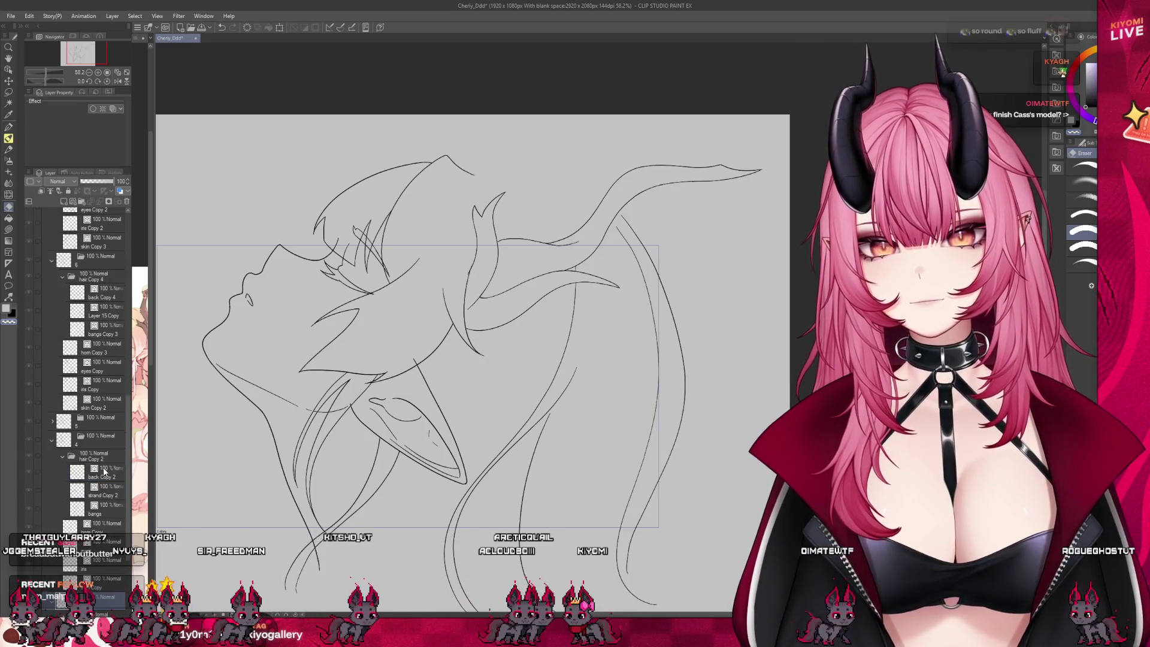
pyautogui.click(28, 439)
pyautogui.scroll(2, 419, 329)
pyautogui.click(96, 473)
pyautogui.click(99, 491)
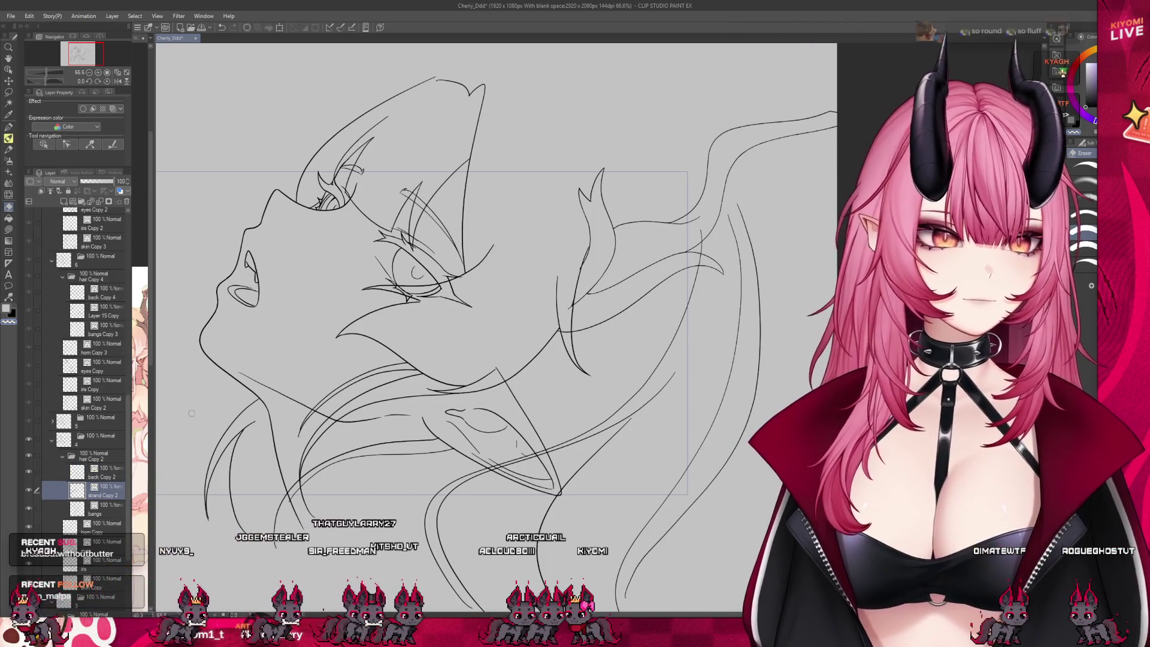
pyautogui.hotkey('alt', '[')
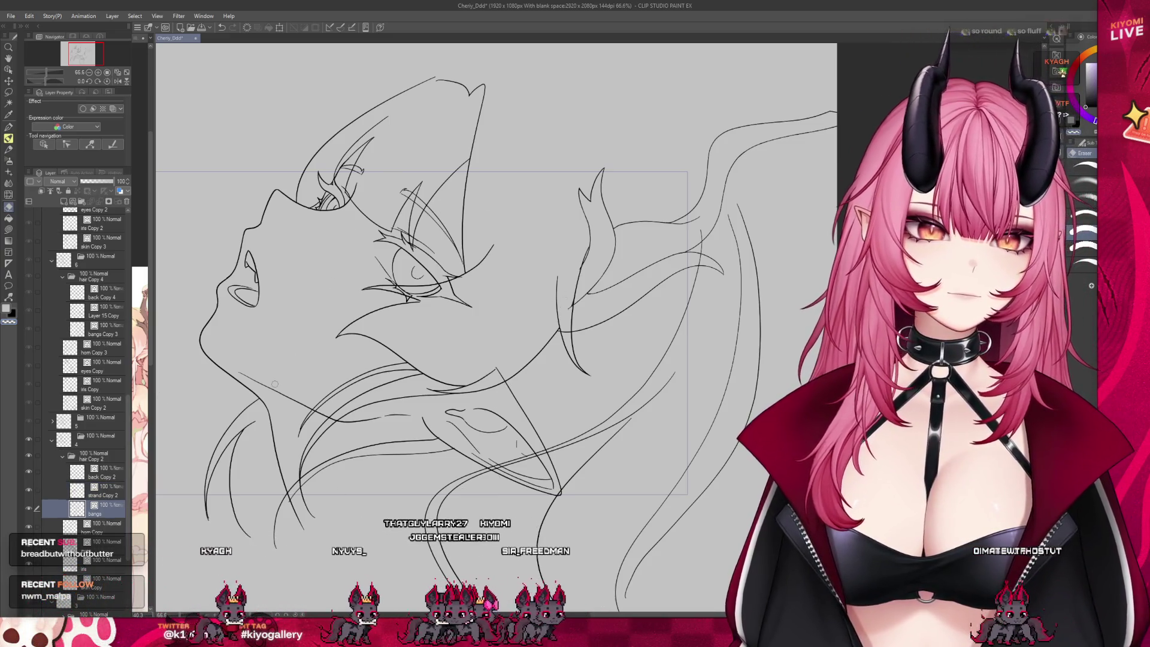
pyautogui.click(99, 496)
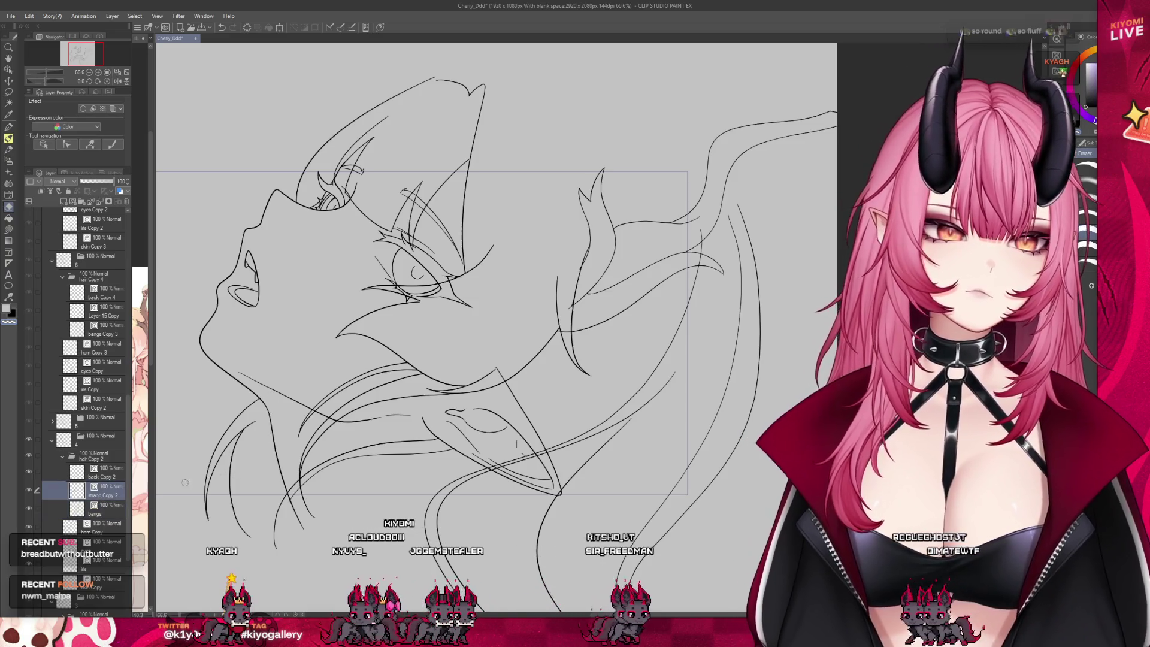
pyautogui.hotkey('alt', ']')
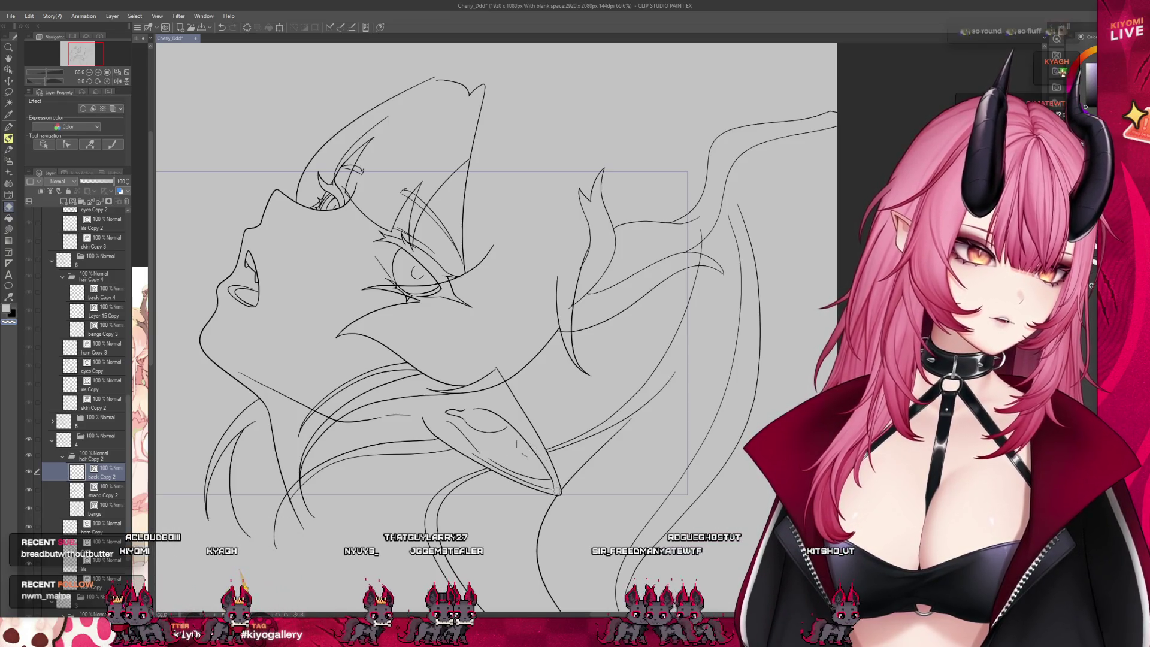
# Check the line art up close, then open frame 5's folder and select back Copy 3.
pyautogui.hscroll(2, 615, 329)
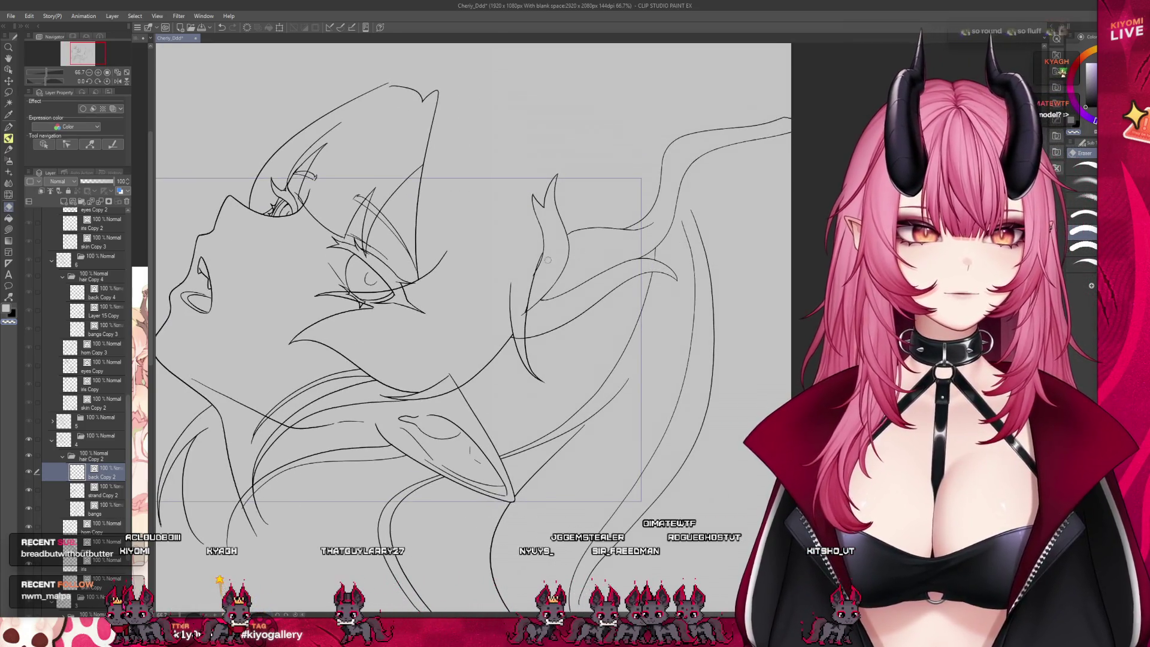
pyautogui.scroll(-2, 437, 344)
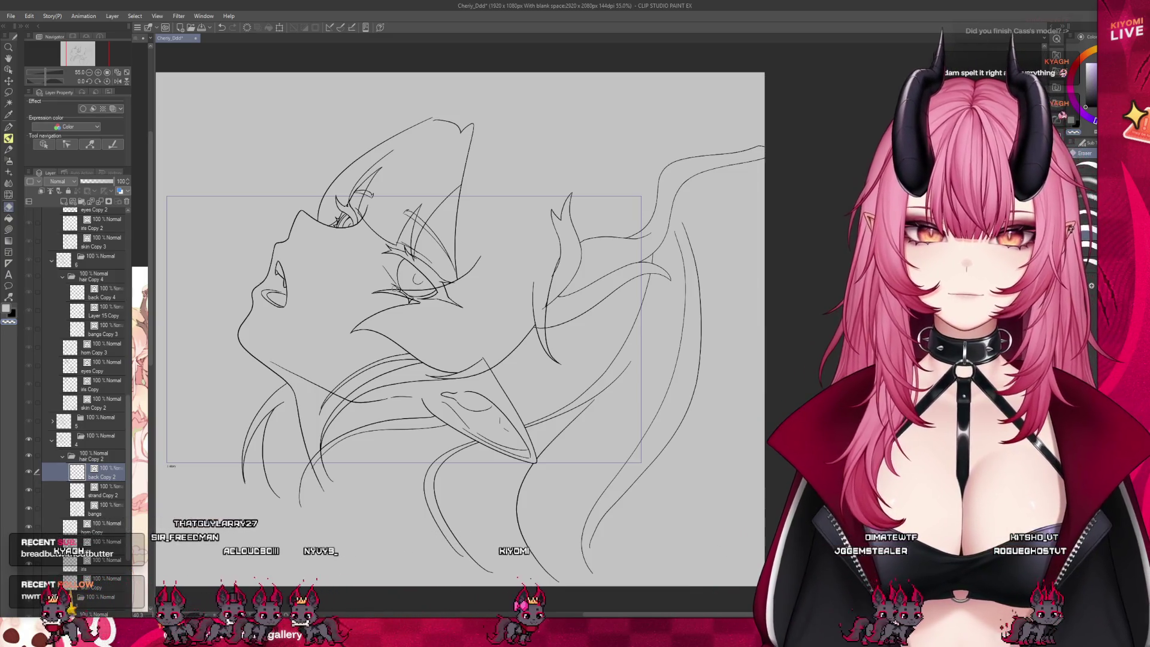
pyautogui.hotkey('ctrl', '+')
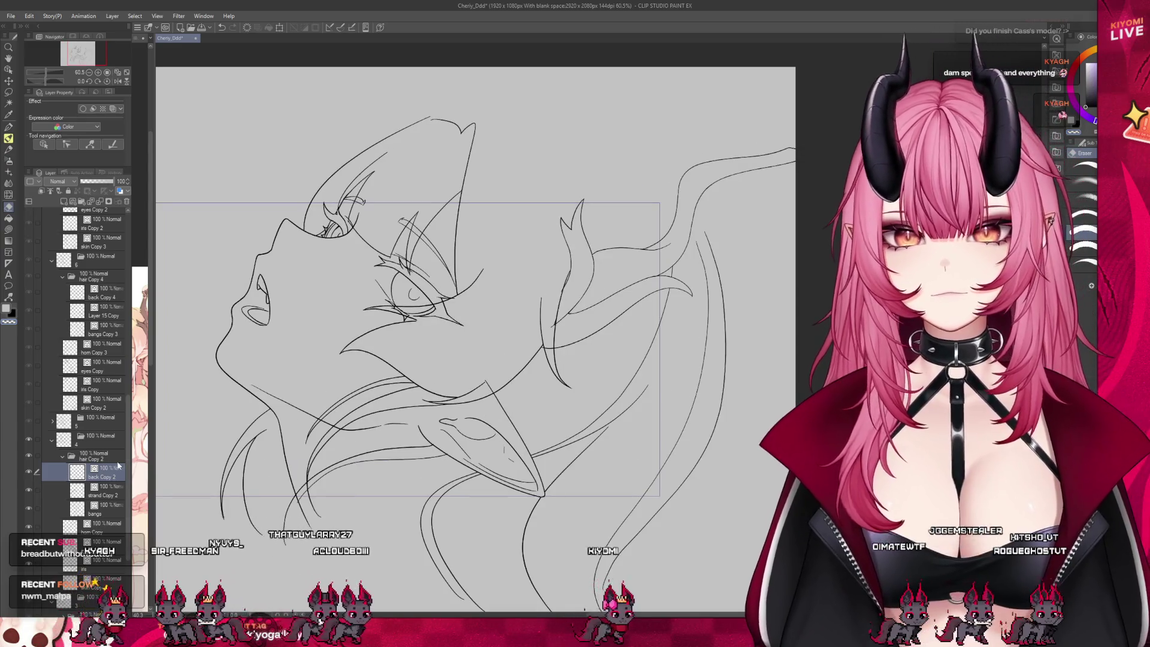
pyautogui.hotkey('ctrl', '-')
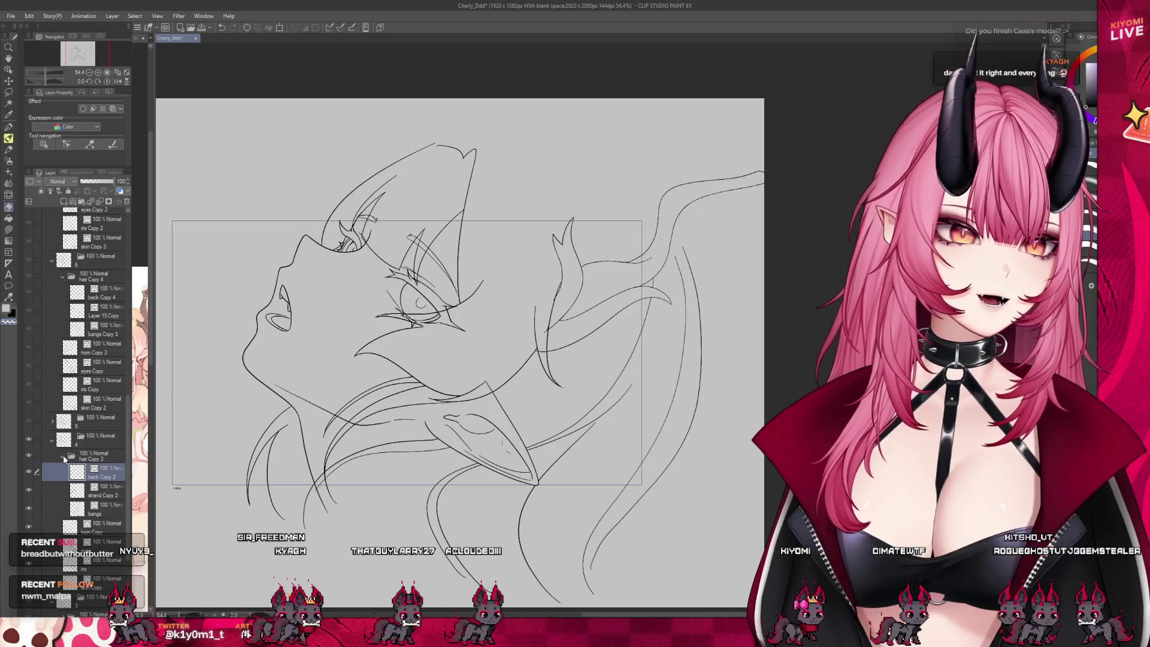
pyautogui.click(63, 455)
pyautogui.click(52, 424)
pyautogui.click(99, 454)
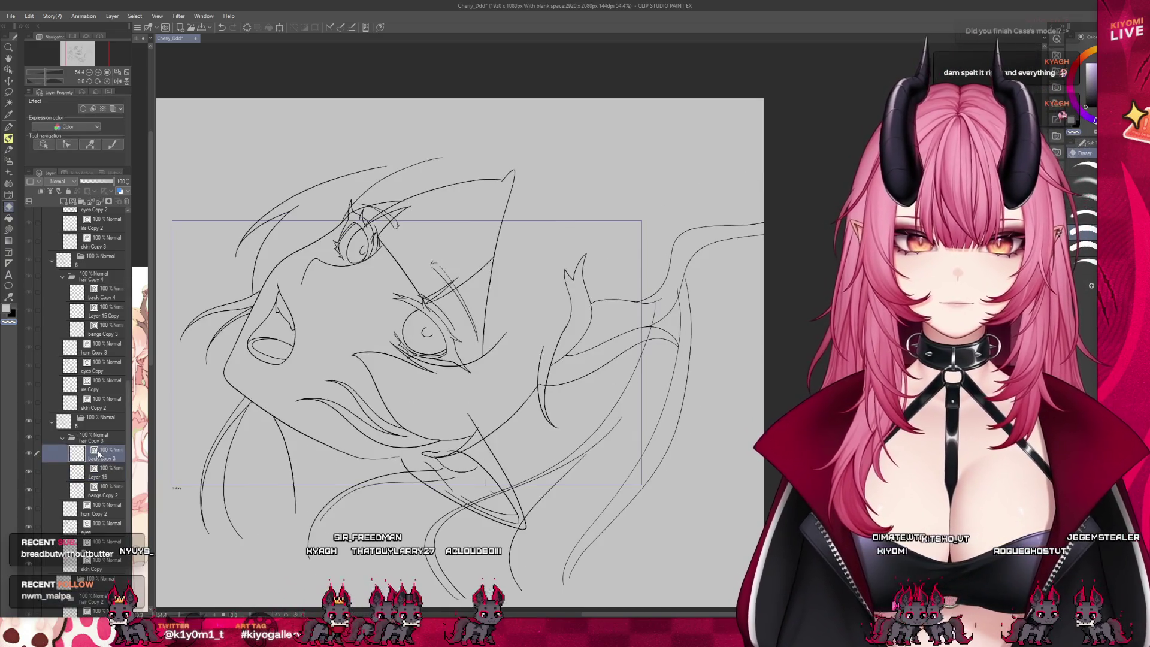
pyautogui.scroll(2, 429, 440)
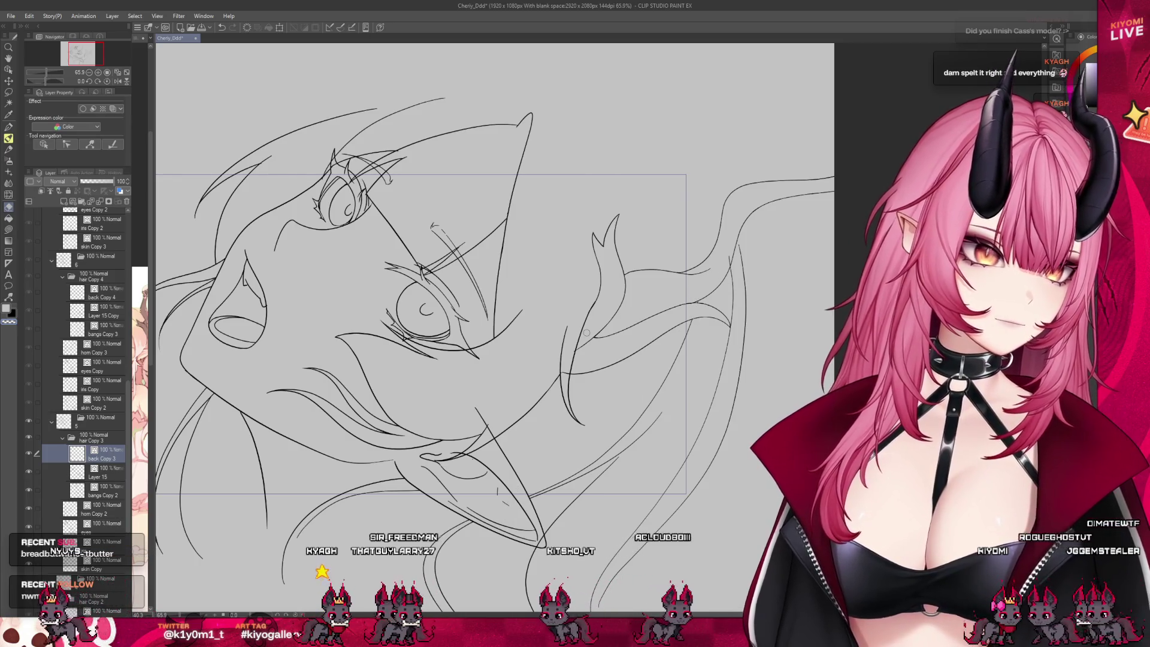
pyautogui.scroll(1, 372, 305)
pyautogui.scroll(-2, 372, 304)
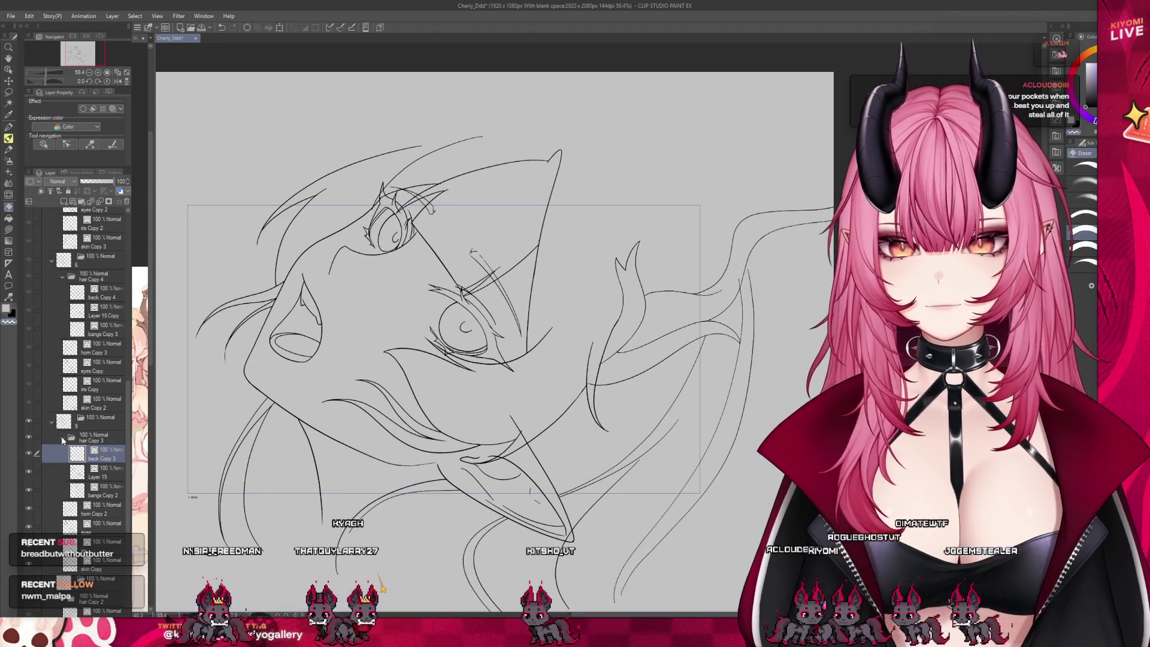
pyautogui.click(62, 438)
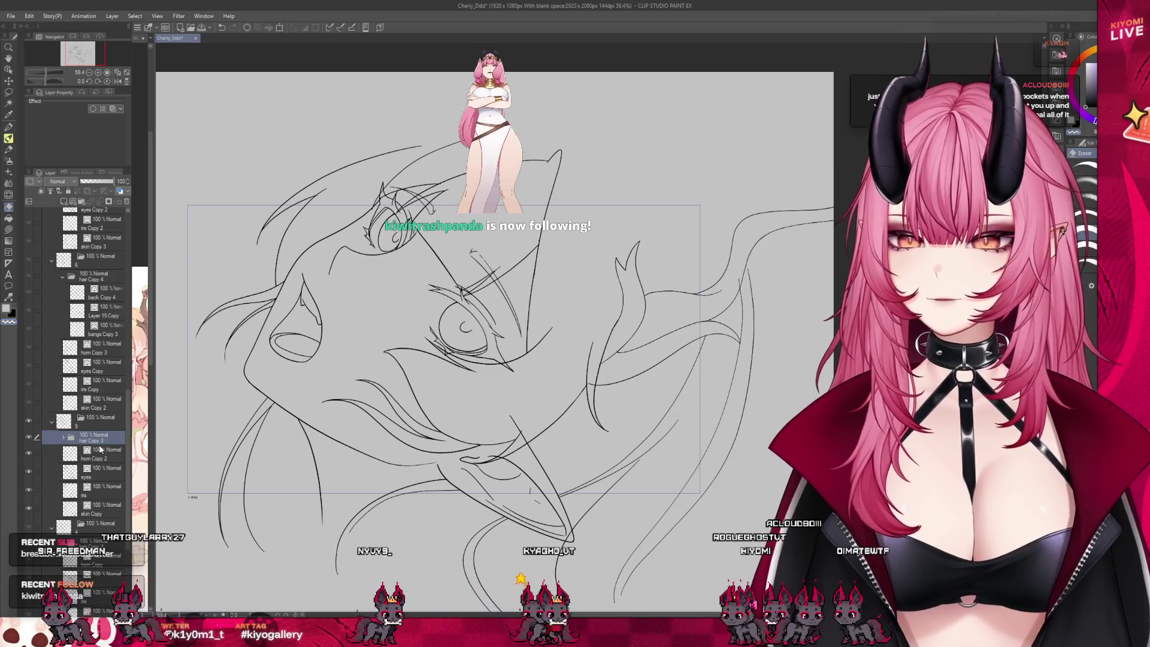
pyautogui.scroll(1, 99, 377)
pyautogui.click(99, 353)
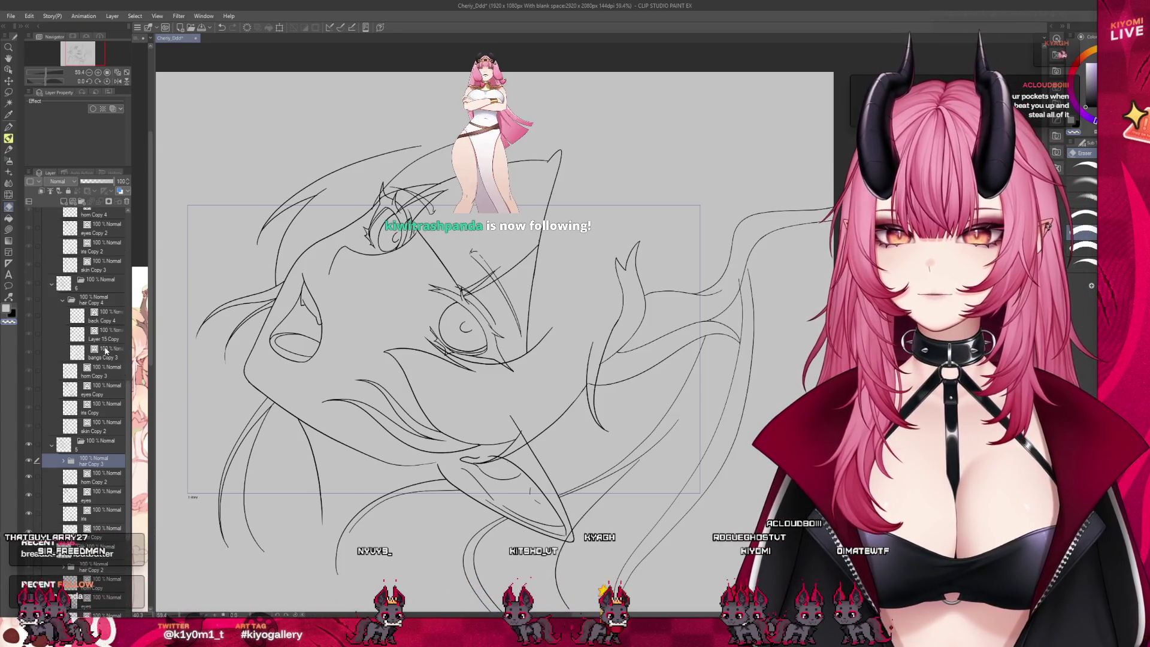
pyautogui.scroll(3, 431, 363)
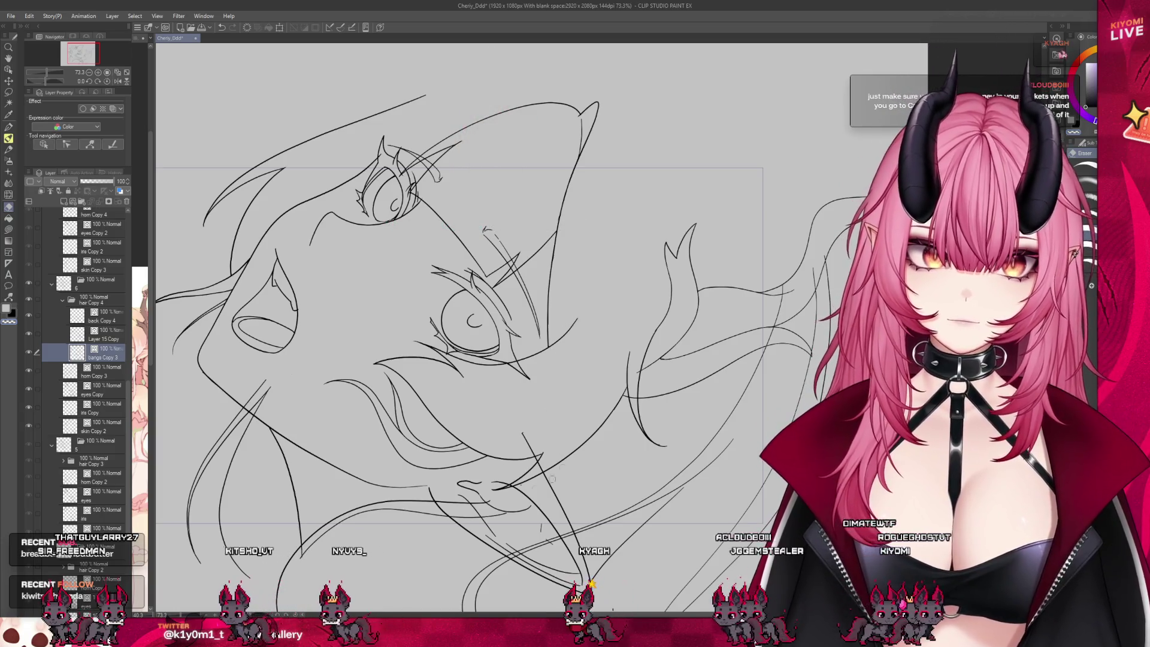
pyautogui.click(94, 318)
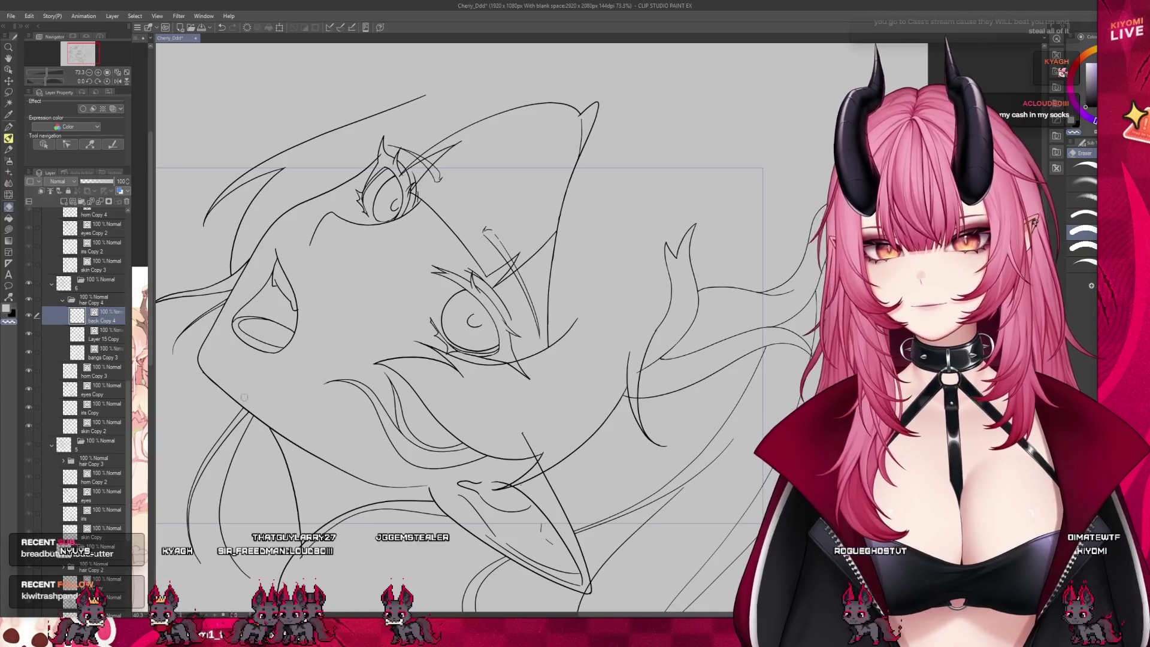
pyautogui.scroll(-2, 412, 282)
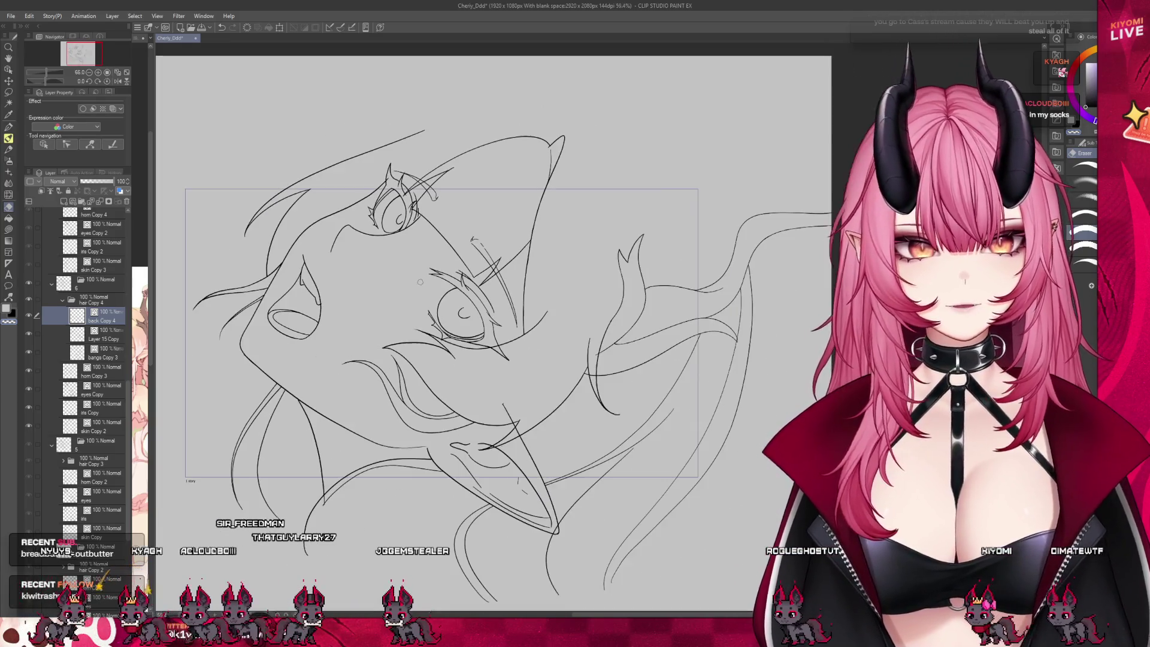
# Show the timeline, go to frame 20, and select the back Copy 5 hair layer.
pyautogui.hotkey('ctrl', 'shift', 't')
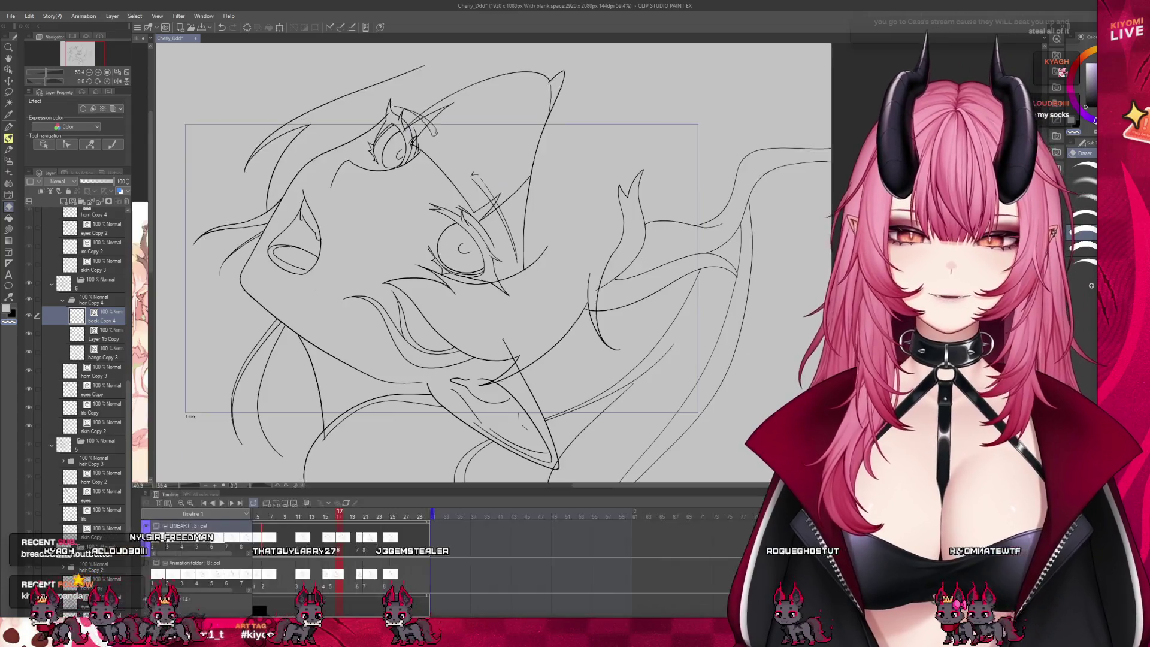
pyautogui.click(360, 551)
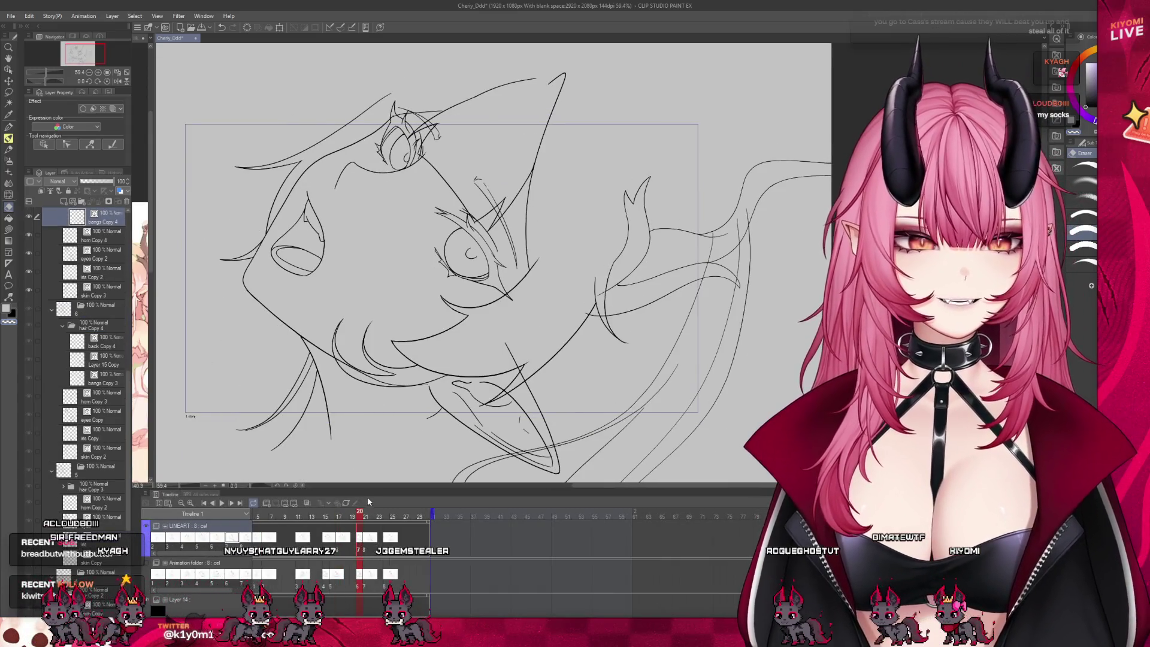
pyautogui.moveTo(366, 489); pyautogui.dragTo(366, 571)
pyautogui.scroll(3, 79, 391)
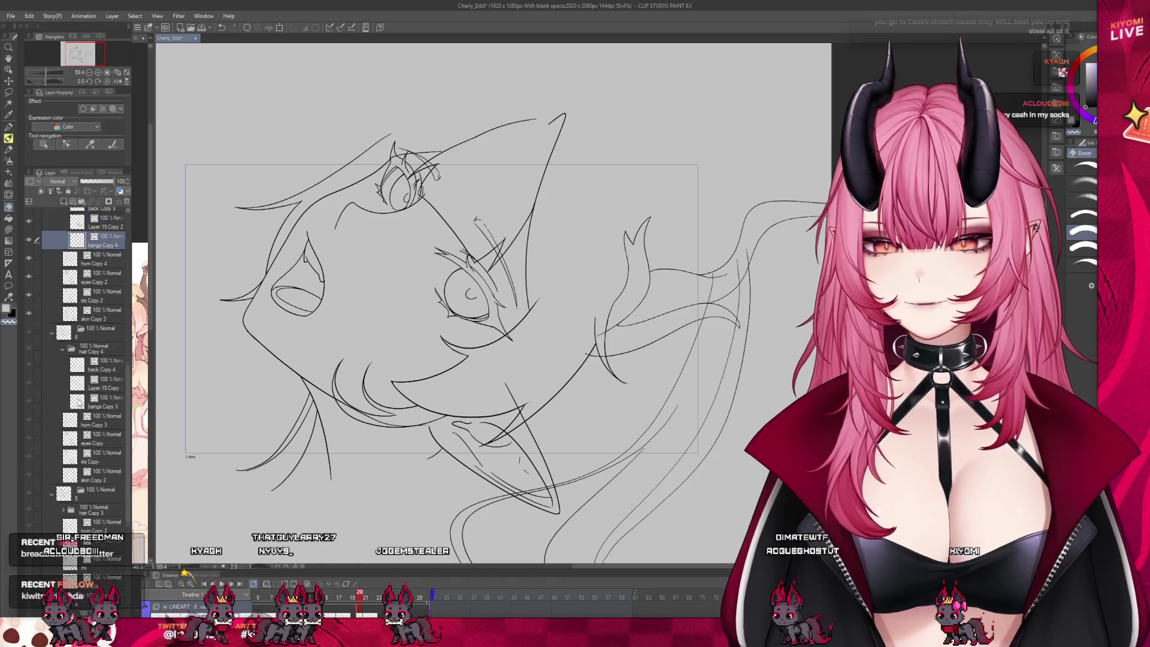
pyautogui.scroll(1, 79, 391)
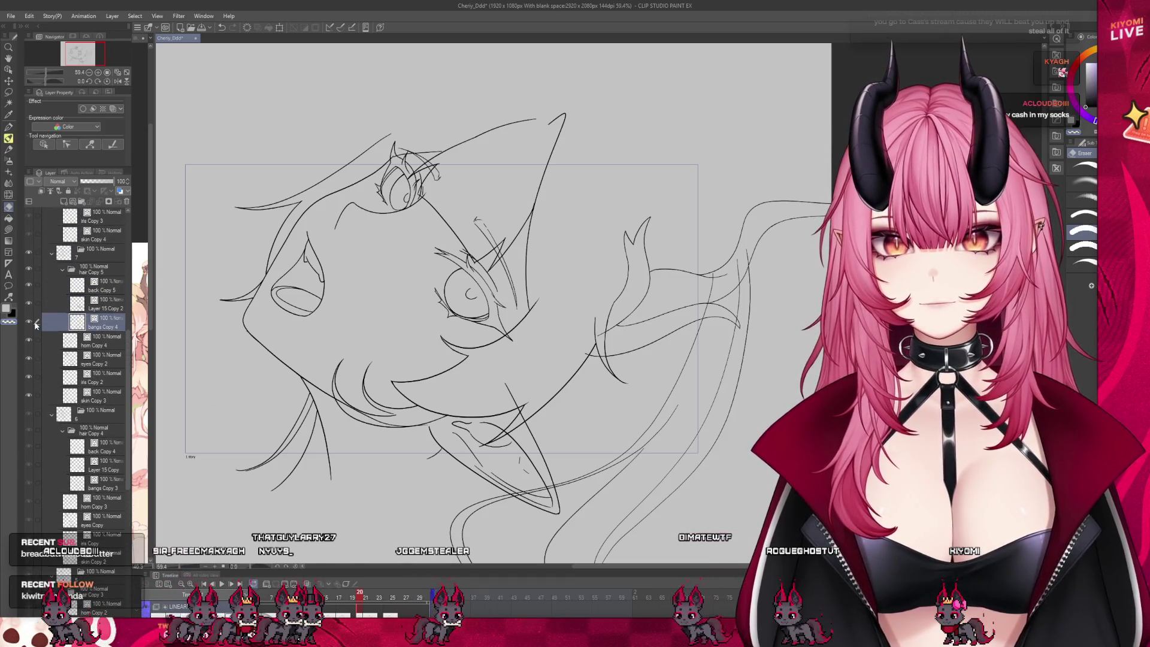
pyautogui.click(61, 306)
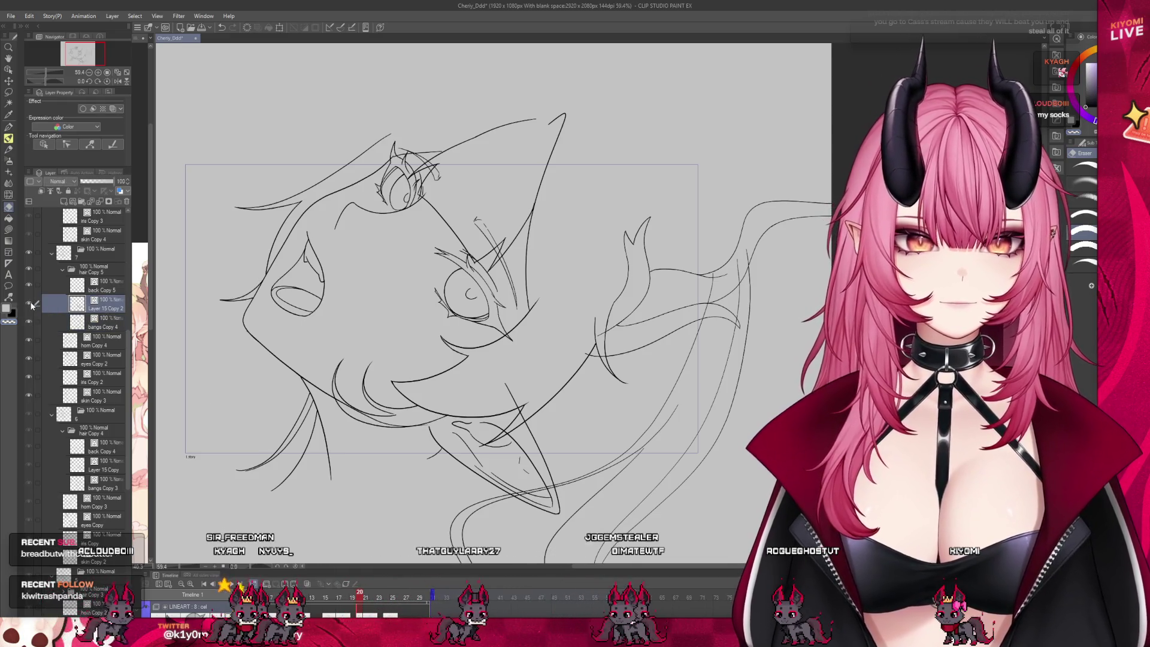
pyautogui.click(28, 286)
pyautogui.click(27, 286)
pyautogui.click(60, 286)
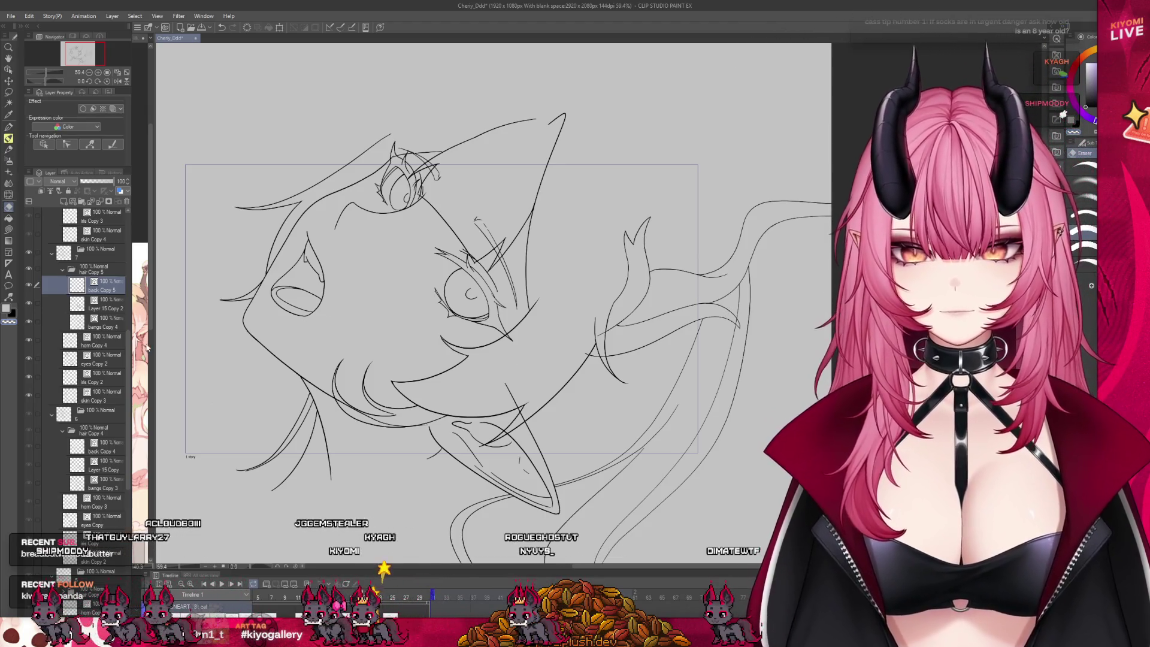
# Paste the copied cat 'splat' image as a new canvas.
pyautogui.scroll(1, 66, 340)
pyautogui.scroll(3, 66, 340)
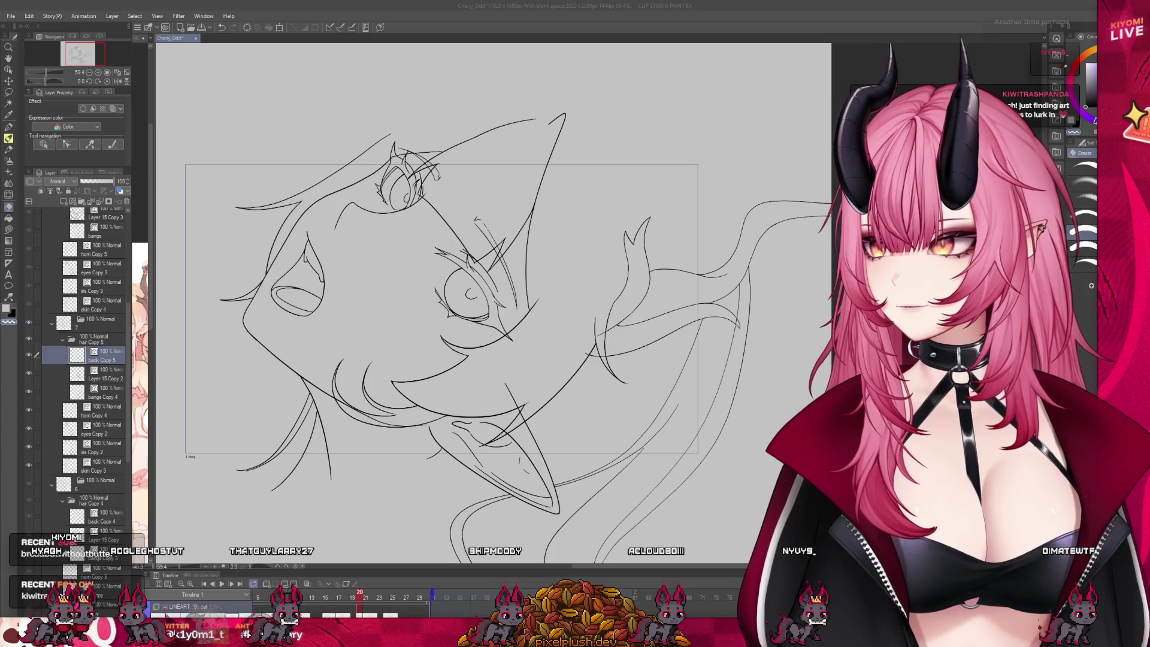
pyautogui.click(289, 88)
pyautogui.hotkey('ctrl', 'alt', 'v')
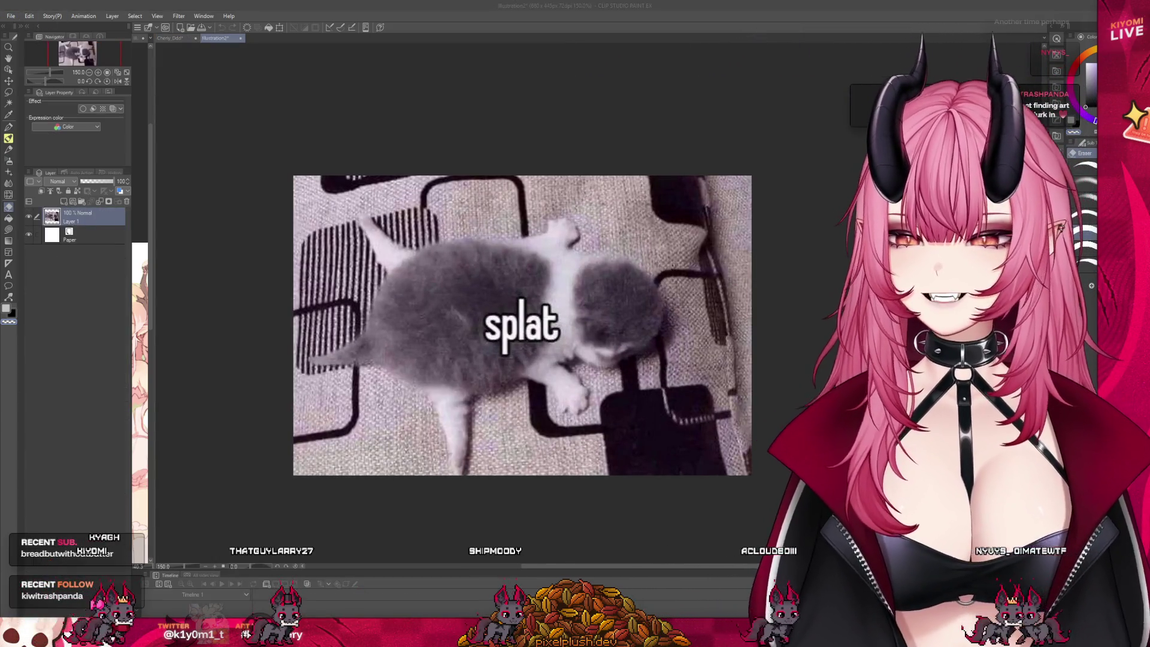
# Close the Illustration2 kitten 'splat' canvas with Ctrl+W, returning to Cherry_Ddd.
pyautogui.scroll(-2, 340, 368)
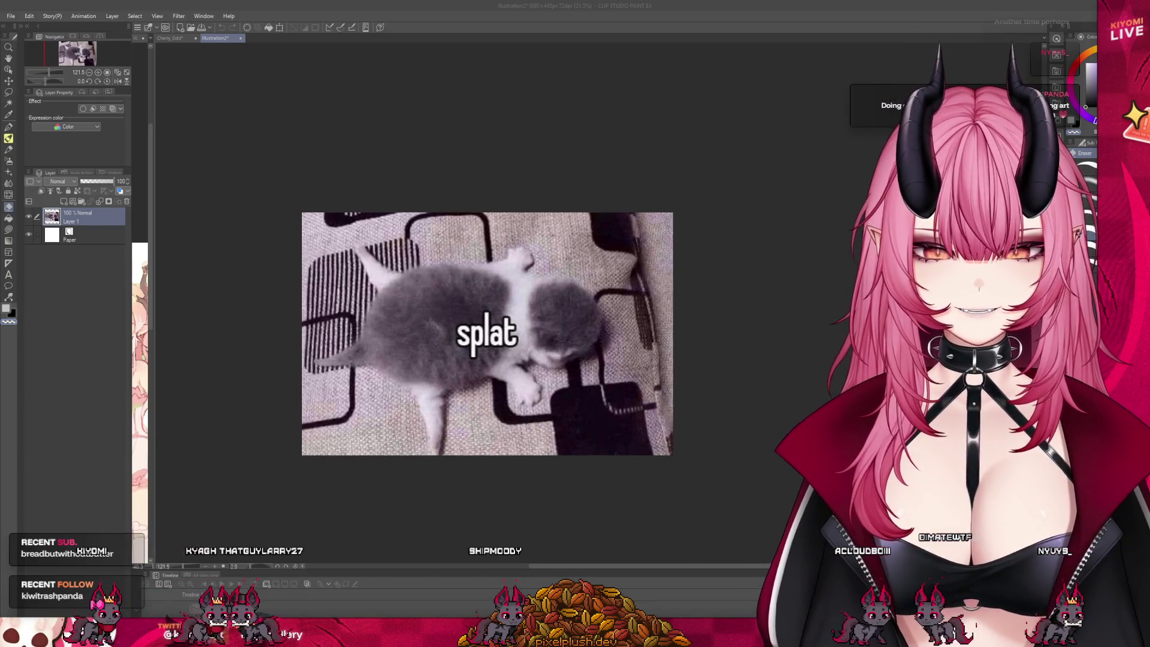
pyautogui.scroll(1, 447, 347)
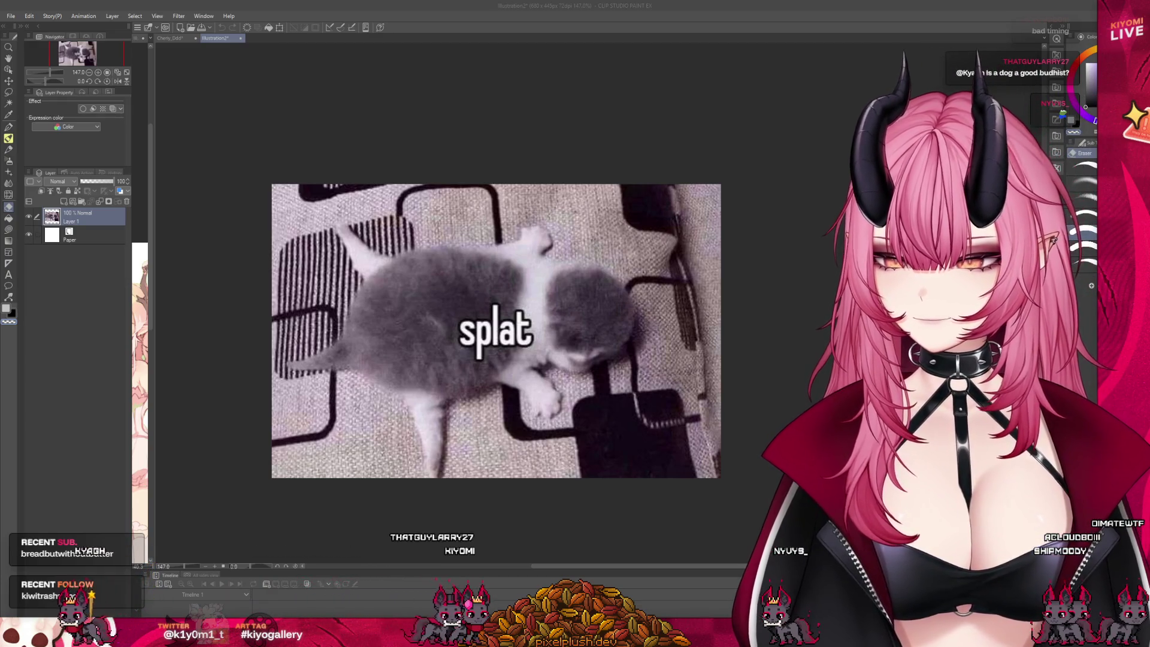
pyautogui.hotkey('ctrl', 'w')
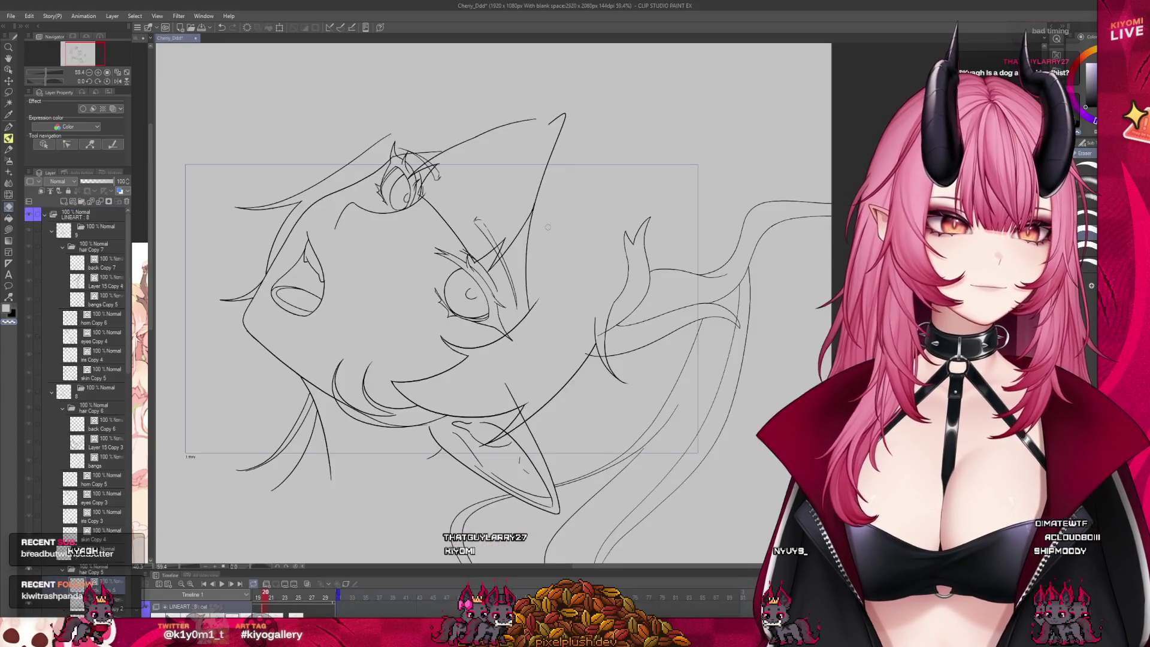
# Enlarge the timeline panel and scrub from frame 5 forward to frame 23.
pyautogui.scroll(-1, 410, 245)
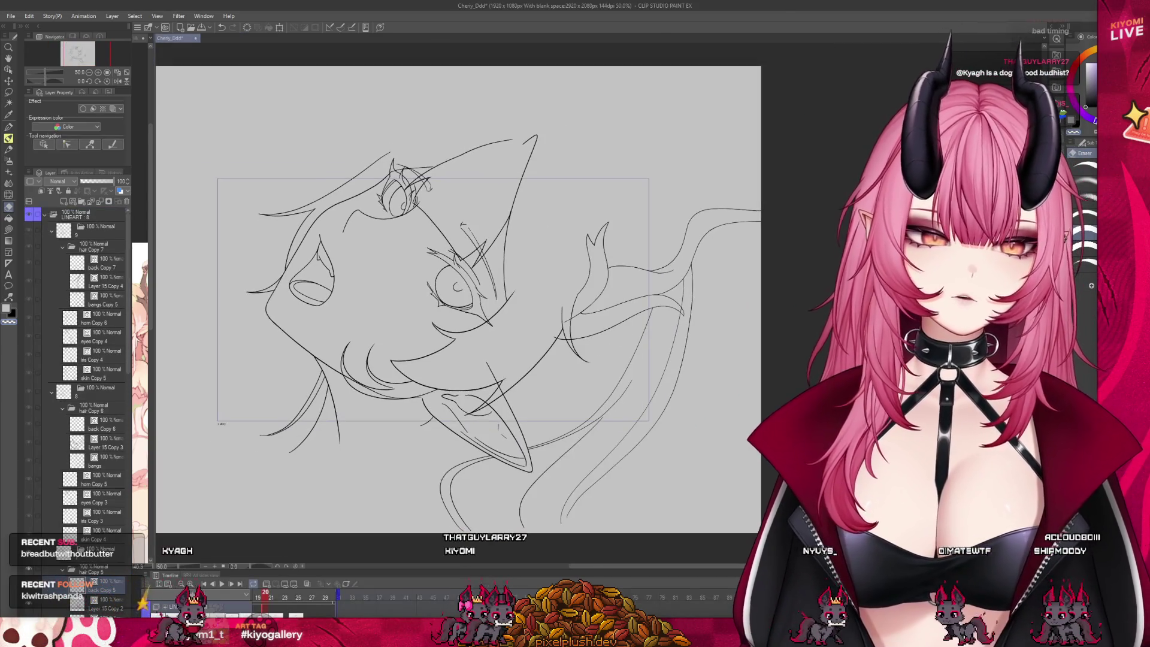
pyautogui.moveTo(369, 567); pyautogui.dragTo(371, 525)
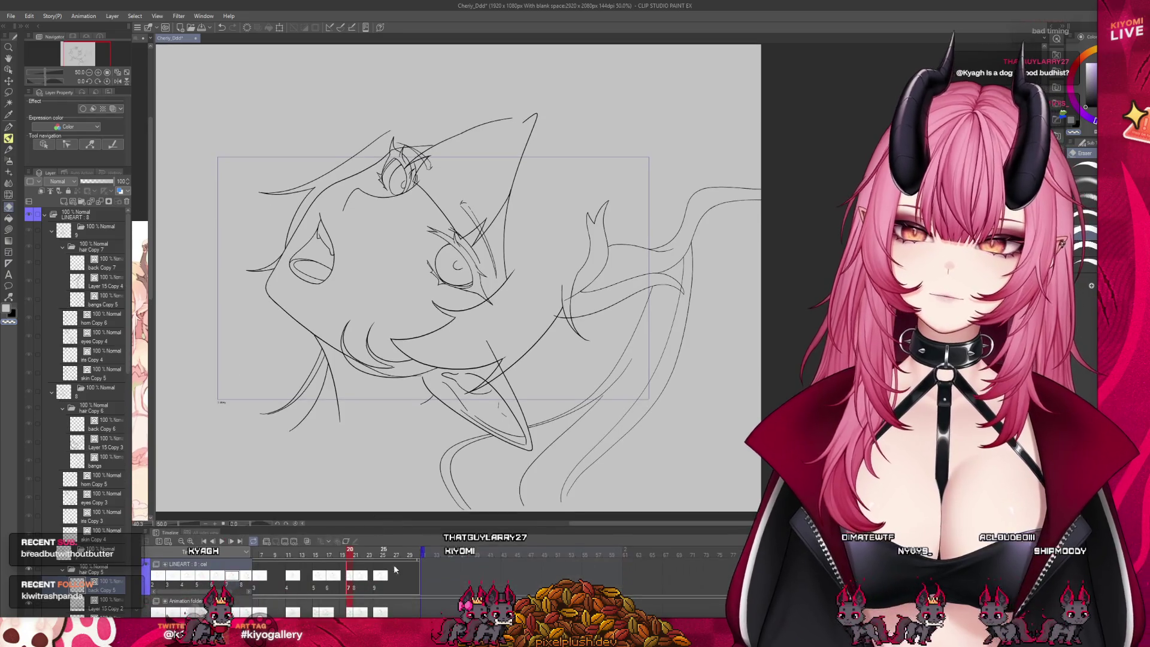
pyautogui.hscroll(-3, 381, 575)
pyautogui.click(381, 557)
pyautogui.moveTo(381, 556)
pyautogui.mouseDown()
pyautogui.moveTo(495, 557)
pyautogui.moveTo(387, 563)
pyautogui.moveTo(511, 577)
pyautogui.moveTo(442, 576)
pyautogui.moveTo(482, 577)
pyautogui.mouseUp()
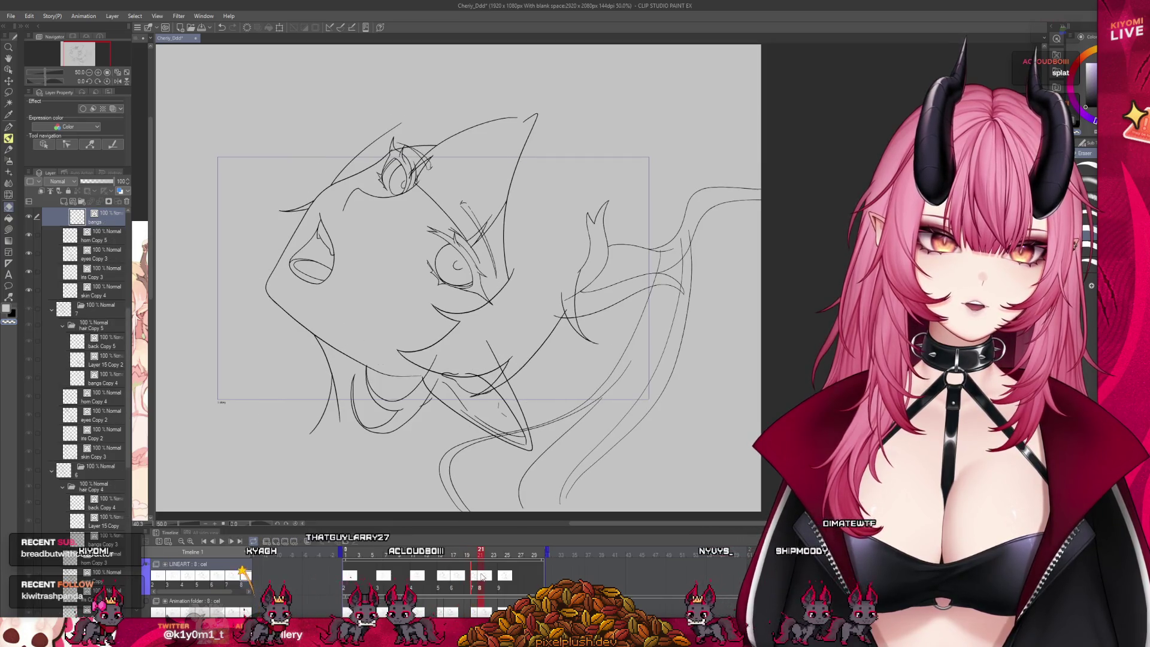
# Select folder 6's and folder 7's cels, the hair Copy 6 folder and Layer 15 Copy 3.
pyautogui.scroll(1, 107, 376)
pyautogui.click(106, 499)
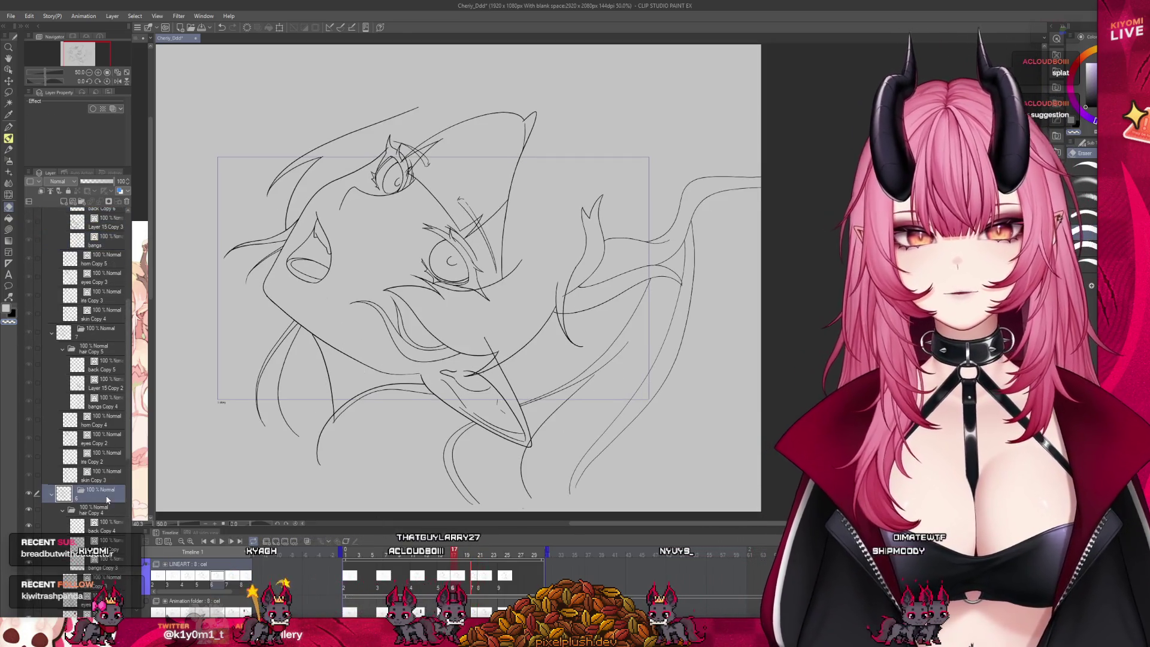
pyautogui.scroll(2, 96, 419)
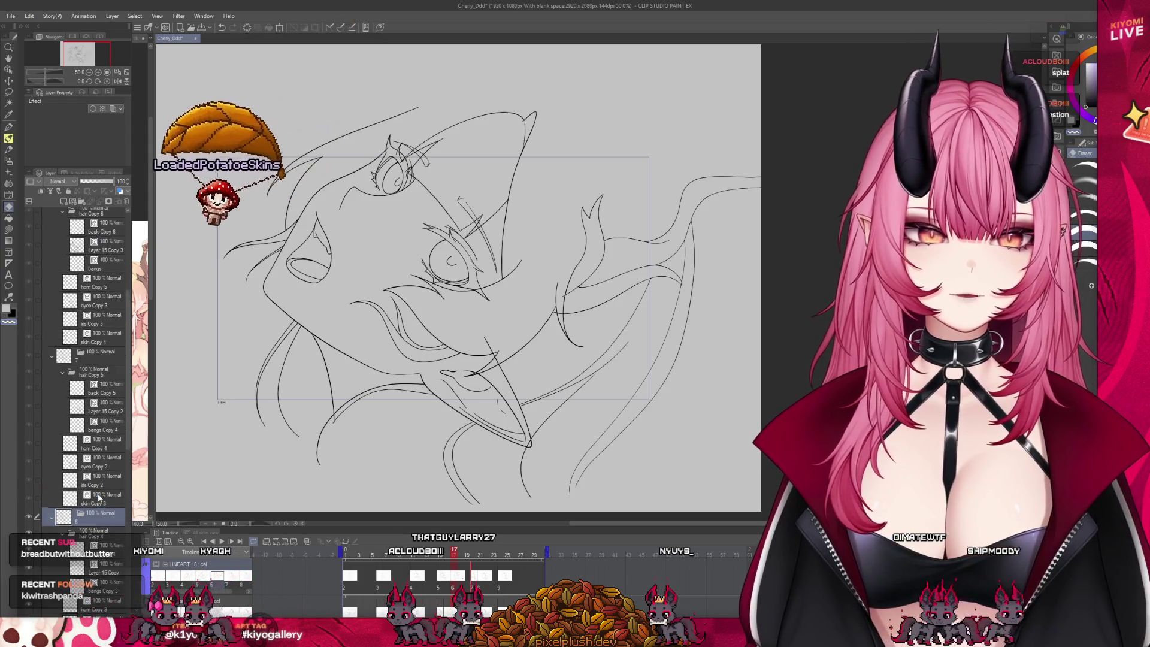
pyautogui.click(89, 382)
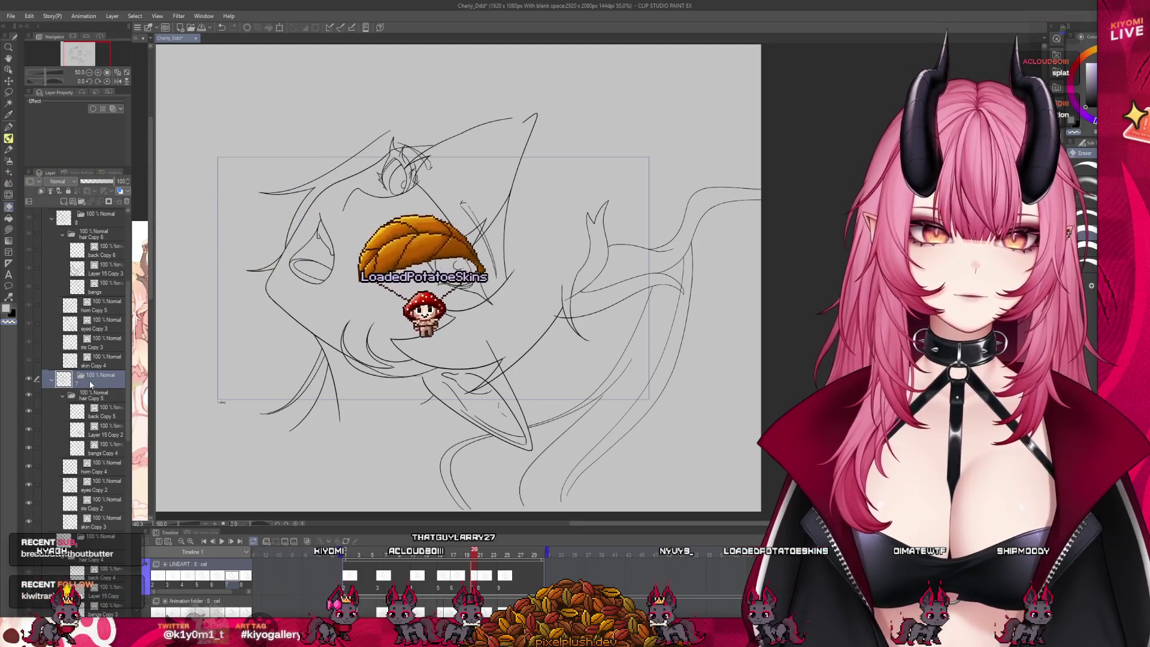
pyautogui.scroll(2, 90, 385)
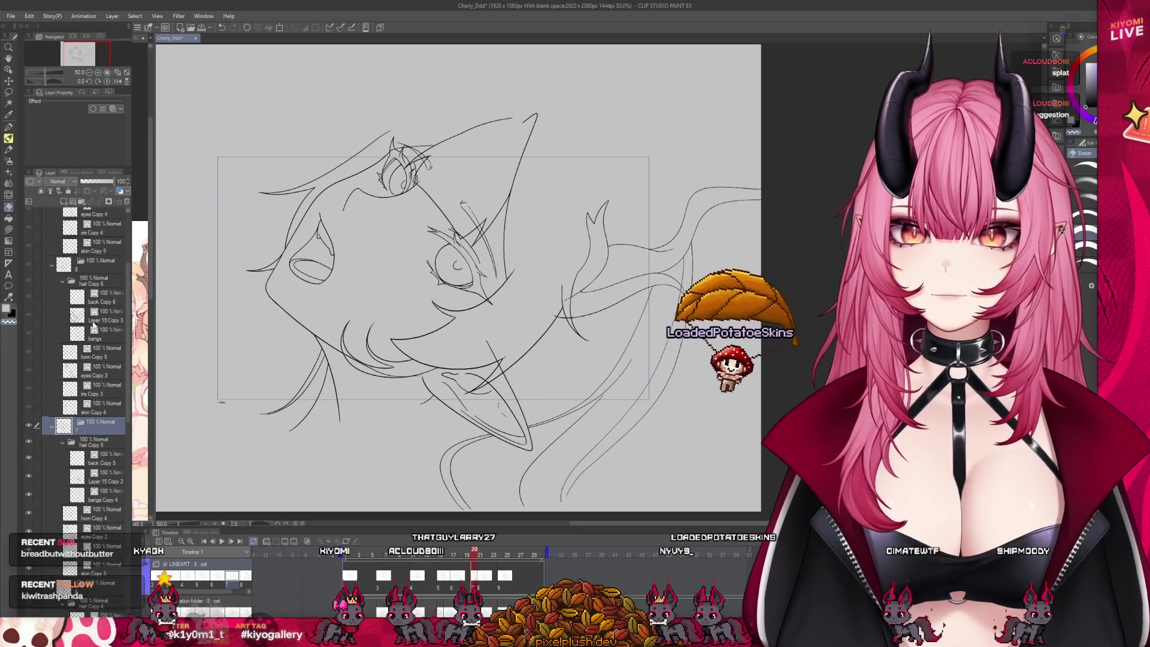
pyautogui.click(98, 286)
pyautogui.scroll(2, 420, 352)
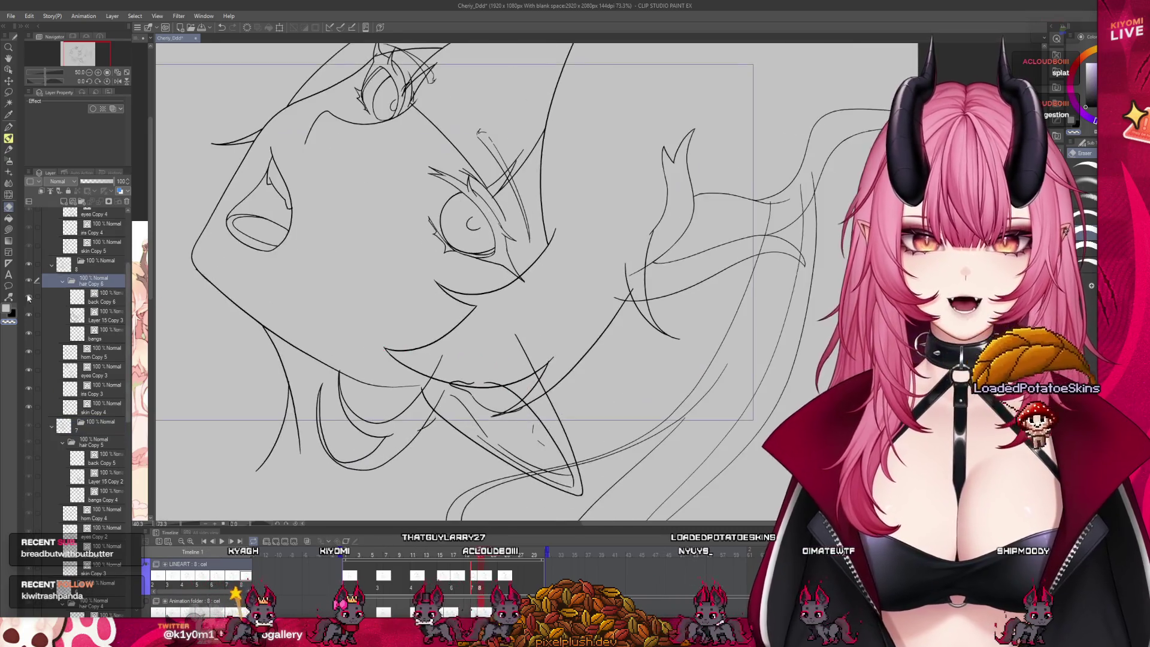
pyautogui.click(98, 315)
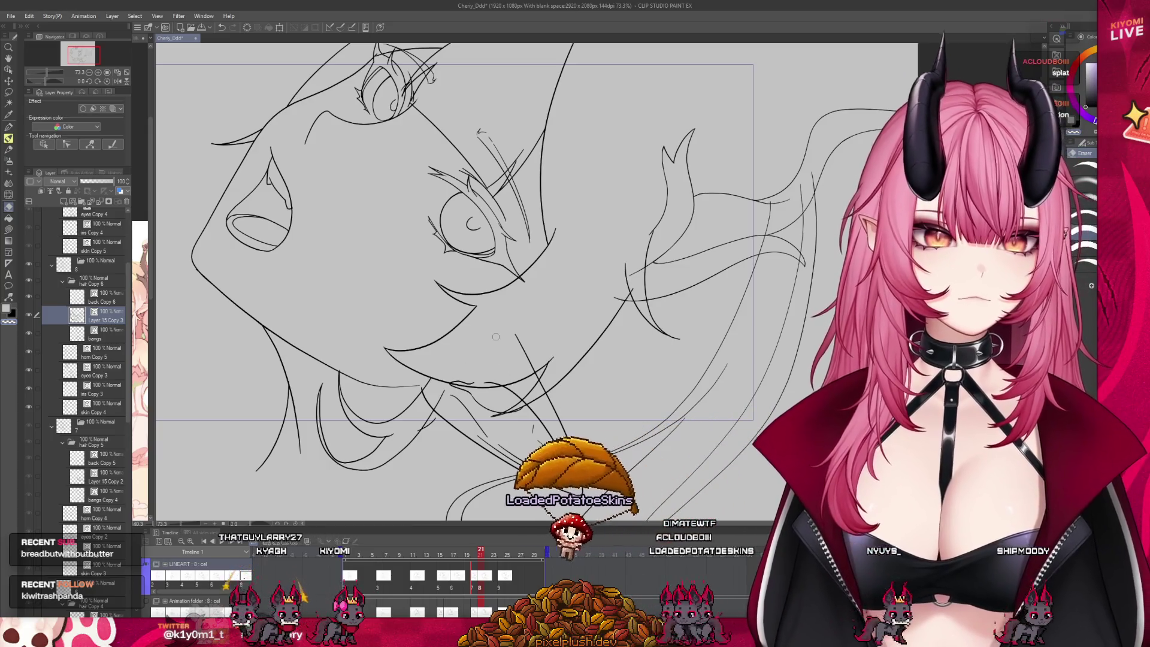
# Zoom out to view the whole upturned face, then select the back Copy 6 layer.
pyautogui.scroll(-2, 484, 336)
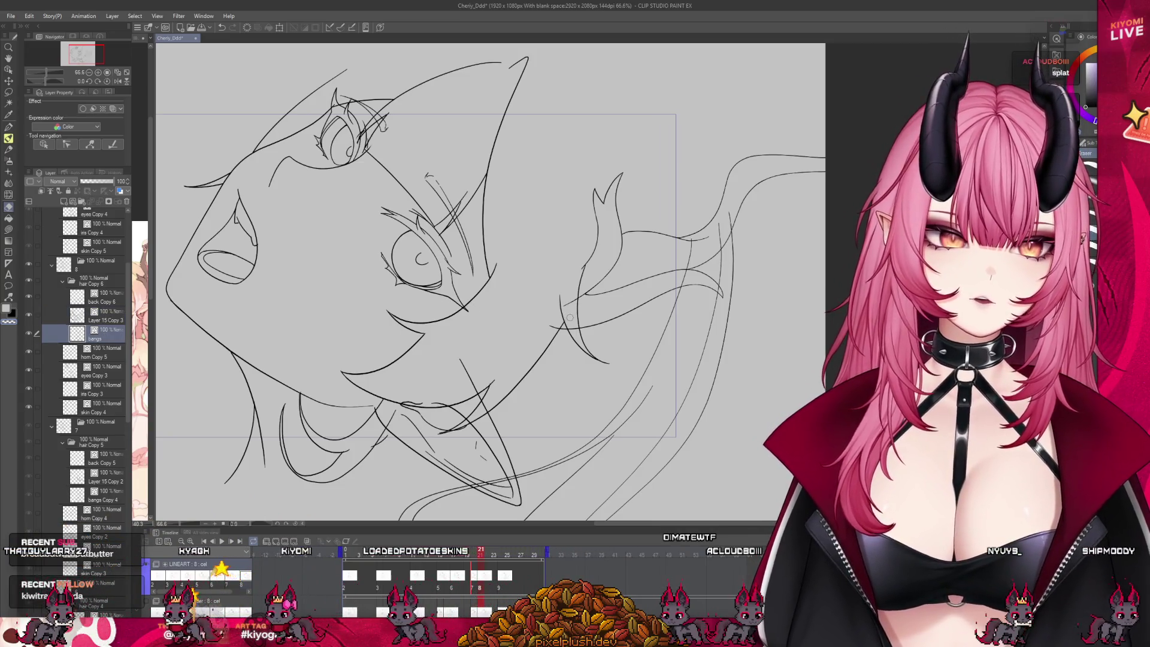
pyautogui.scroll(3, 470, 451)
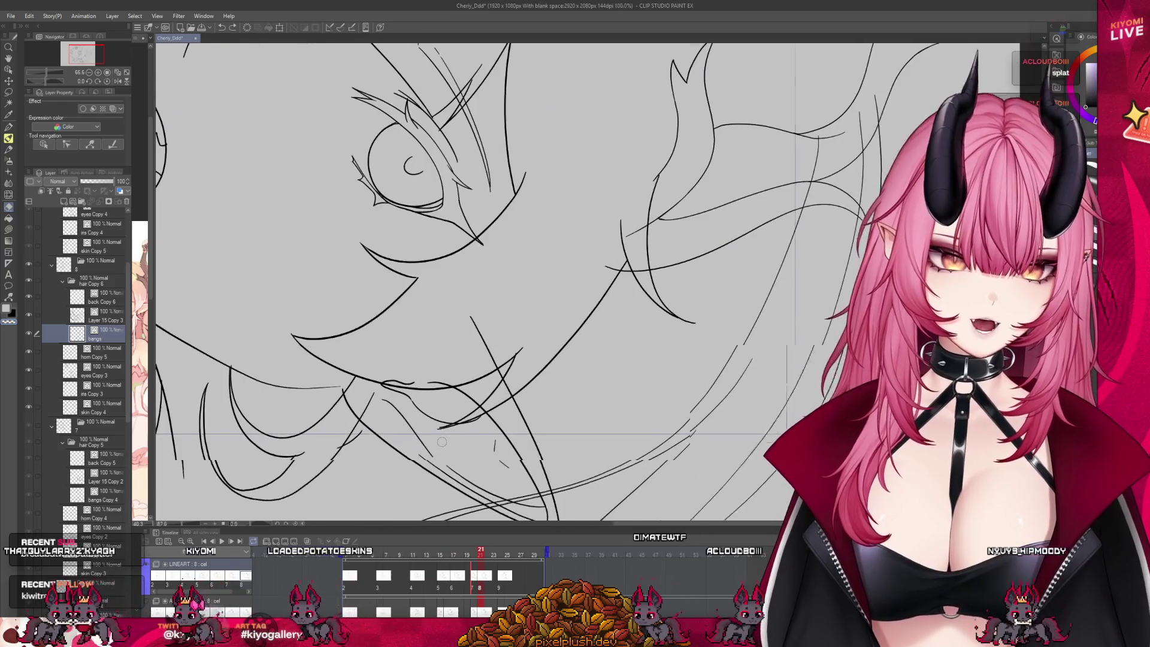
pyautogui.scroll(2, 421, 438)
pyautogui.scroll(3, 421, 438)
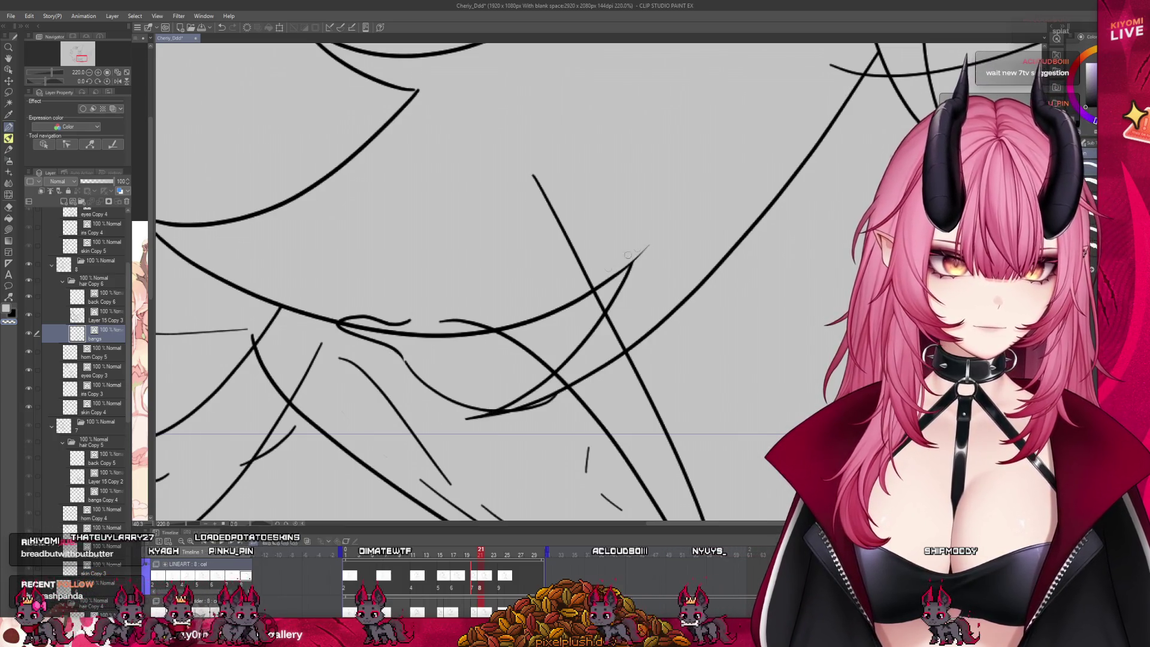
pyautogui.scroll(-7, 450, 346)
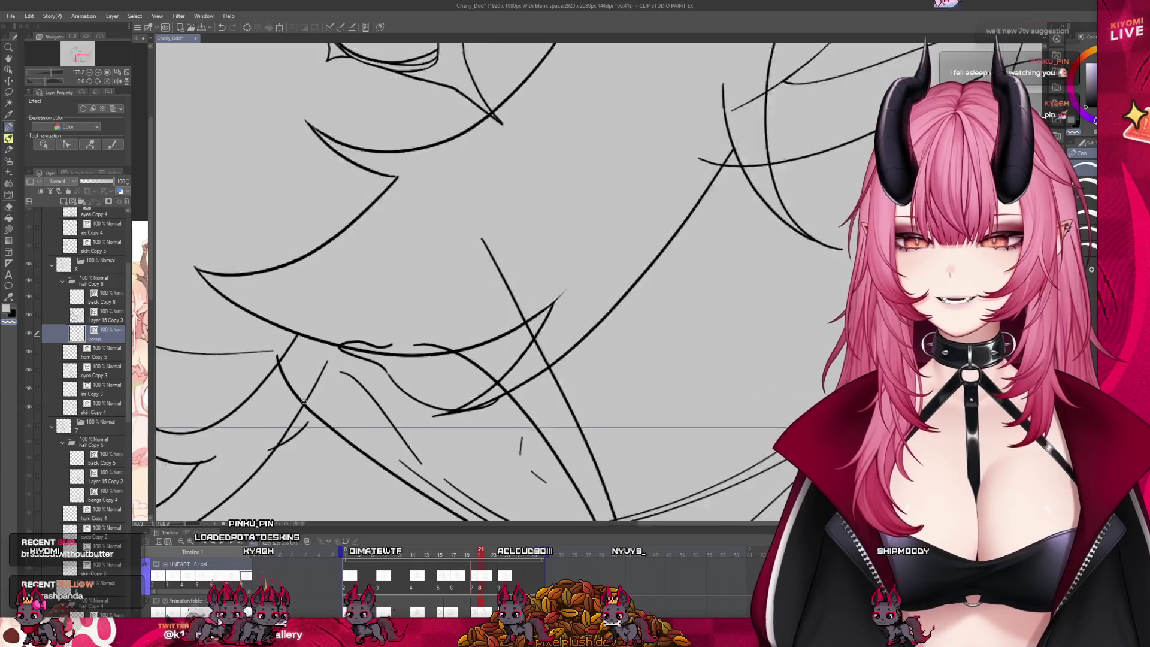
pyautogui.scroll(-2, 351, 279)
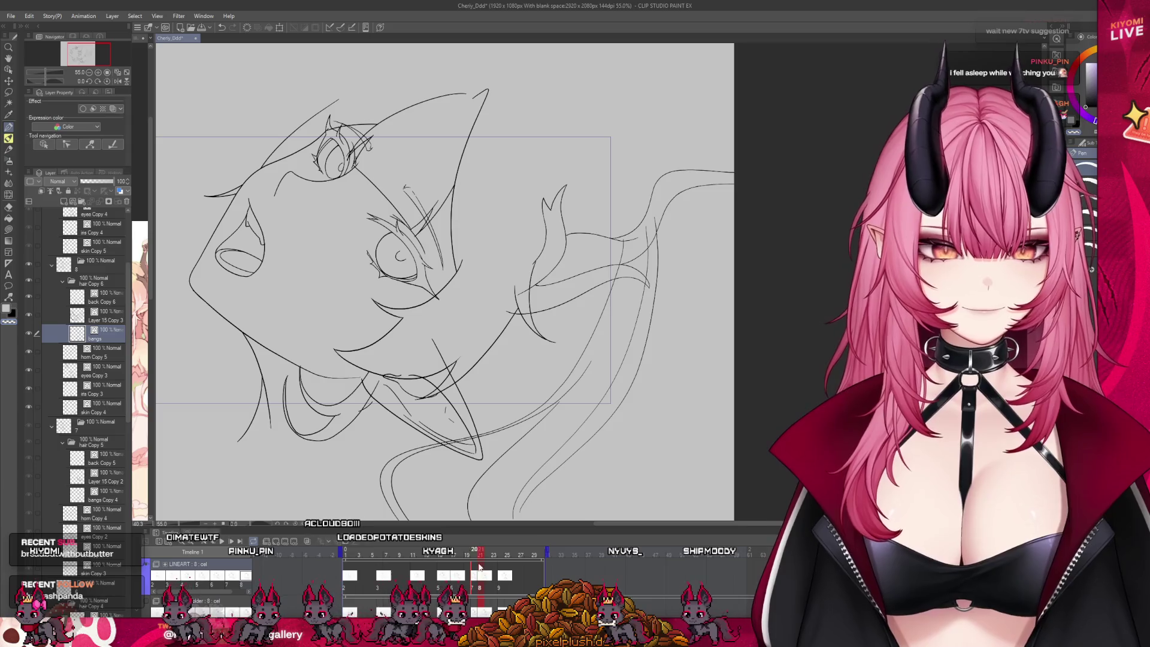
pyautogui.scroll(1, 644, 258)
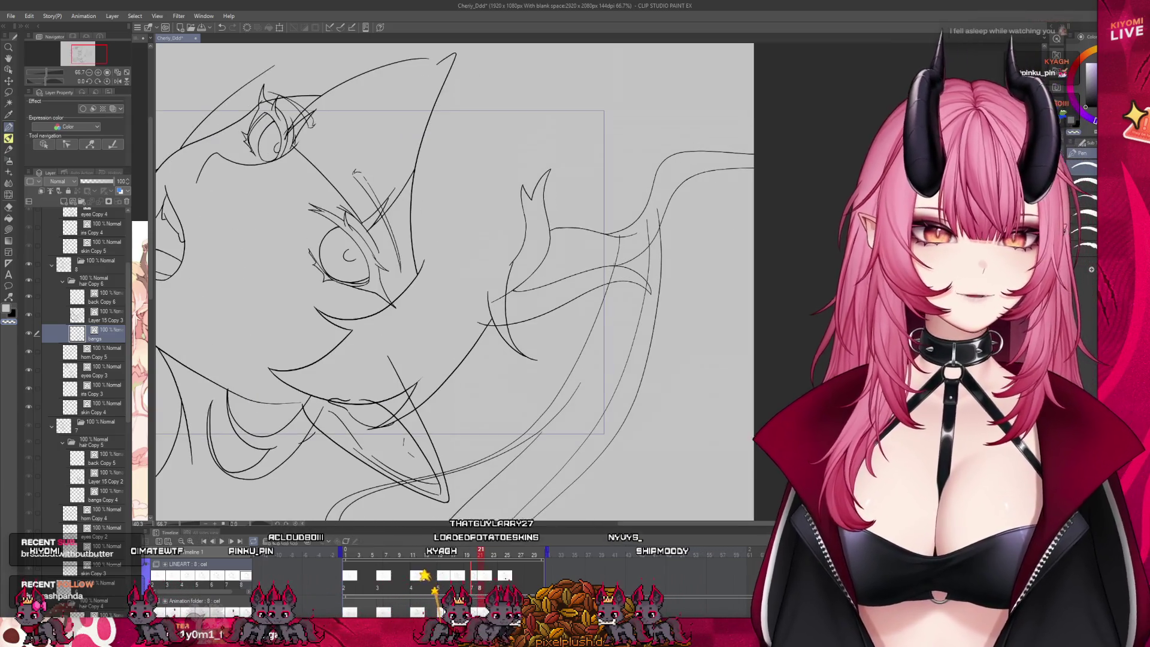
pyautogui.hotkey('alt', ']')
pyautogui.hotkey('alt', ']')
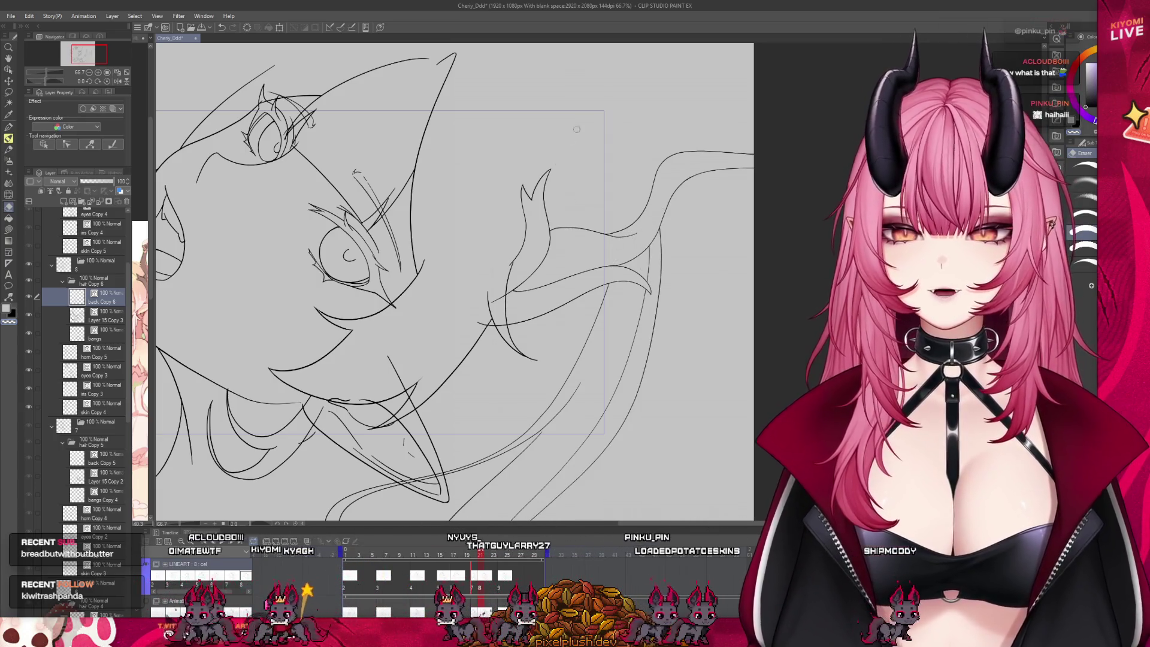
pyautogui.scroll(-1, 637, 232)
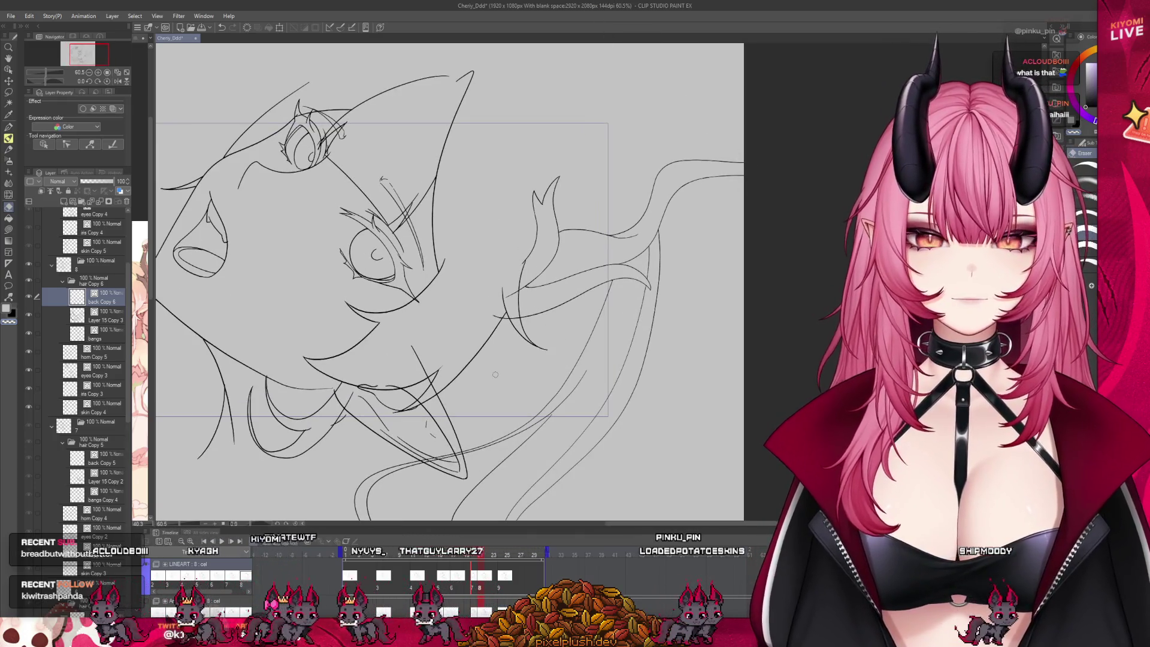
pyautogui.scroll(-3, 572, 420)
pyautogui.scroll(1, 339, 354)
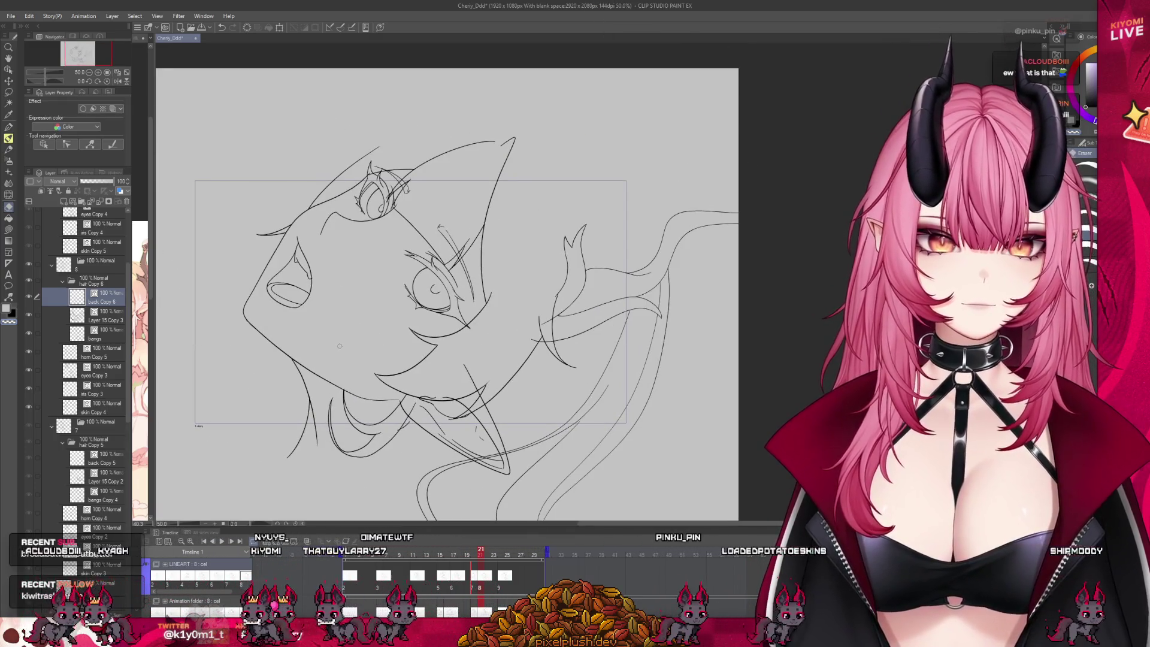
# Jump to the frame 9 cel on the timeline.
pyautogui.click(498, 586)
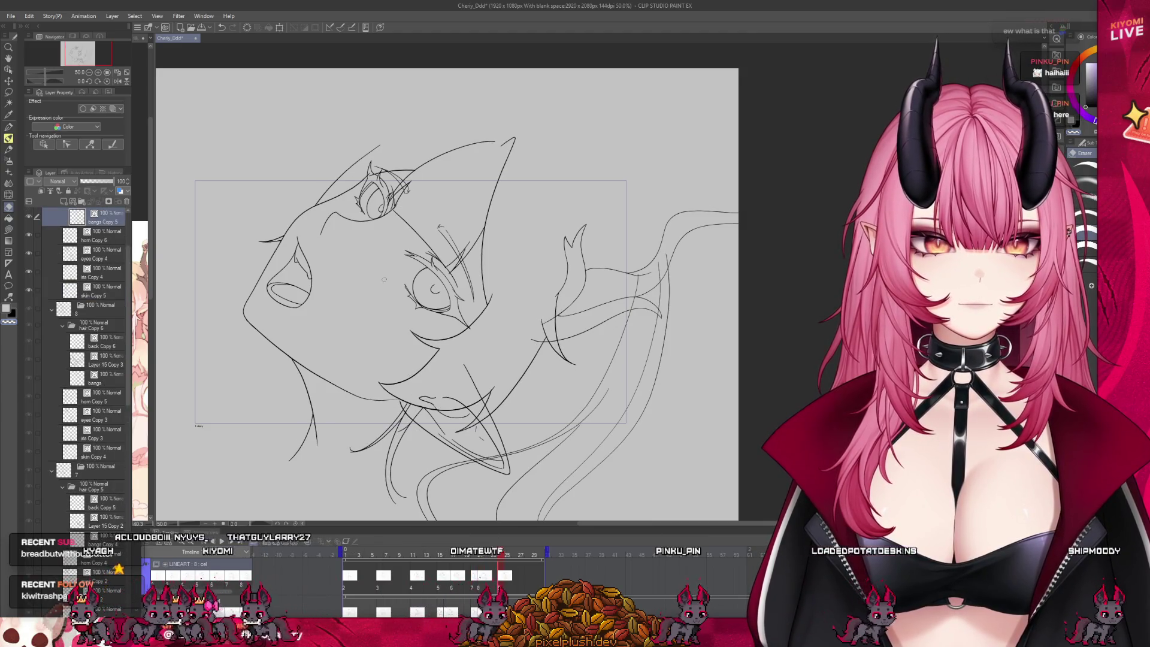
pyautogui.scroll(3, 367, 259)
pyautogui.scroll(-2, 420, 299)
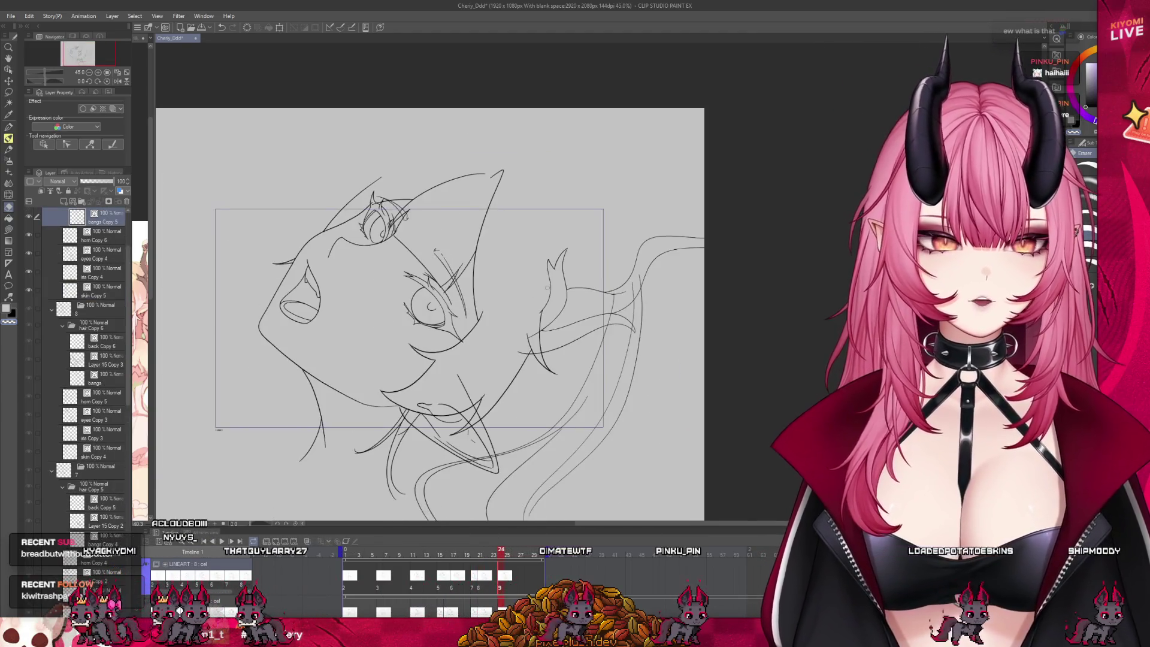
pyautogui.scroll(1, 541, 286)
pyautogui.scroll(-3, 541, 286)
pyautogui.scroll(2, 411, 428)
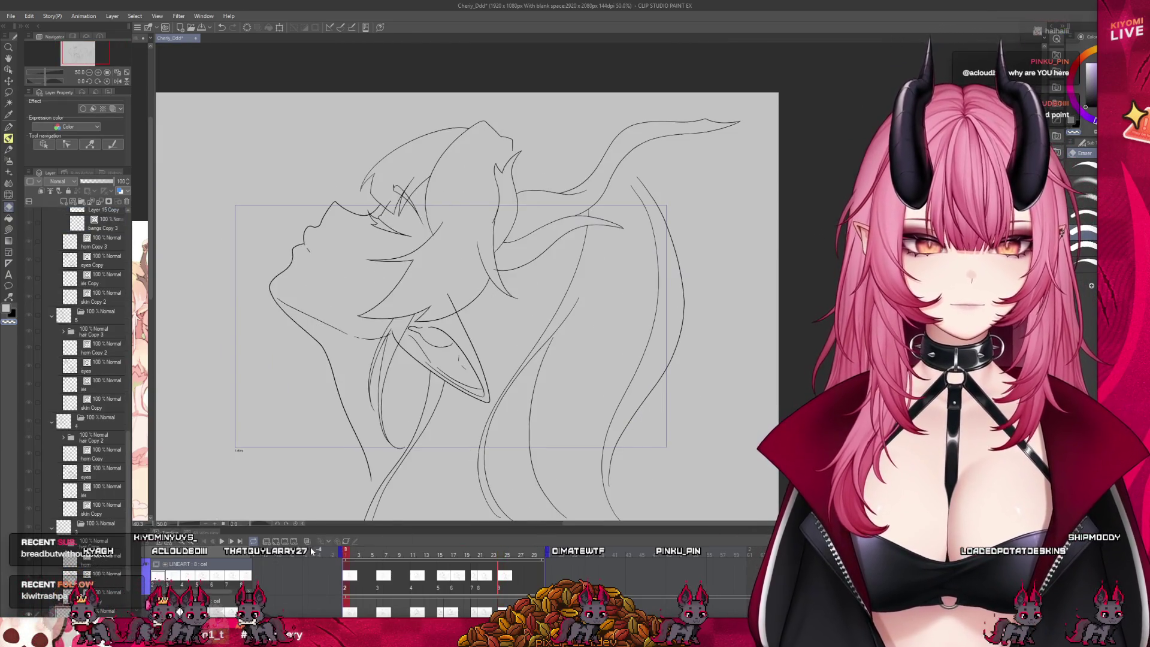
# Play the animation from frame 1, then check frames 10, 13 and 15.
pyautogui.press('Home')
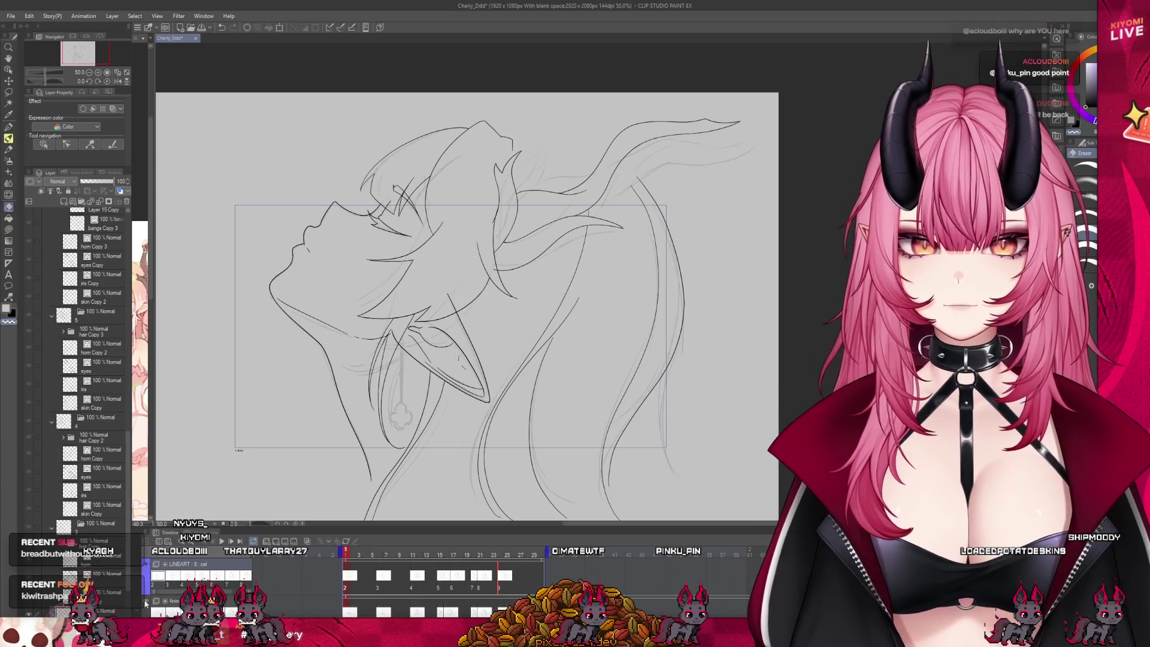
pyautogui.click(221, 541)
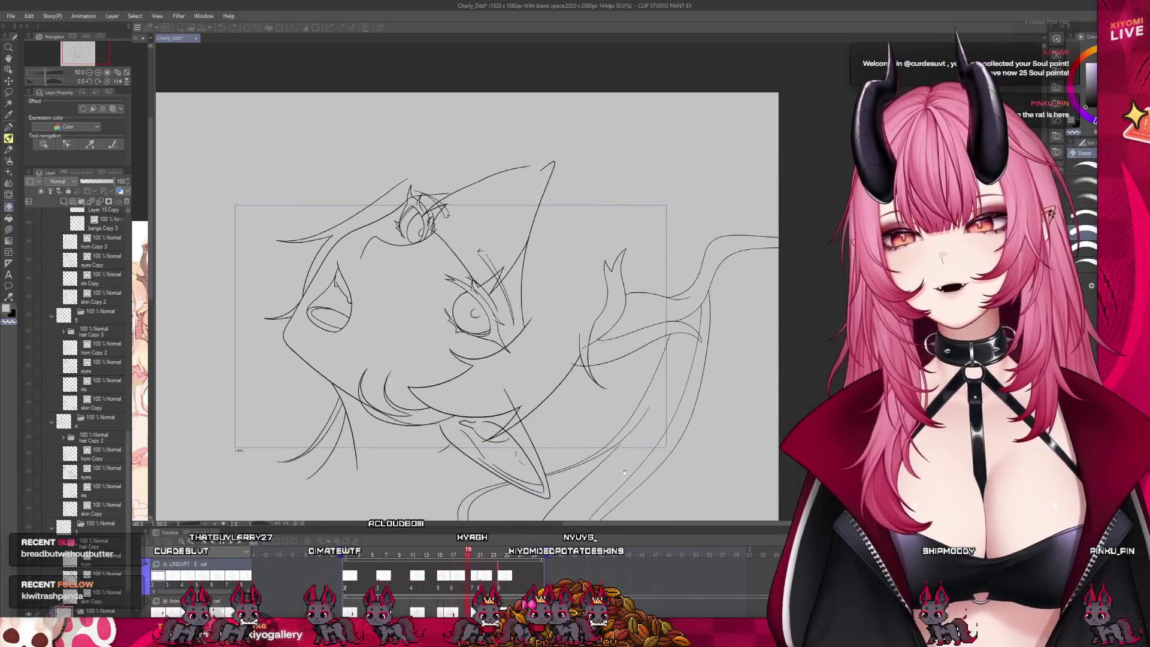
pyautogui.scroll(-2, 623, 473)
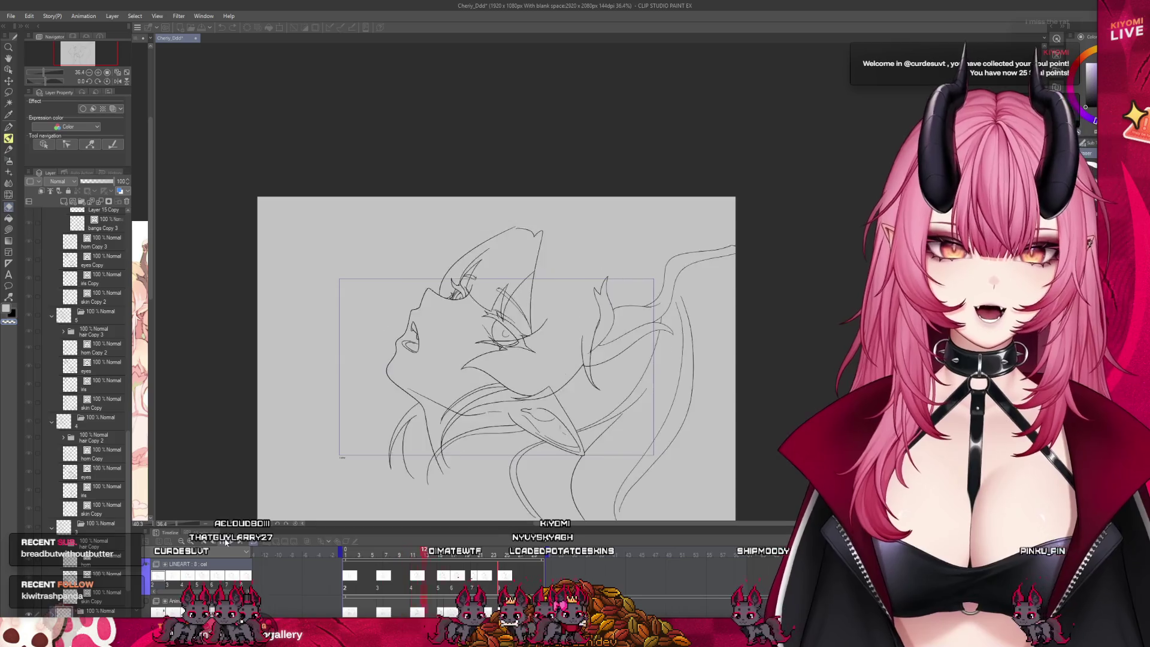
pyautogui.click(406, 585)
pyautogui.click(427, 558)
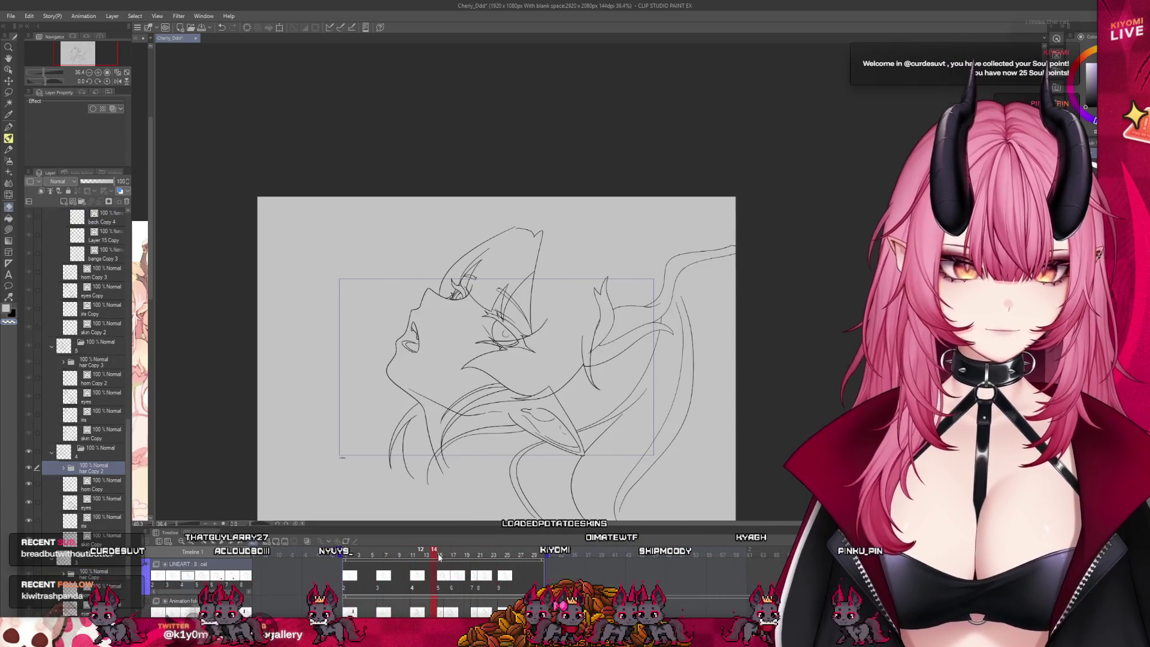
pyautogui.click(443, 557)
pyautogui.moveTo(443, 557)
pyautogui.mouseDown()
pyautogui.moveTo(427, 558)
pyautogui.moveTo(443, 557)
pyautogui.mouseUp()
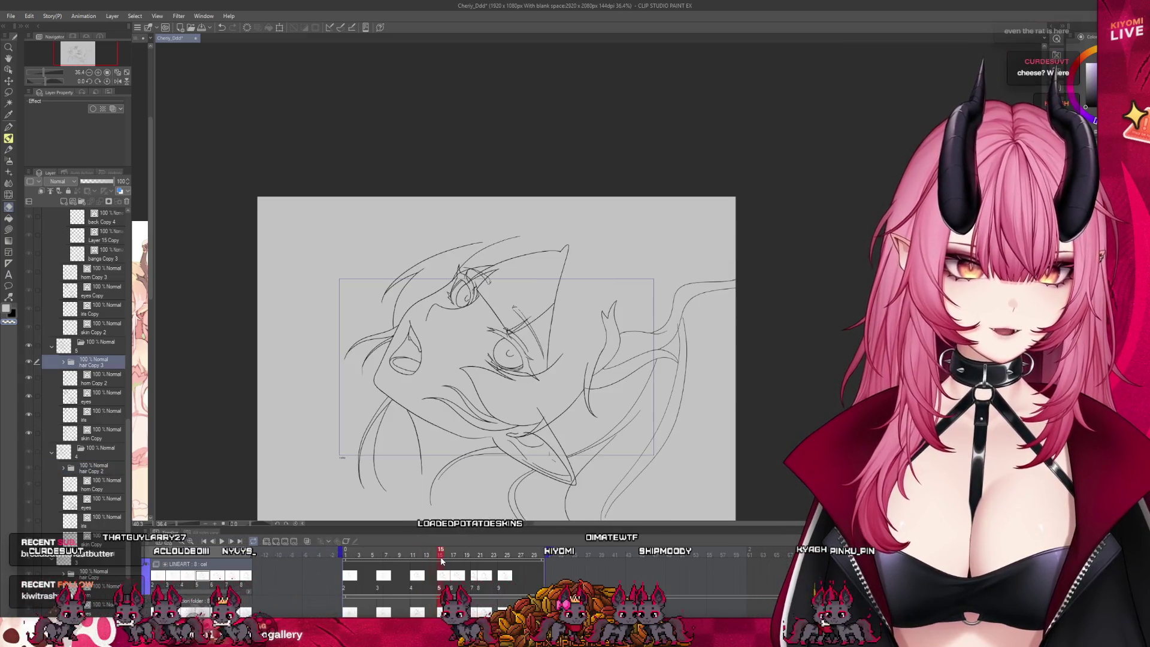
# Select back Copy 3 in the hair Copy 3 folder and turn on onion skin.
pyautogui.click(63, 362)
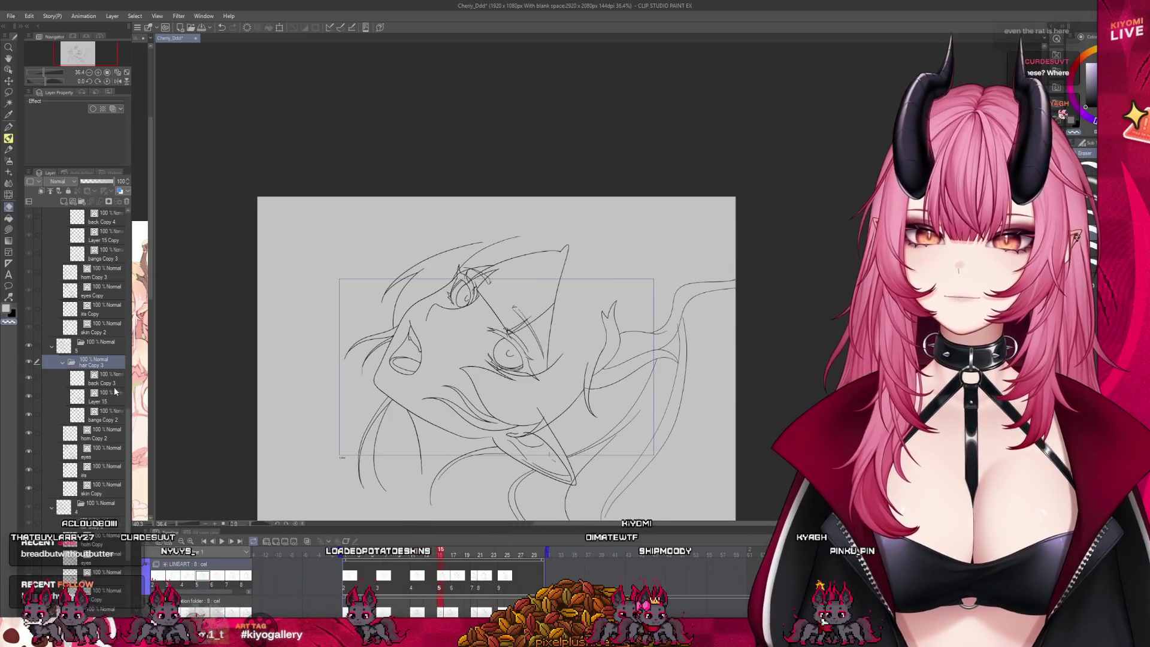
pyautogui.click(99, 378)
pyautogui.click(296, 543)
pyautogui.scroll(3, 389, 464)
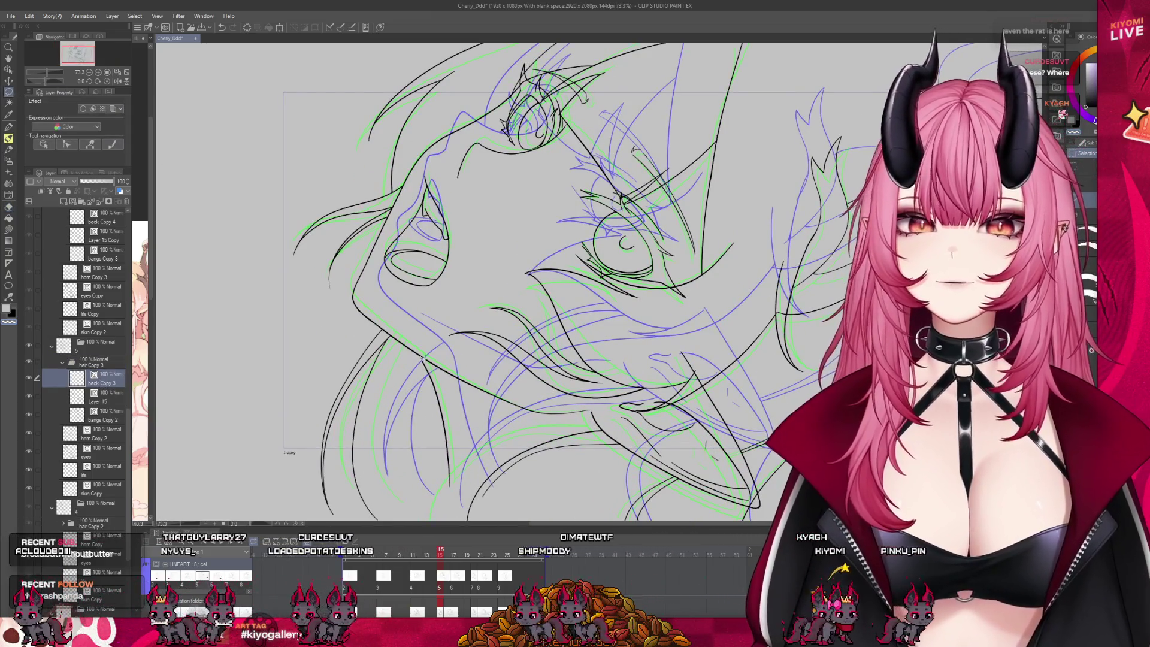
# Lasso the lower-left hair strands and rotate them to match the onion-skinned neighbours.
pyautogui.moveTo(307, 382)
pyautogui.mouseDown()
pyautogui.moveTo(317, 503)
pyautogui.moveTo(420, 312)
pyautogui.mouseUp()
pyautogui.hotkey('ctrl', 't')
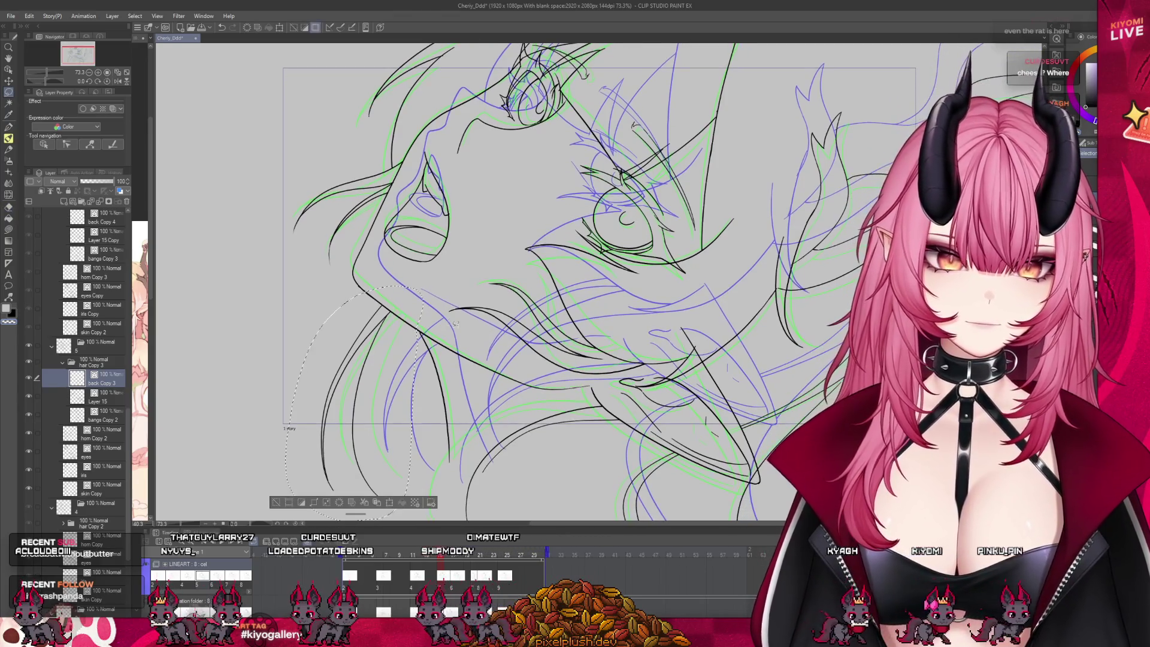
pyautogui.moveTo(371, 387)
pyautogui.mouseDown()
pyautogui.moveTo(416, 394)
pyautogui.moveTo(496, 379)
pyautogui.moveTo(415, 406)
pyautogui.moveTo(384, 467)
pyautogui.mouseUp()
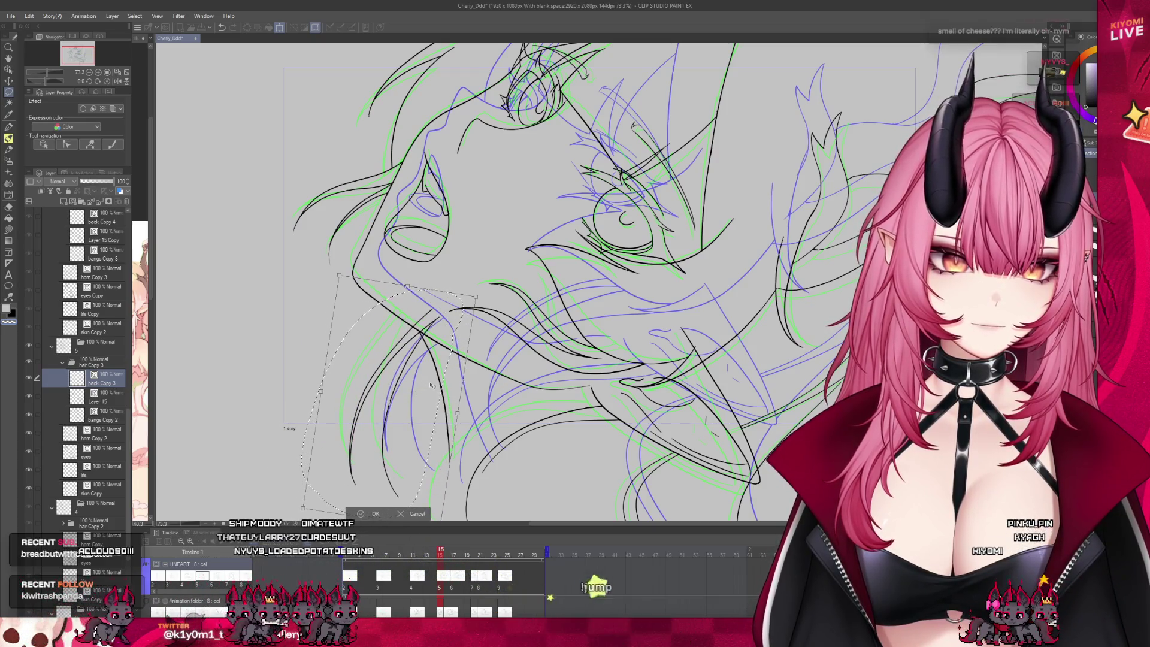
pyautogui.click(375, 514)
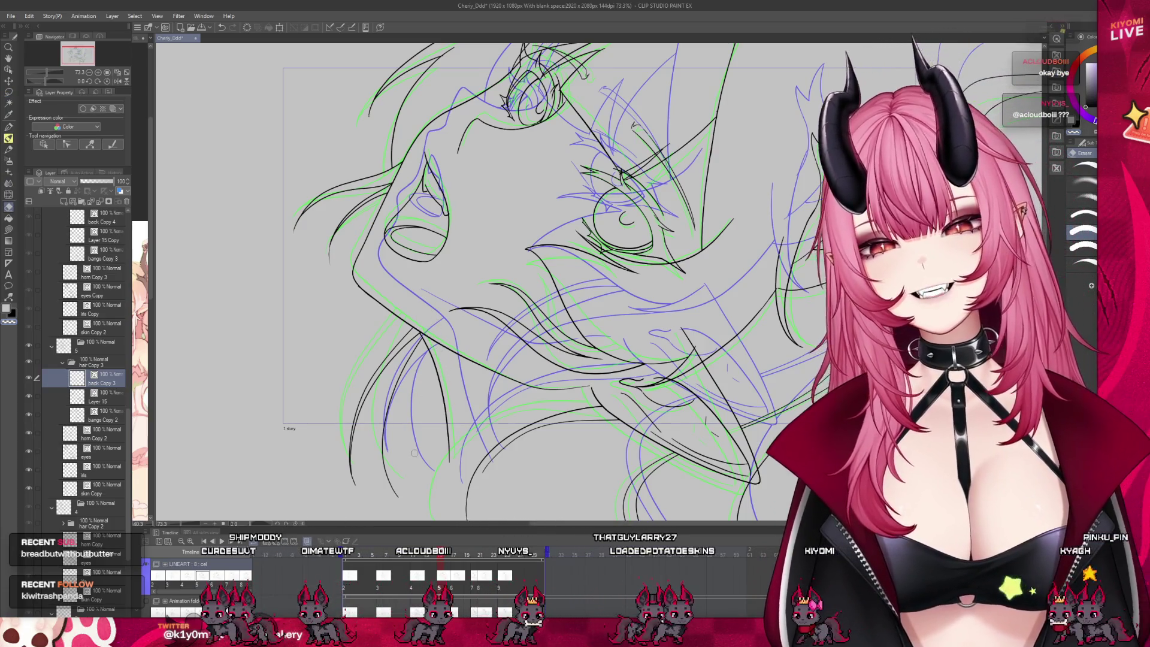
pyautogui.scroll(-1, 416, 449)
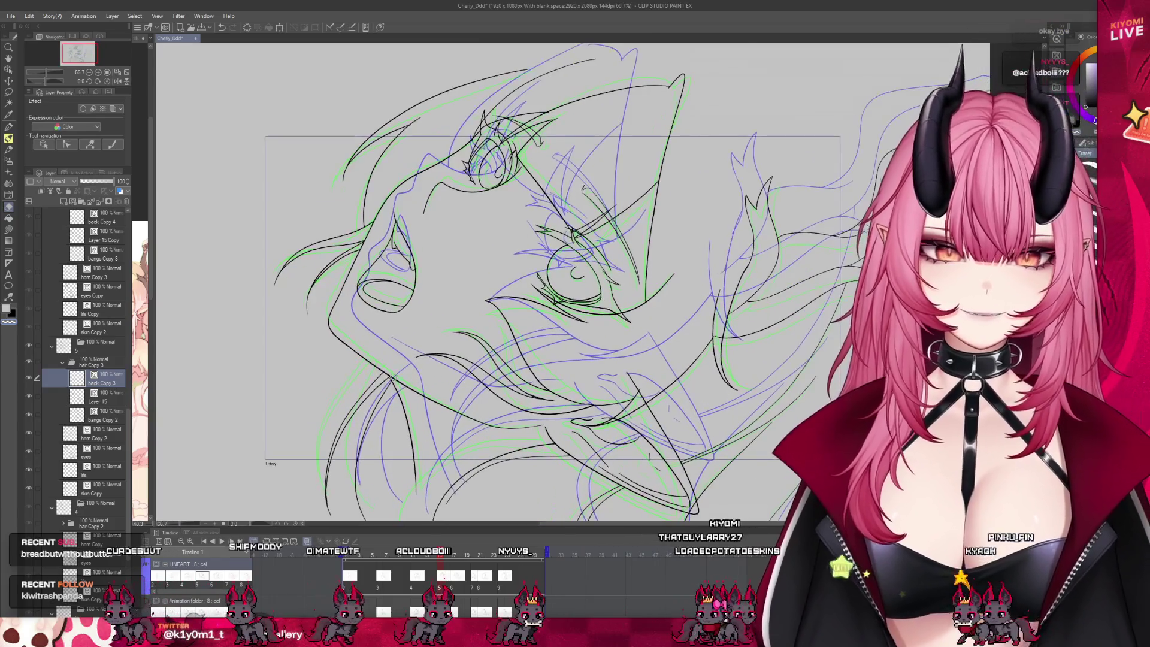
pyautogui.scroll(-1, 398, 376)
# With onion skin off, freehand-lasso the hair strands and transform them again.
pyautogui.click(308, 541)
pyautogui.scroll(2, 415, 373)
pyautogui.scroll(2, 414, 372)
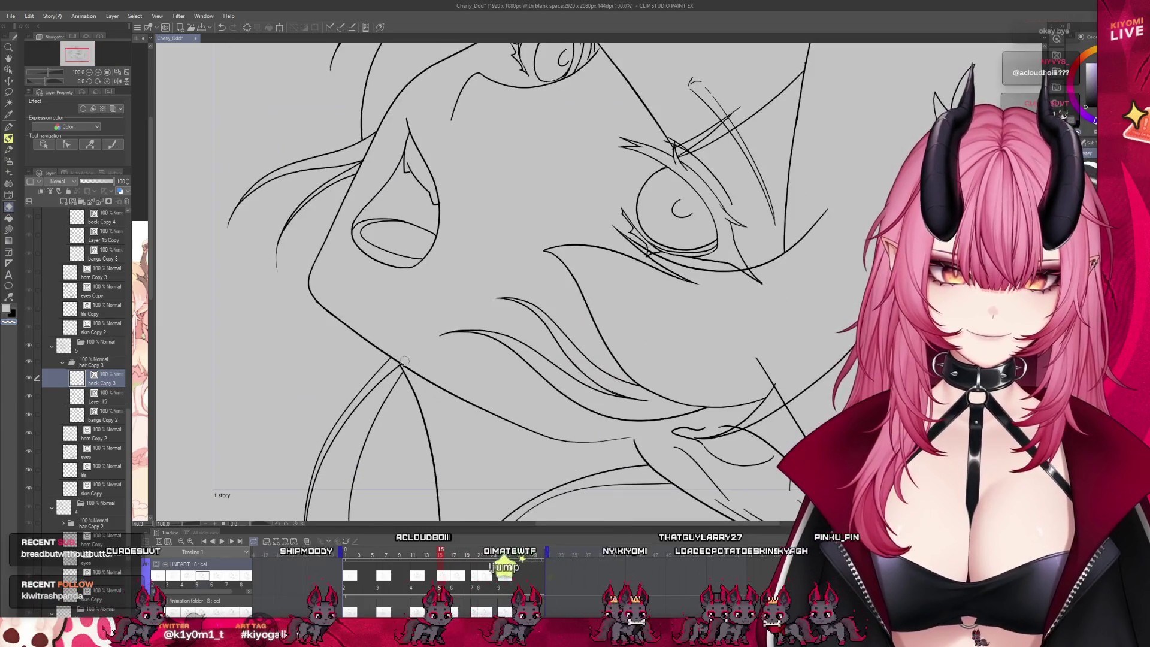
pyautogui.click(9, 91)
pyautogui.scroll(-2, 396, 318)
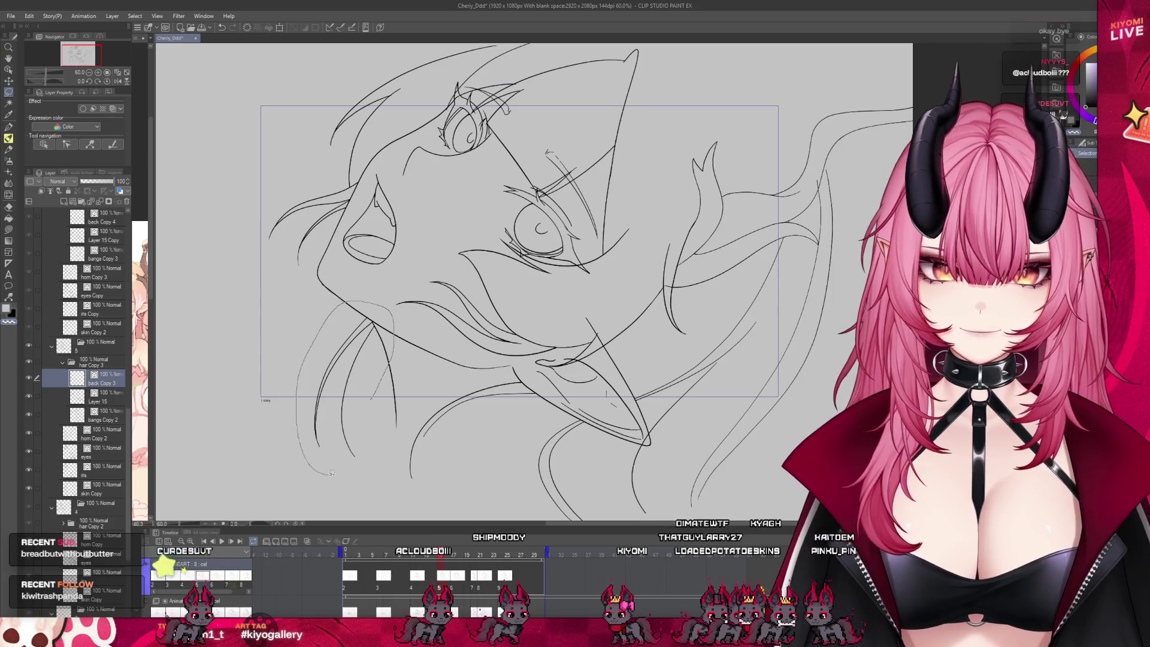
pyautogui.click(394, 494)
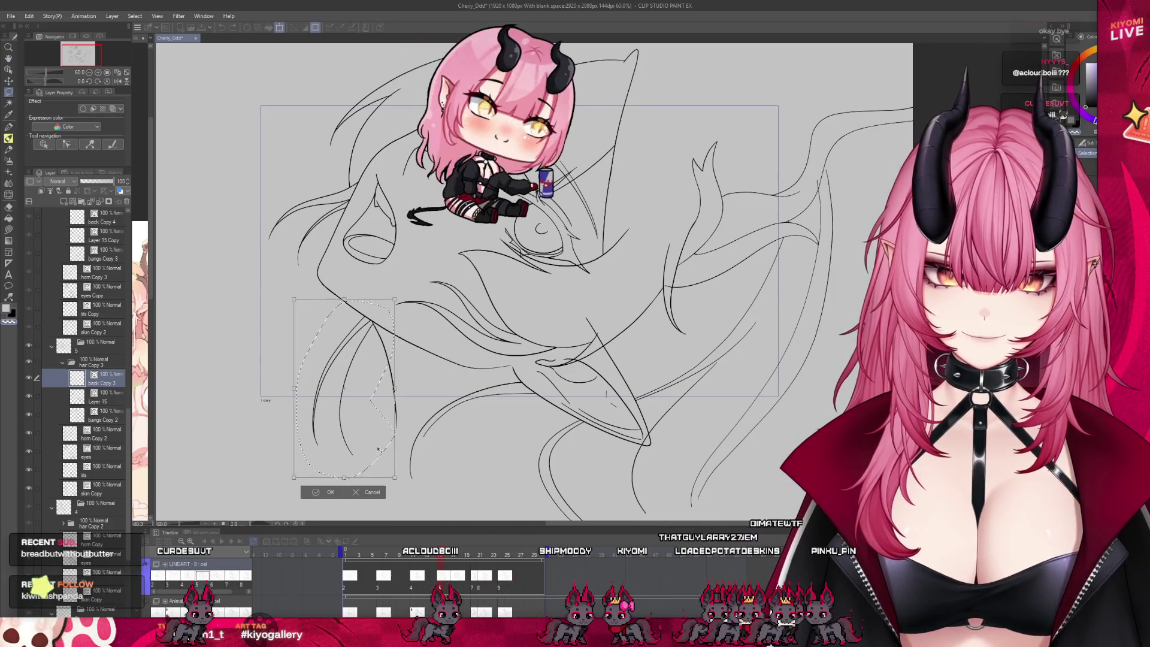
pyautogui.press('Return')
pyautogui.scroll(3, 377, 347)
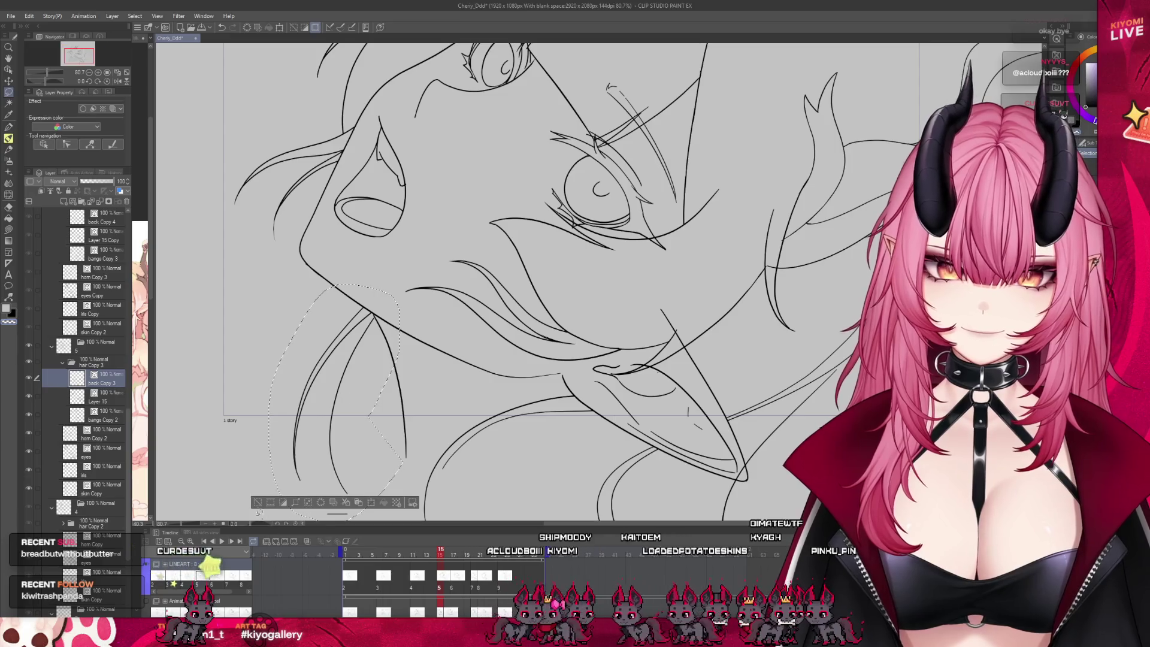
pyautogui.scroll(2, 372, 263)
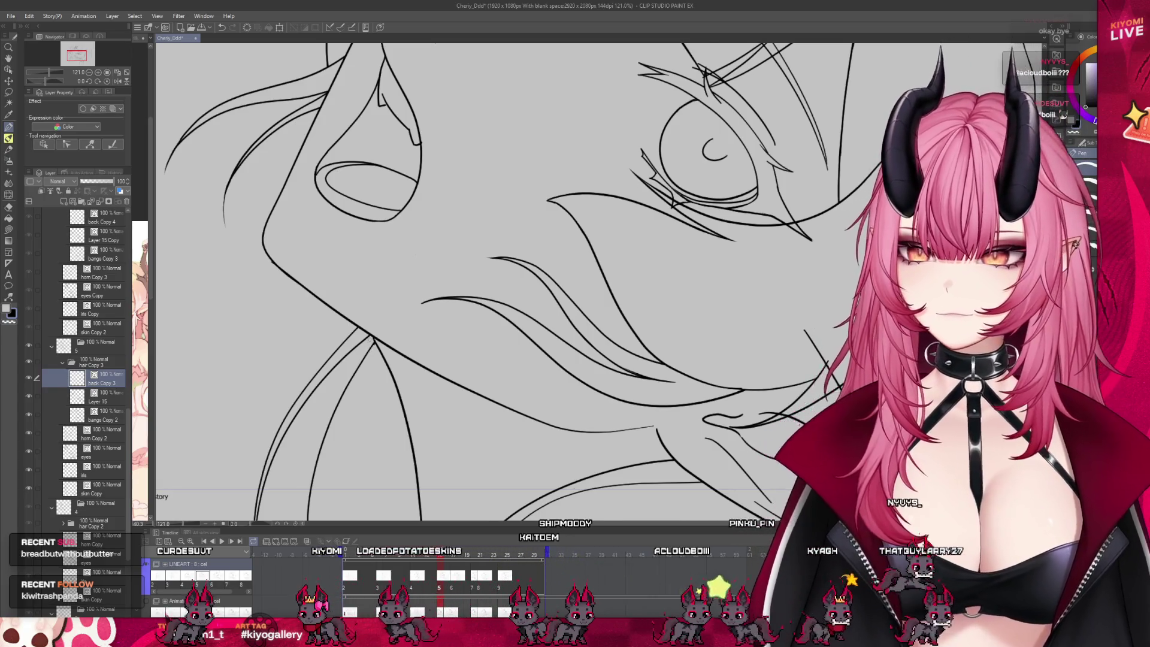
pyautogui.scroll(-5, 407, 371)
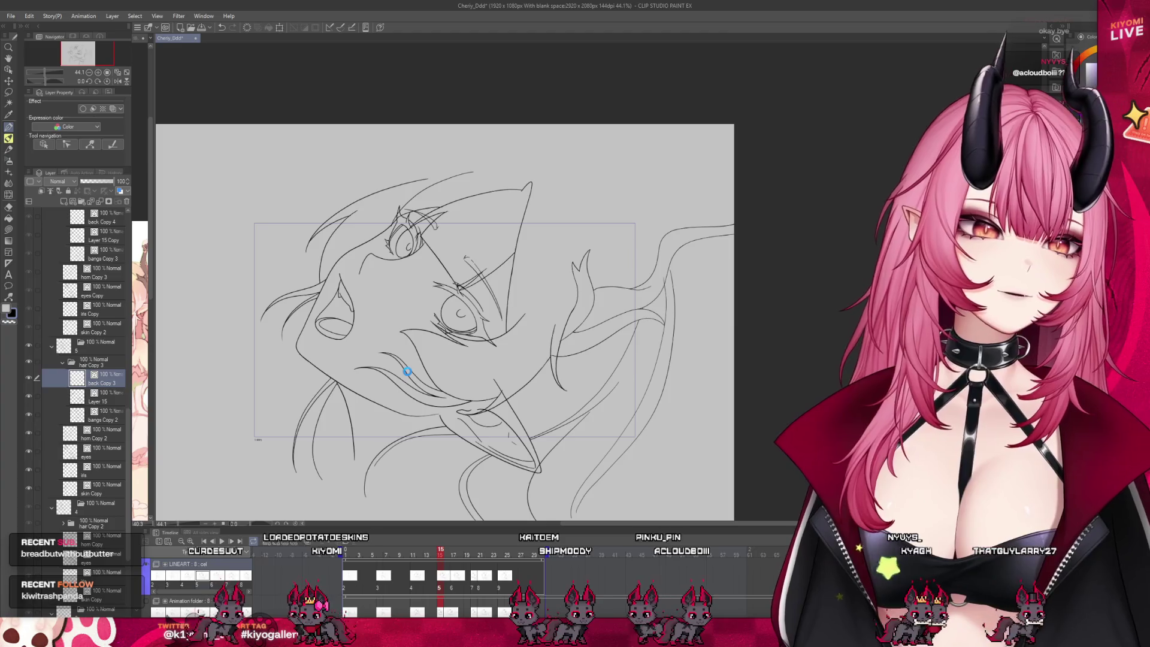
# Play the animation with Enter to check the hair, stopping on frame 1.
pyautogui.press('Return')
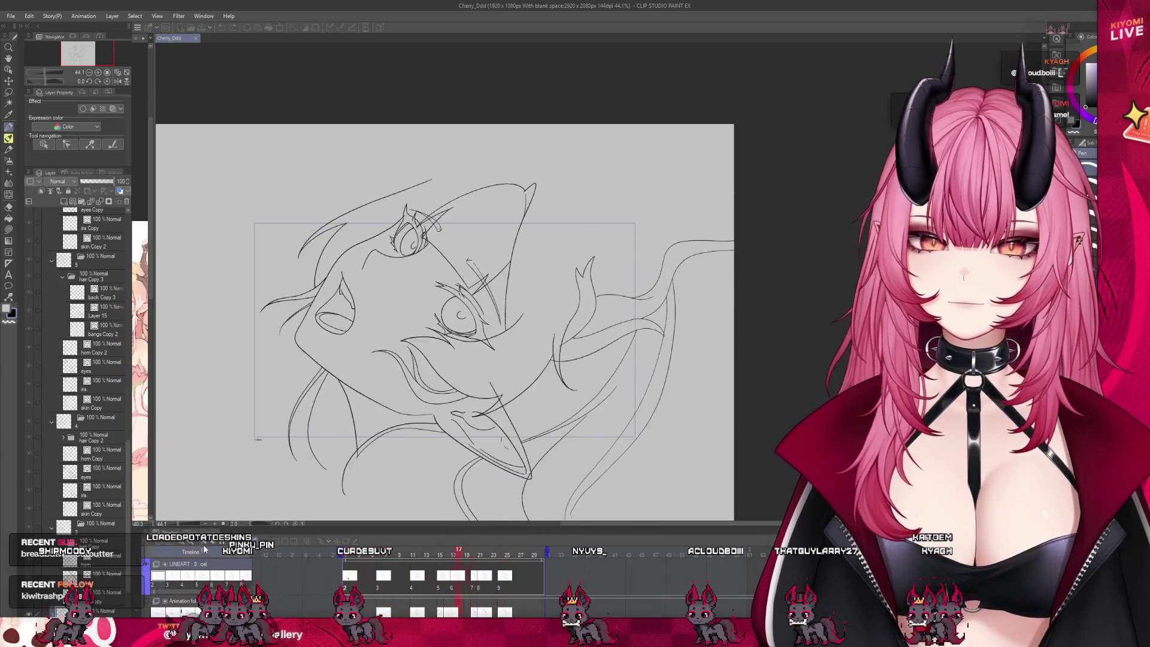
pyautogui.press('Return')
pyautogui.scroll(2, 430, 300)
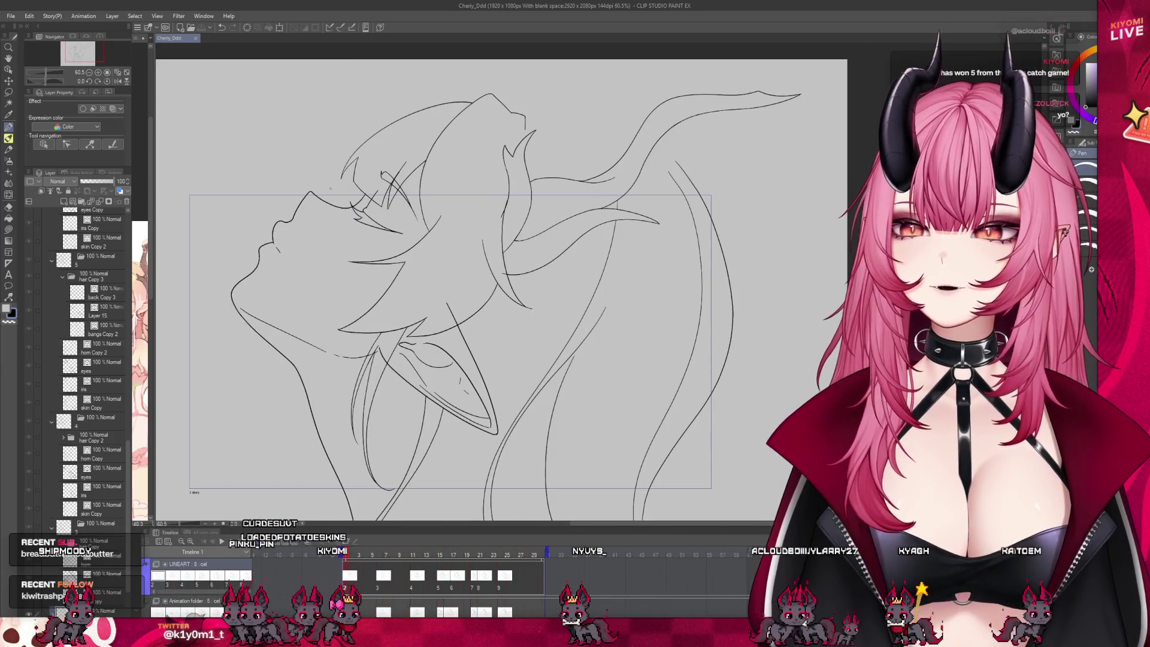
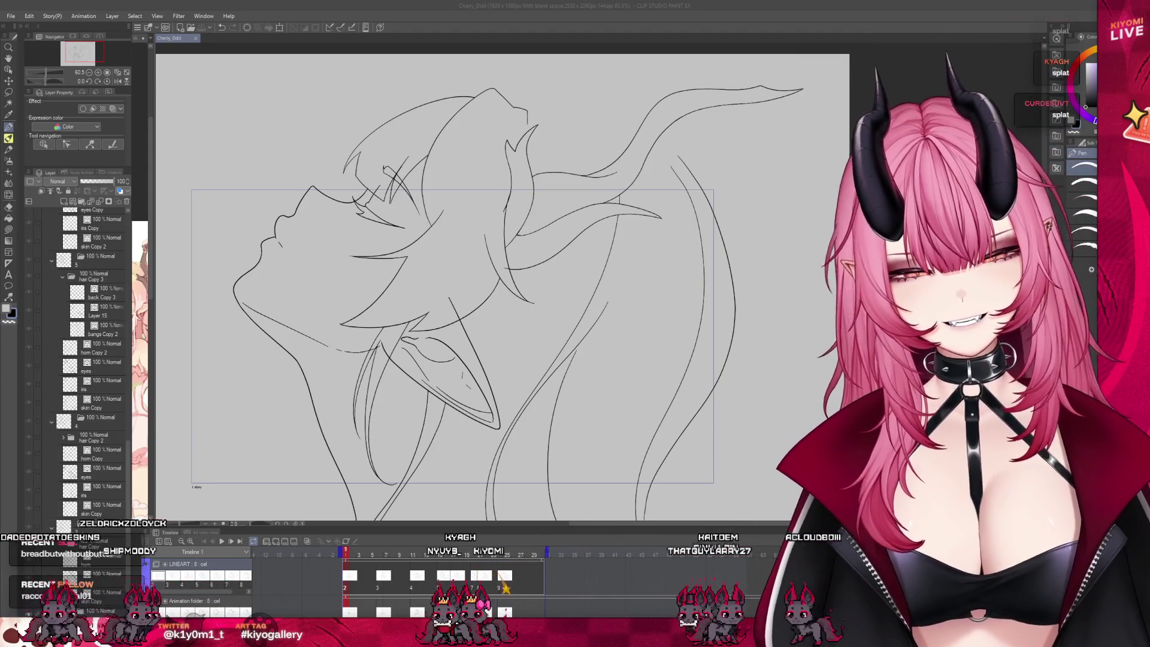
# Collapse the hair Copy 3 and folder 4 layer folders in the Layer palette.
pyautogui.click(62, 276)
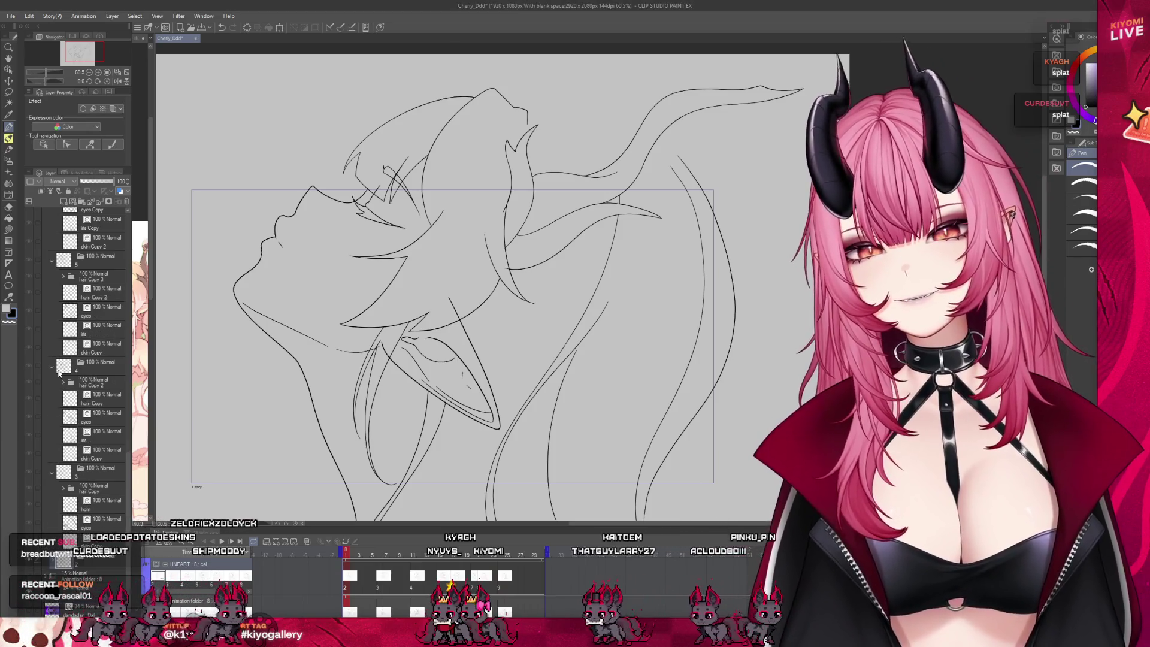
pyautogui.click(52, 367)
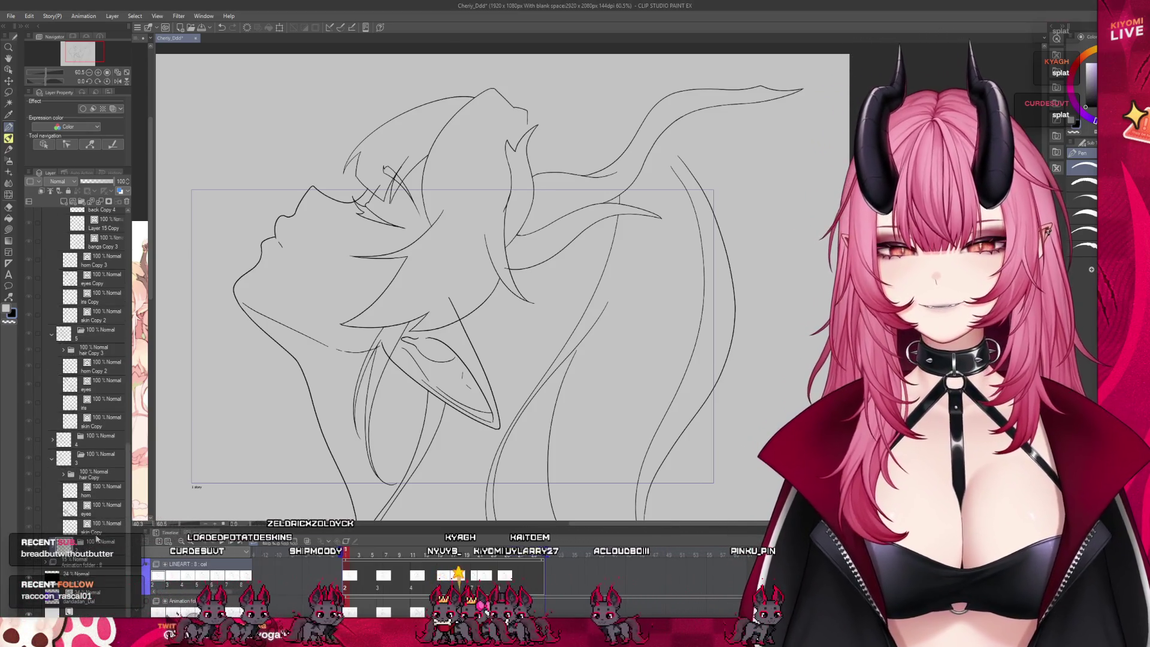
pyautogui.scroll(-5, 90, 539)
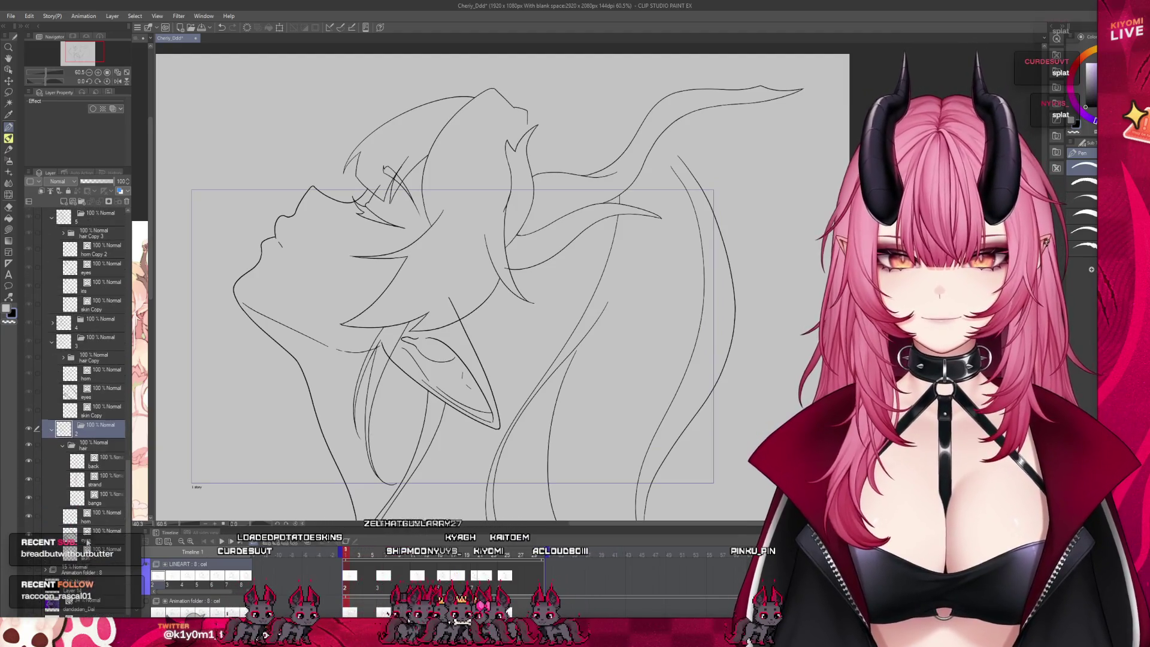
# Make the horn layer the active layer.
pyautogui.click(90, 549)
pyautogui.scroll(2, 392, 275)
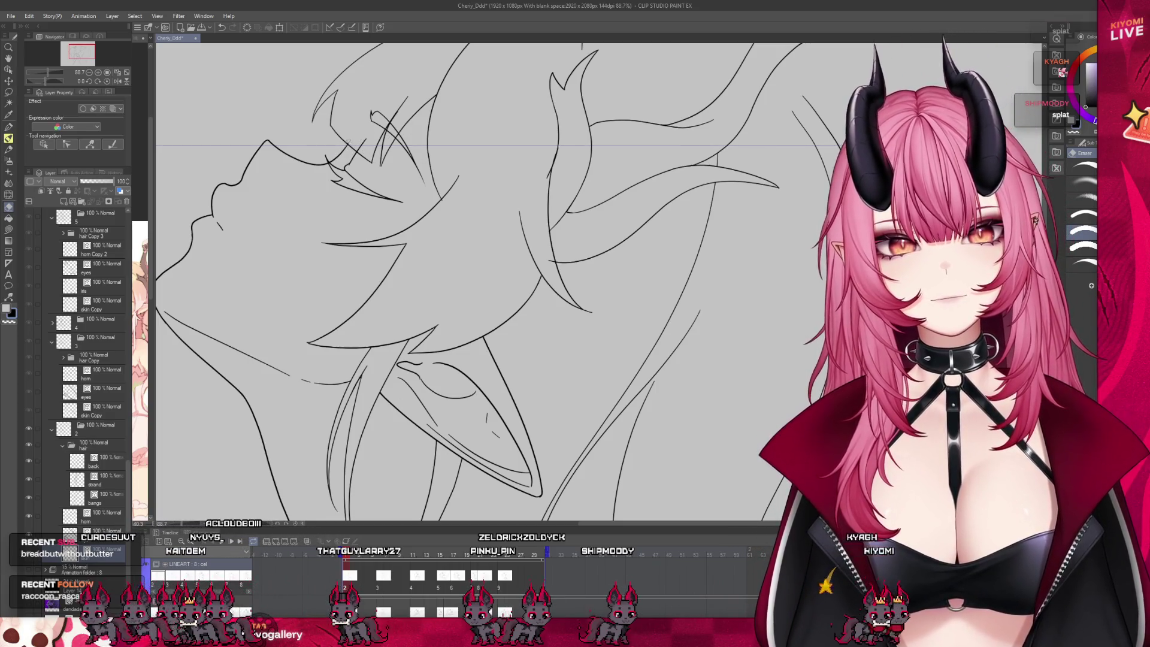
pyautogui.scroll(-5, 419, 242)
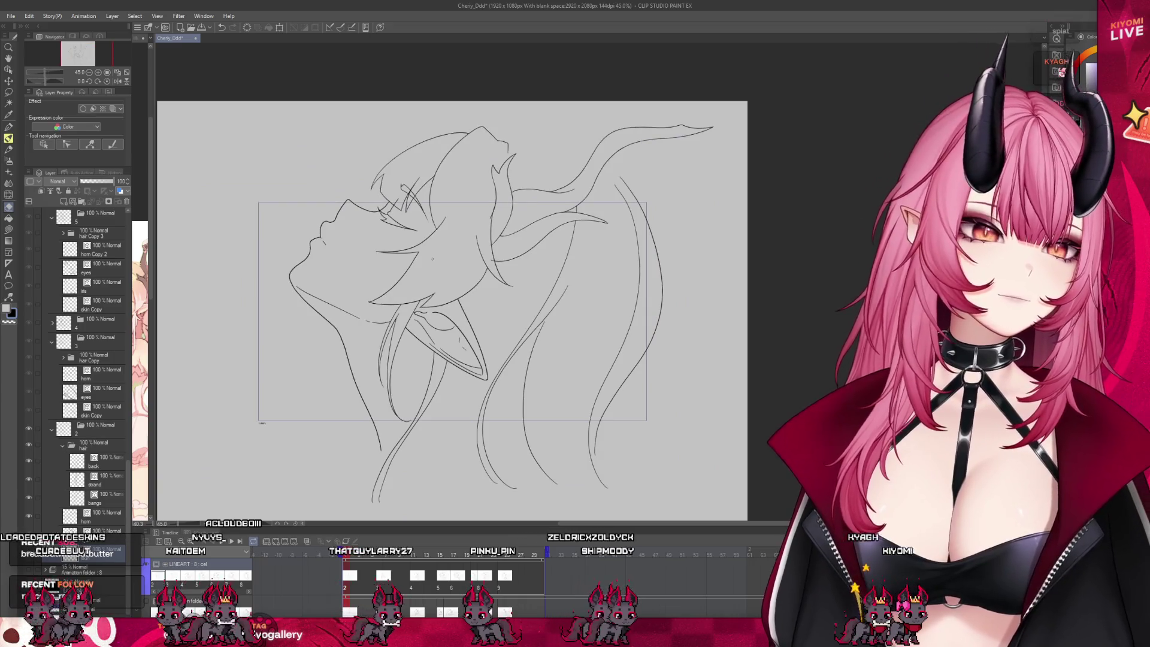
pyautogui.scroll(1, 443, 210)
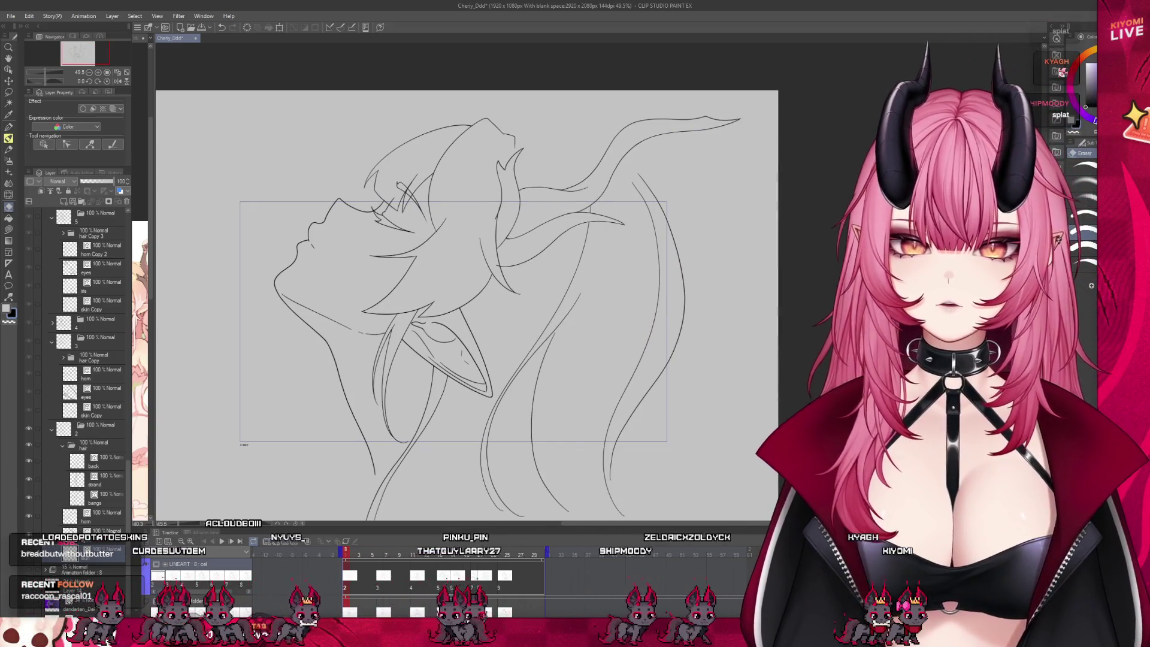
pyautogui.click(102, 516)
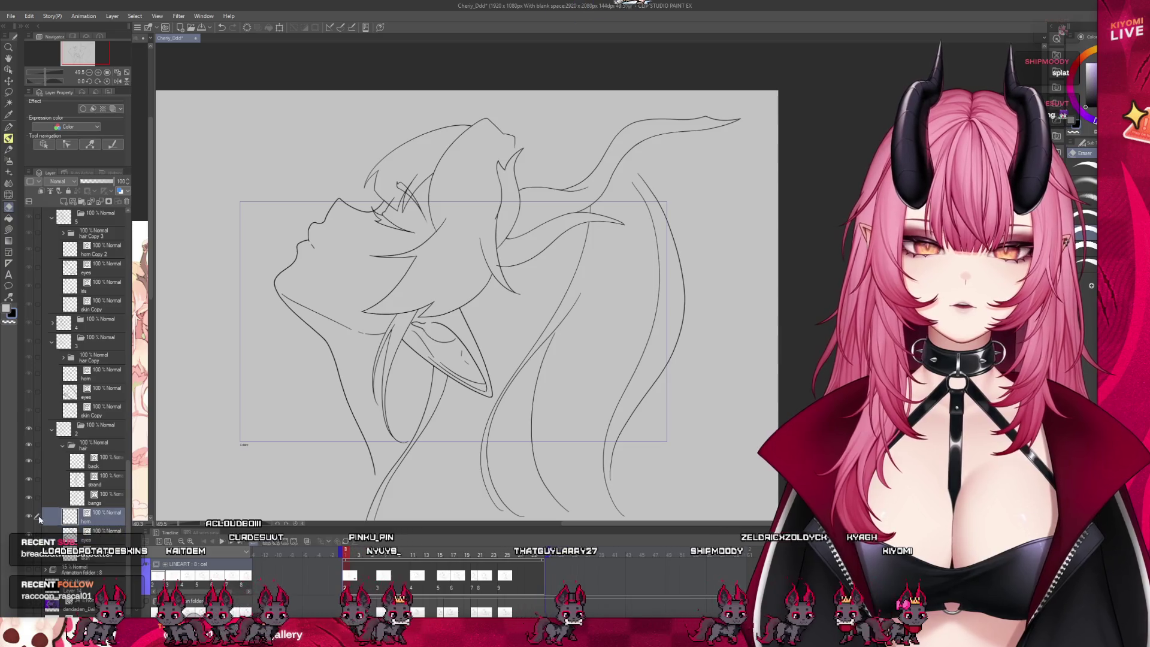
pyautogui.scroll(1, 519, 271)
pyautogui.scroll(4, 518, 271)
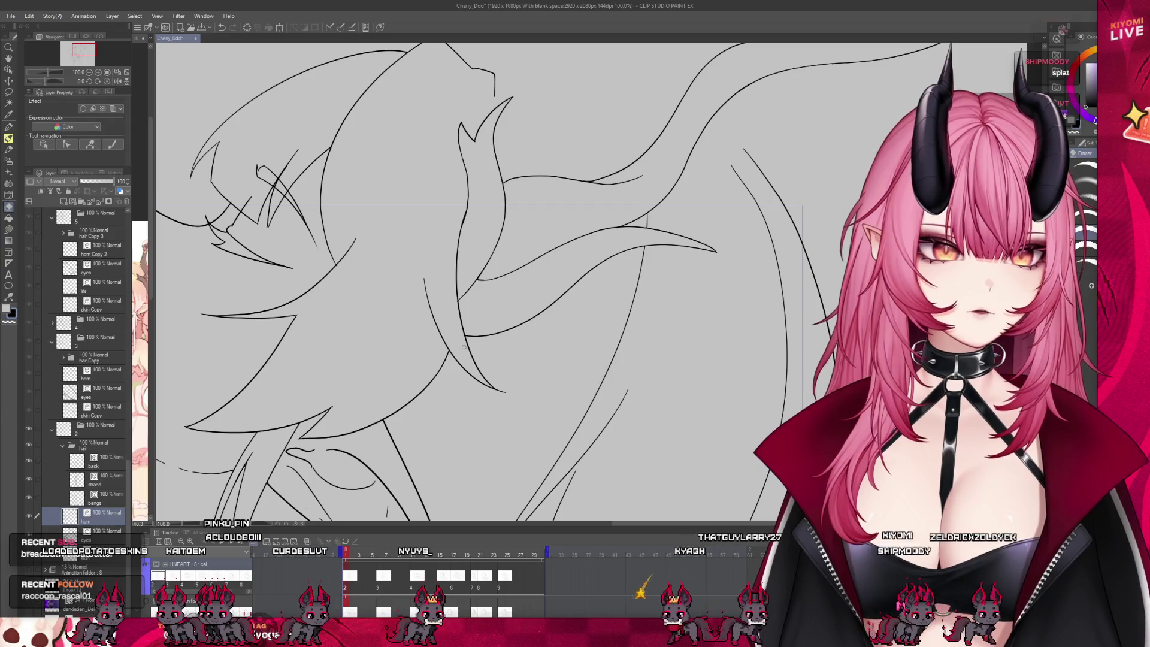
# Zoom around the line art, then bring up the blank 1920 x 1080 Animation2 document.
pyautogui.scroll(-5, 504, 360)
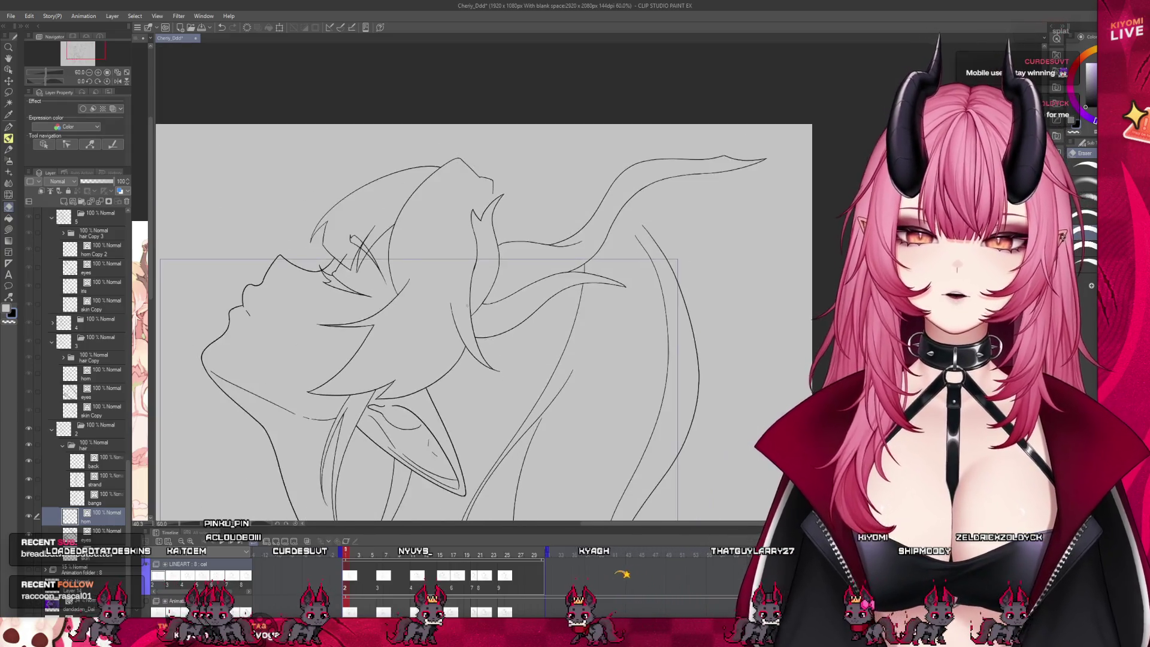
pyautogui.scroll(2, 426, 411)
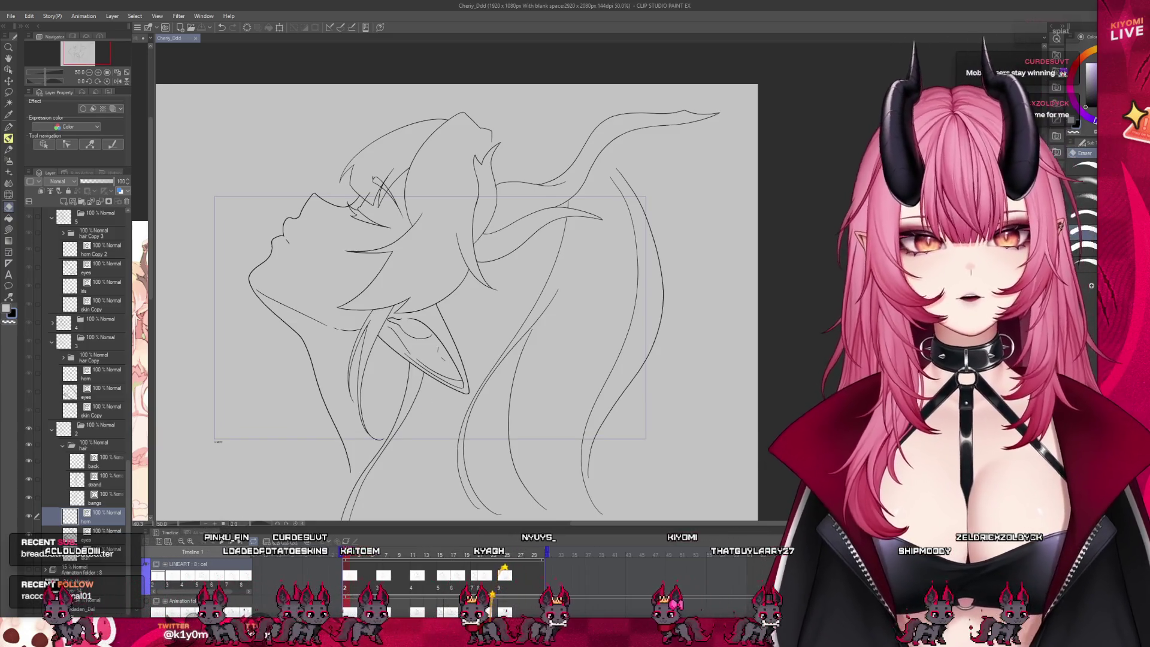
pyautogui.scroll(1, 430, 292)
pyautogui.scroll(5, 324, 236)
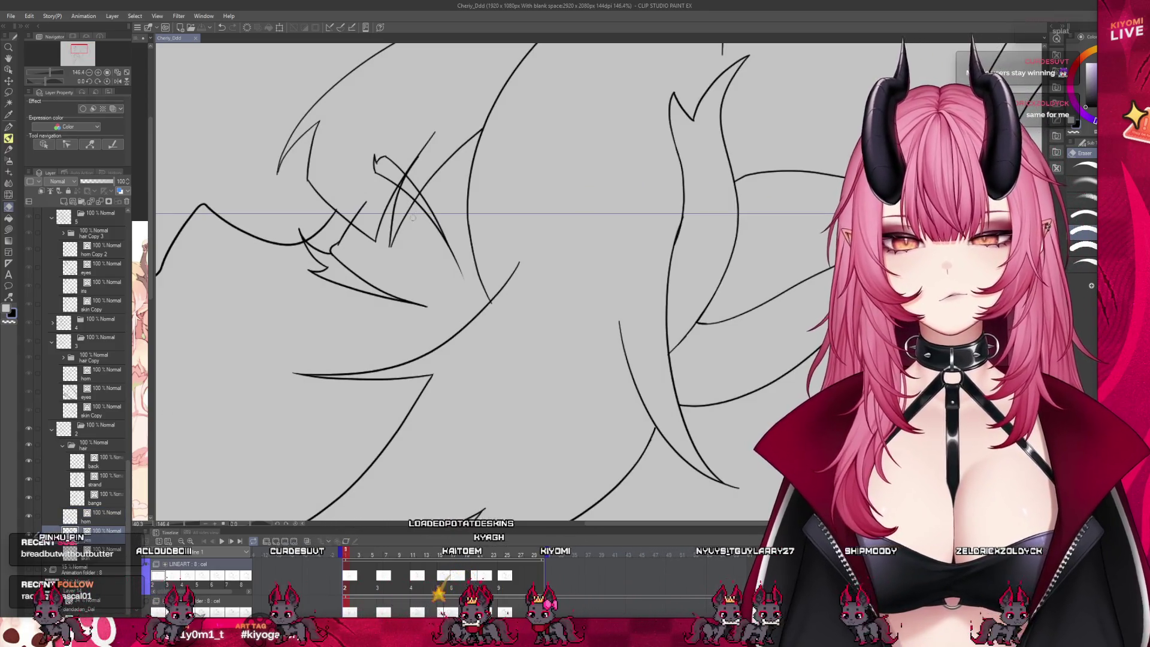
pyautogui.scroll(-6, 381, 193)
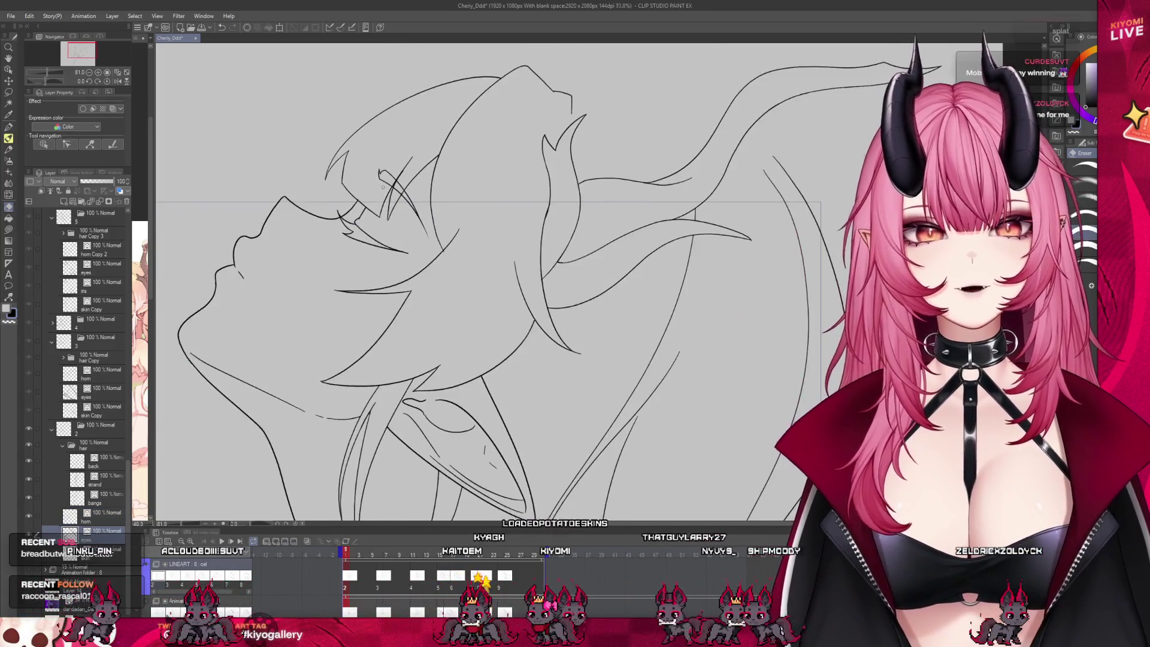
pyautogui.scroll(3, 389, 166)
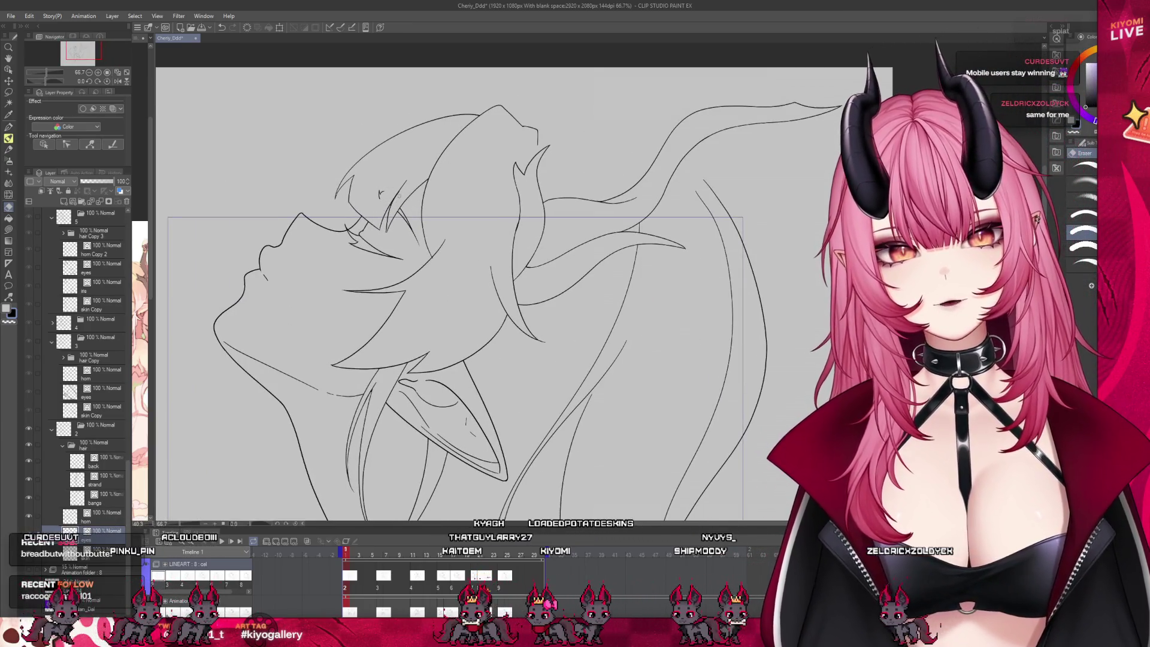
pyautogui.scroll(-4, 441, 134)
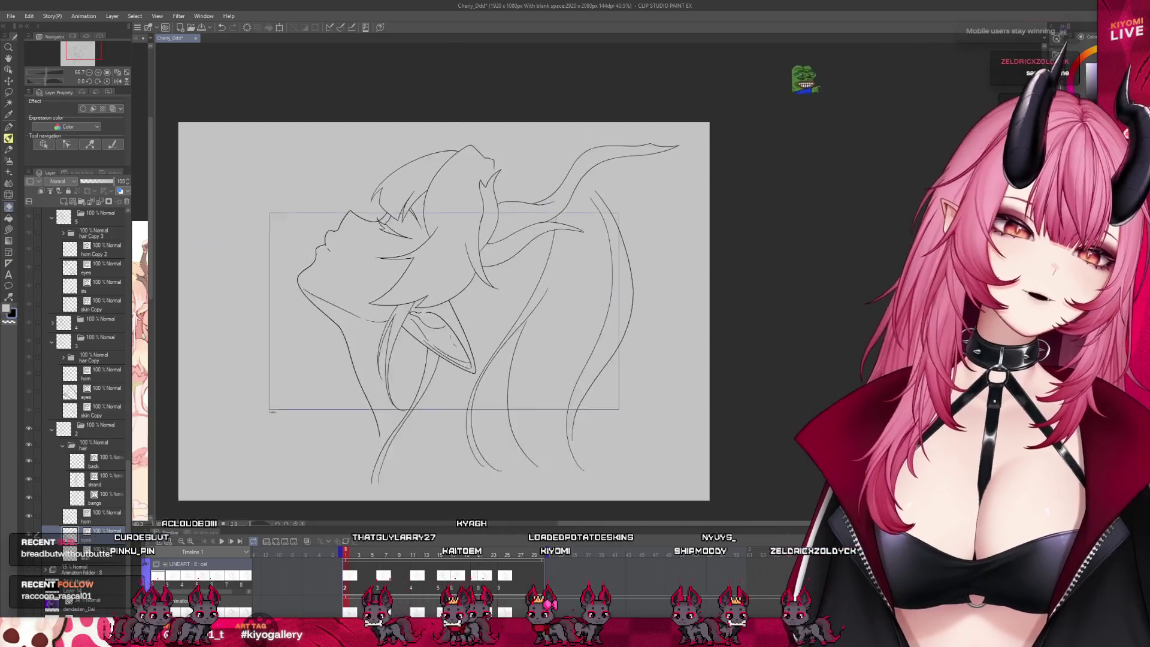
pyautogui.scroll(2, 422, 213)
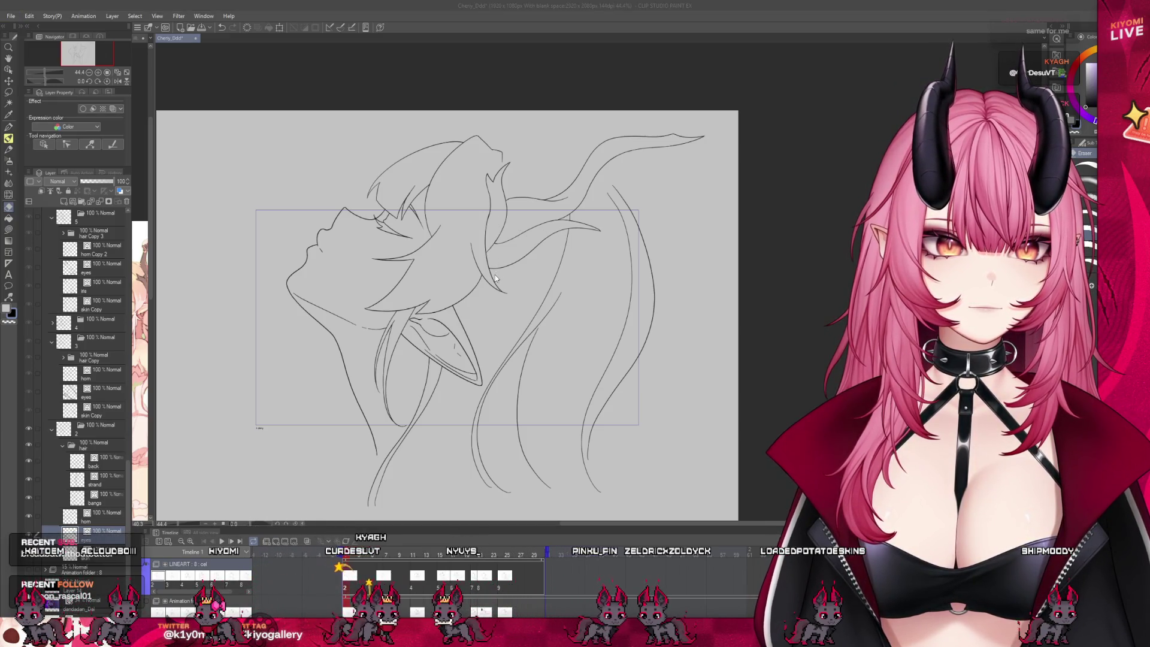
pyautogui.press('Return')
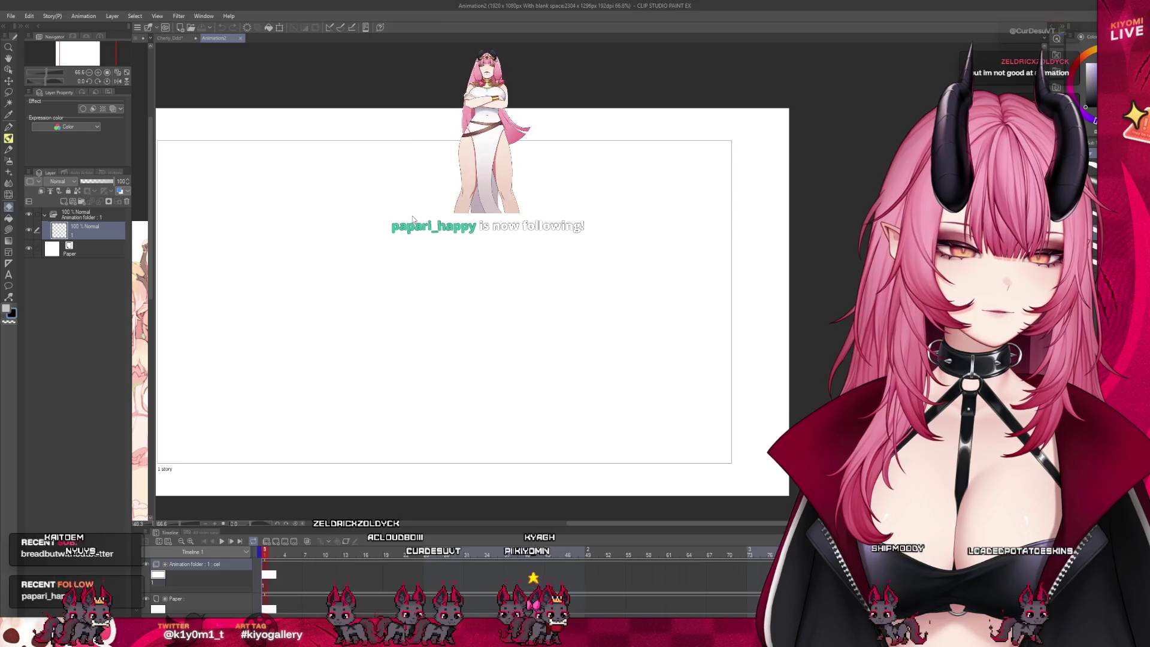
# Bring the dandadan_Dal artwork in as a layer and play back the animation at fit-page view.
pyautogui.moveTo(413, 219); pyautogui.dragTo(414, 221)
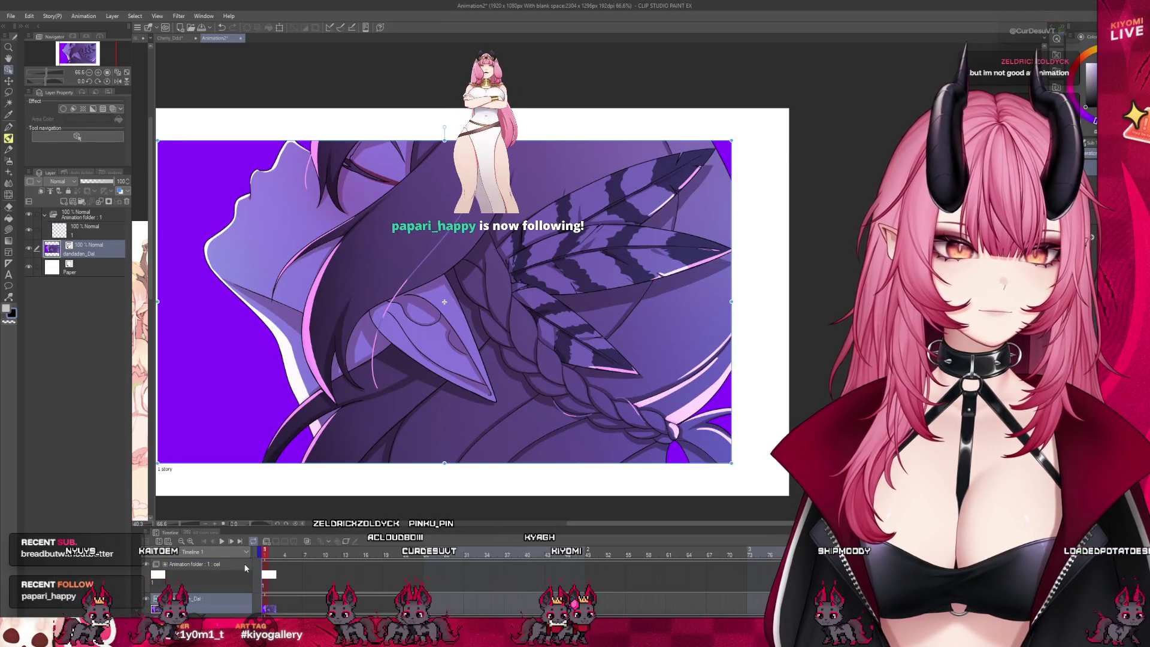
pyautogui.click(221, 541)
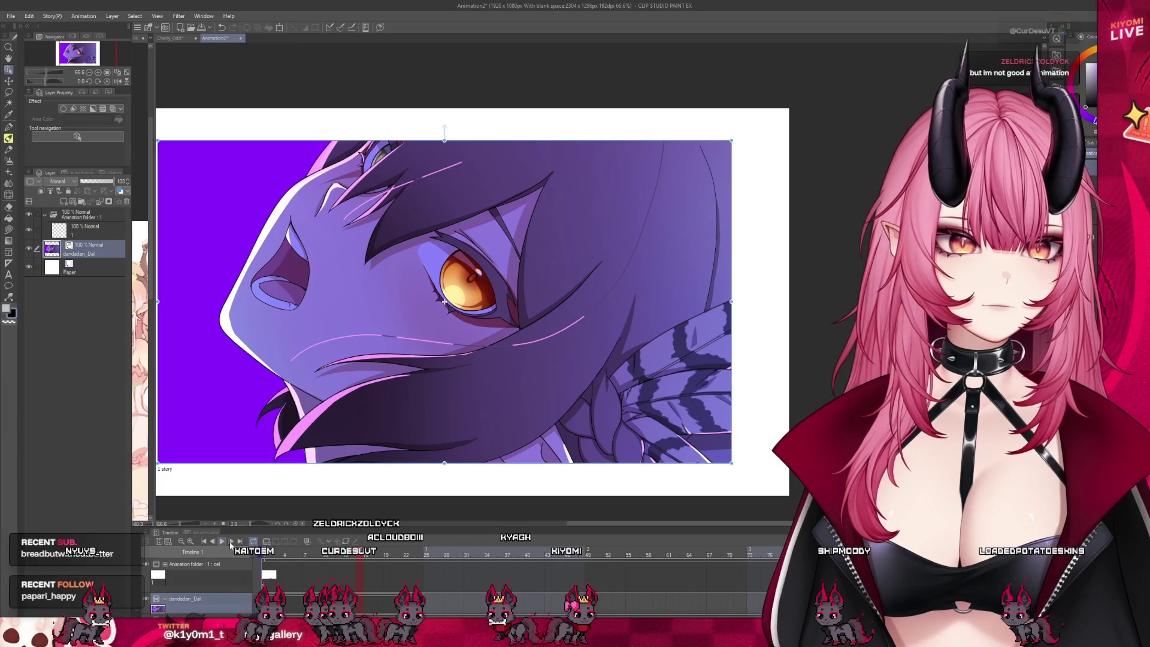
pyautogui.hotkey('ctrl', '-')
pyautogui.hotkey('ctrl', '0')
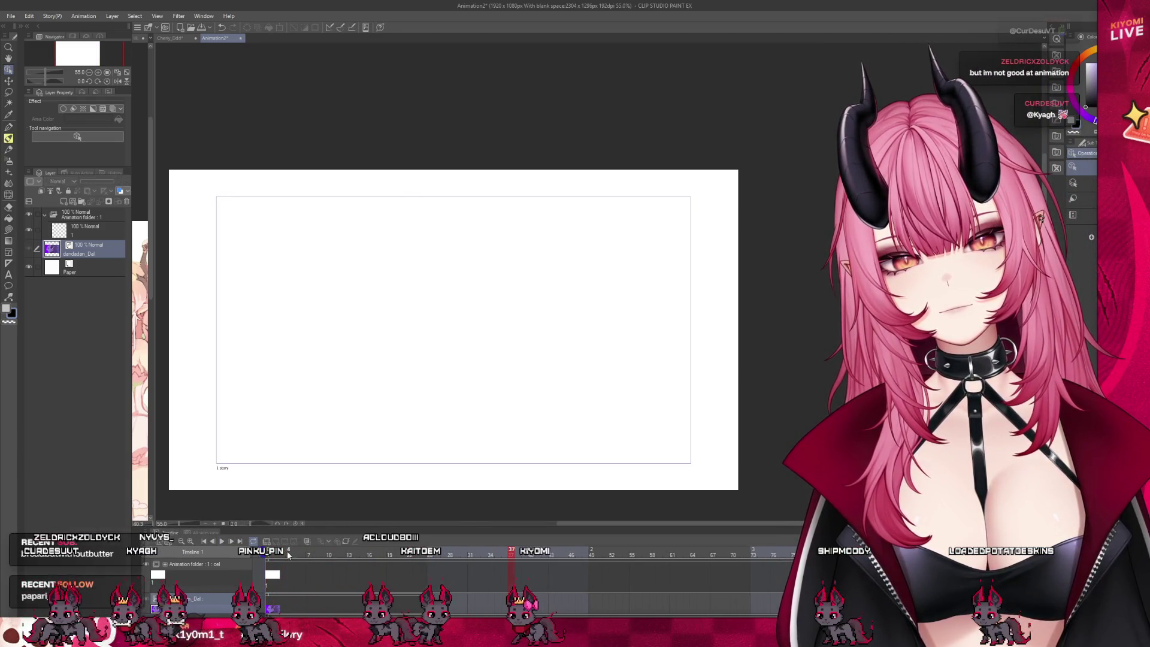
pyautogui.click(304, 555)
# Add the Lyn_ddd image as a layer and preview frames 16, 18, 28 and 35.
pyautogui.click(367, 549)
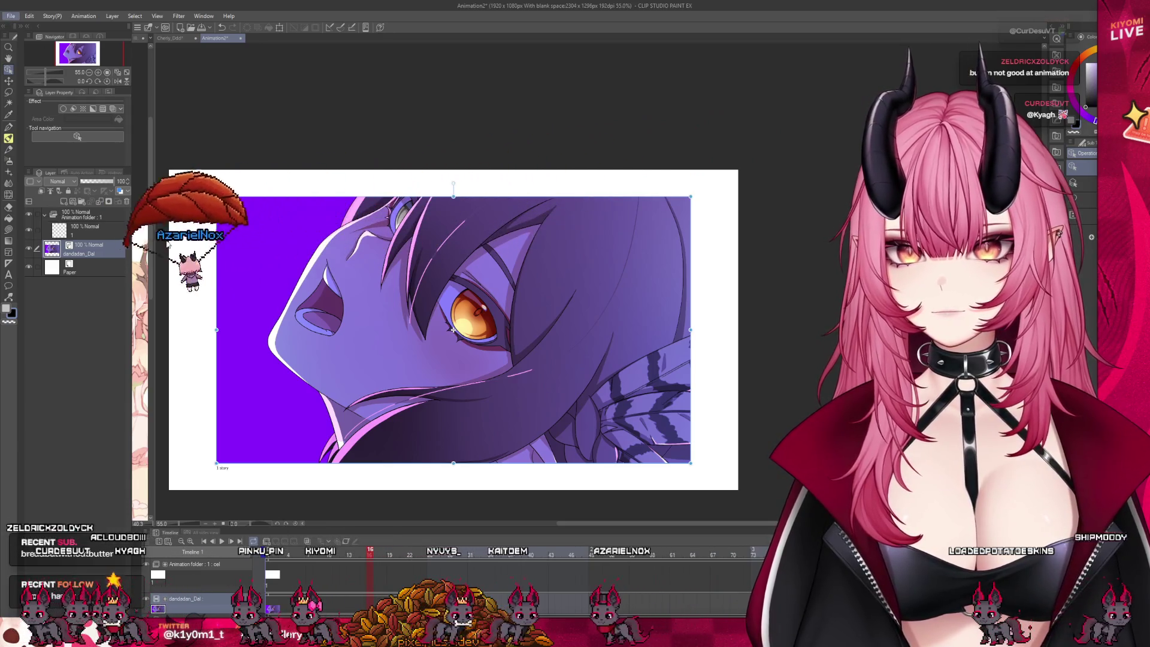
pyautogui.moveTo(0, 335); pyautogui.dragTo(420, 352)
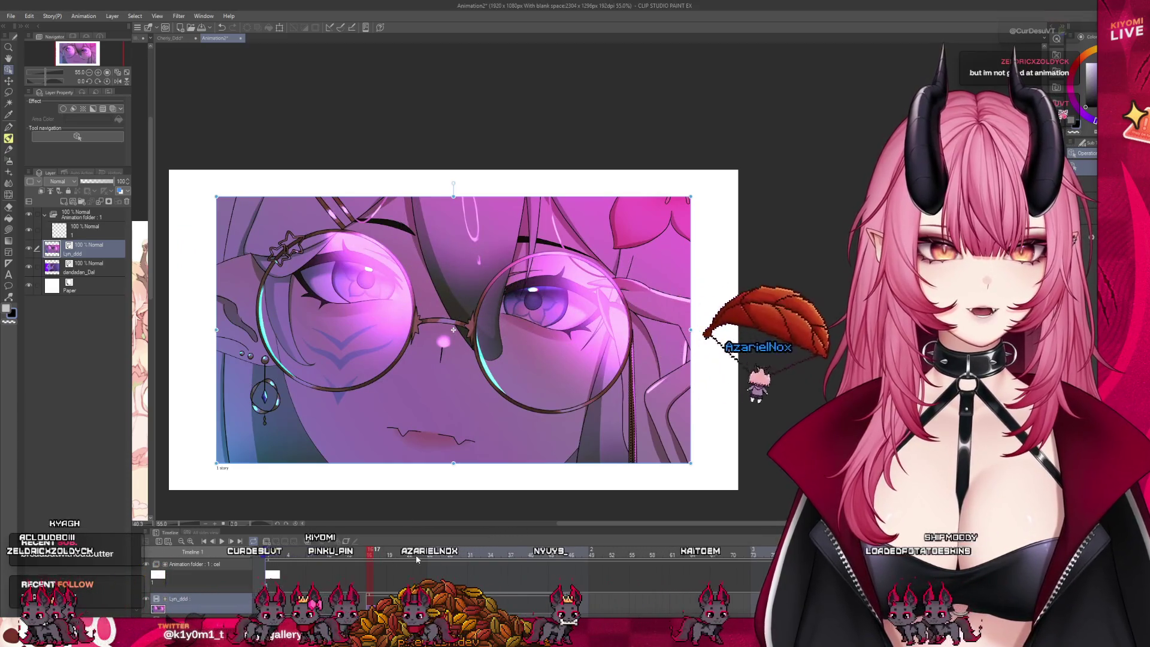
pyautogui.click(383, 555)
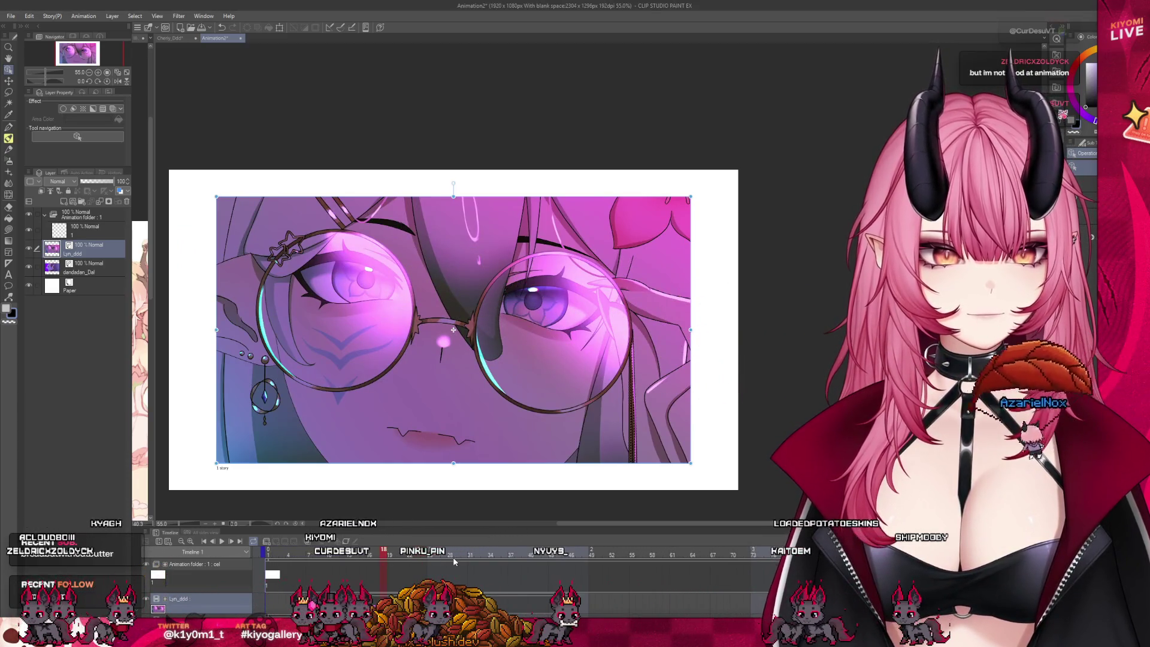
pyautogui.click(454, 559)
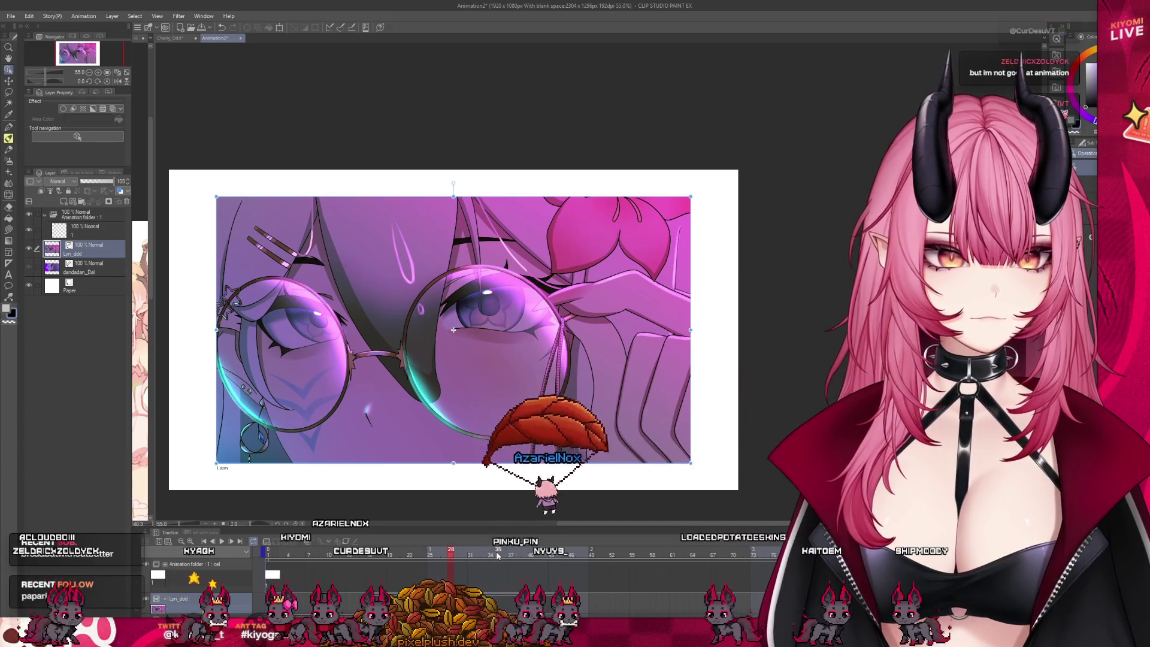
pyautogui.click(498, 555)
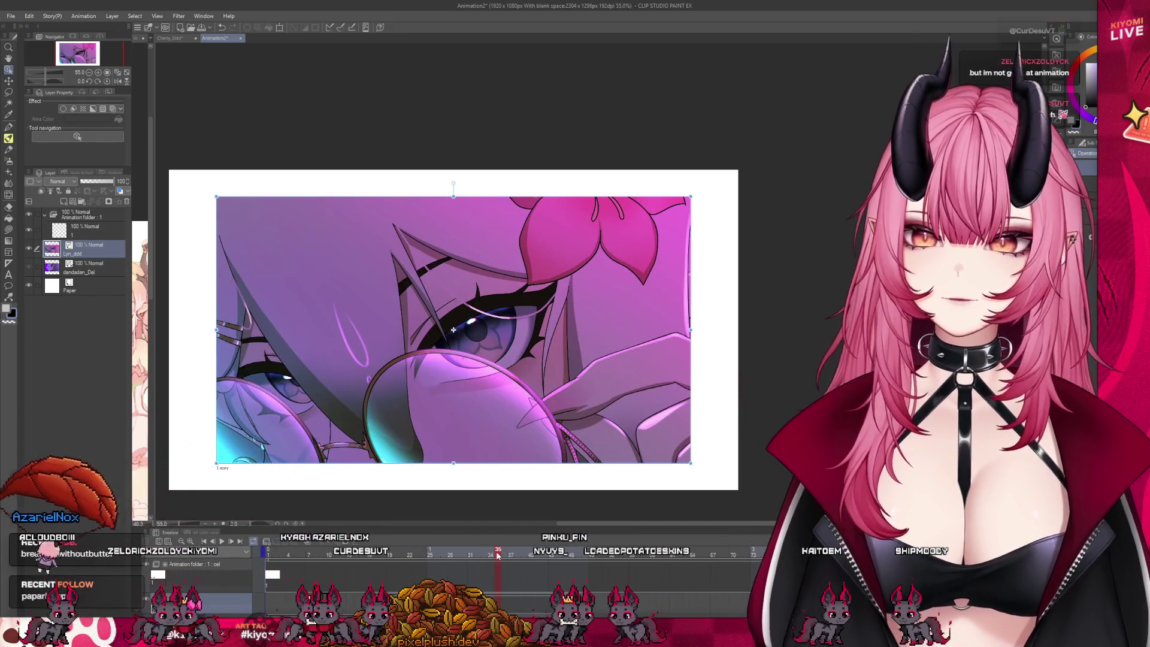
pyautogui.scroll(-2, 497, 516)
pyautogui.scroll(1, 498, 516)
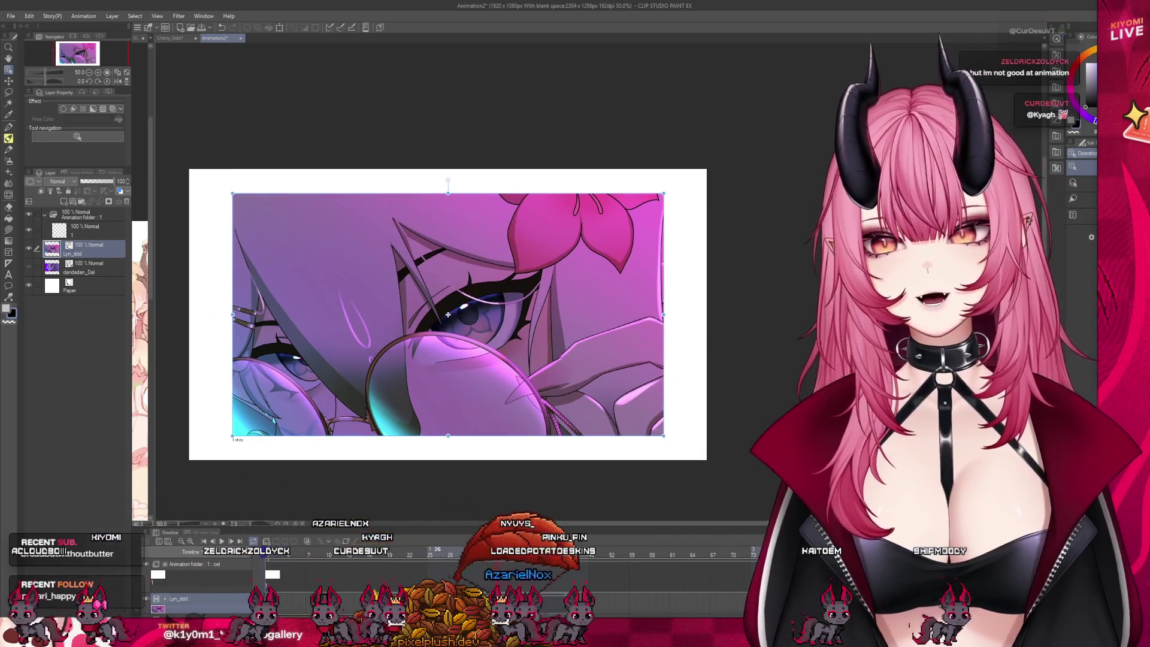
# Preview frames around 10 and 24, then close the Animation2 document.
pyautogui.click(330, 556)
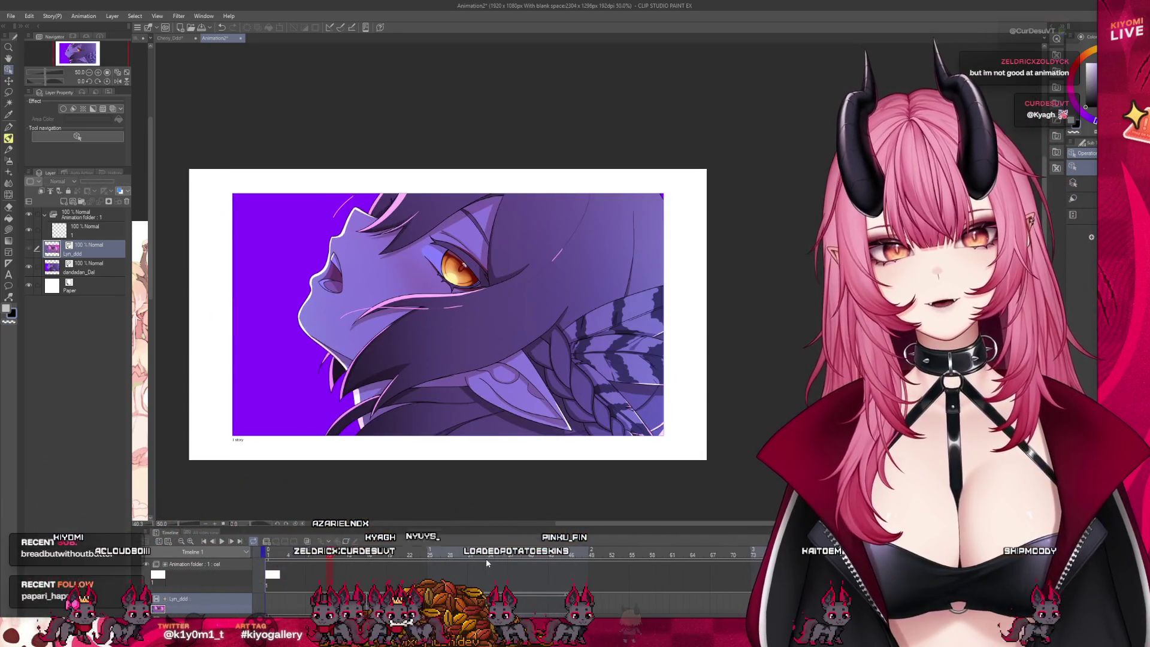
pyautogui.click(494, 558)
pyautogui.click(424, 556)
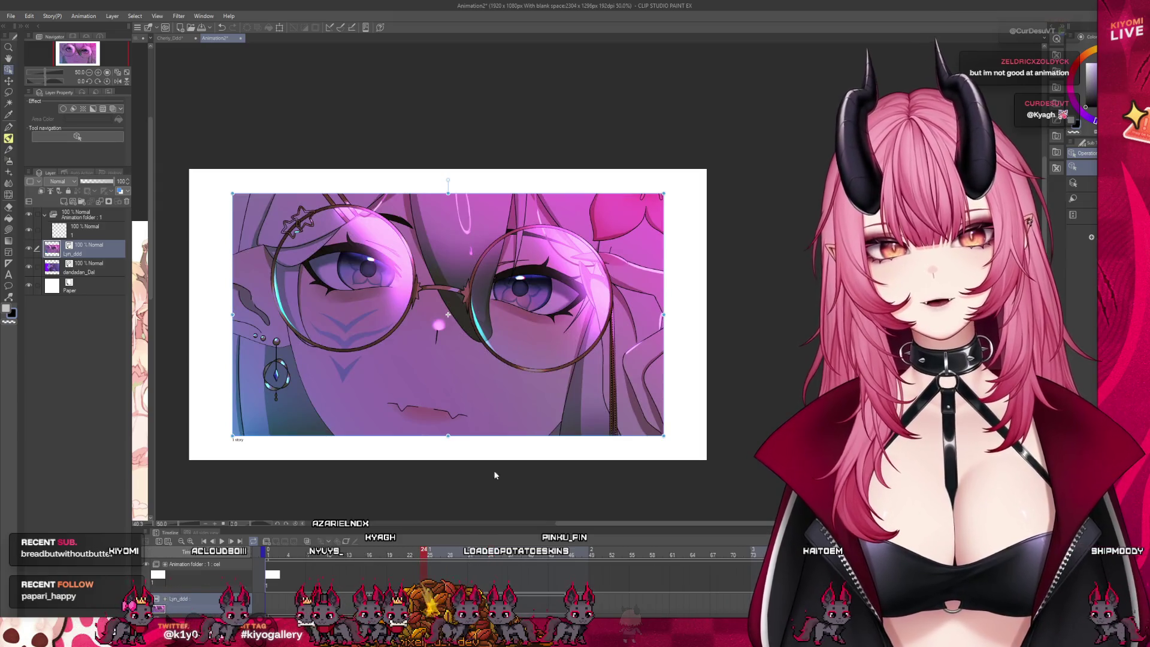
pyautogui.scroll(2, 491, 505)
pyautogui.scroll(-1, 491, 504)
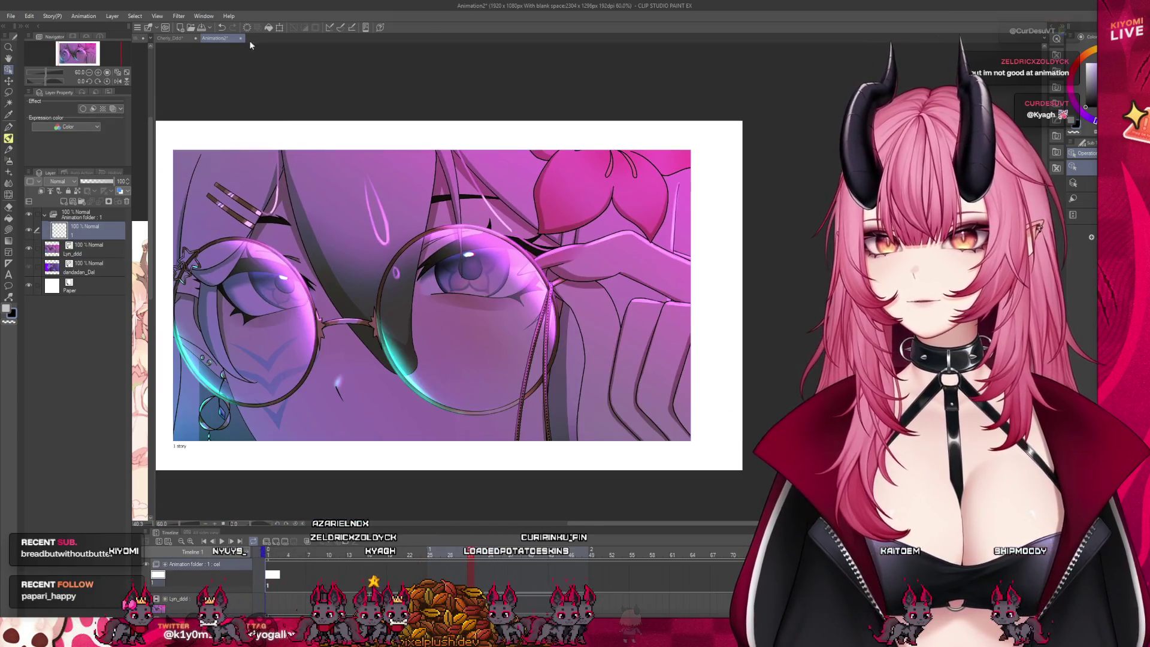
pyautogui.click(241, 38)
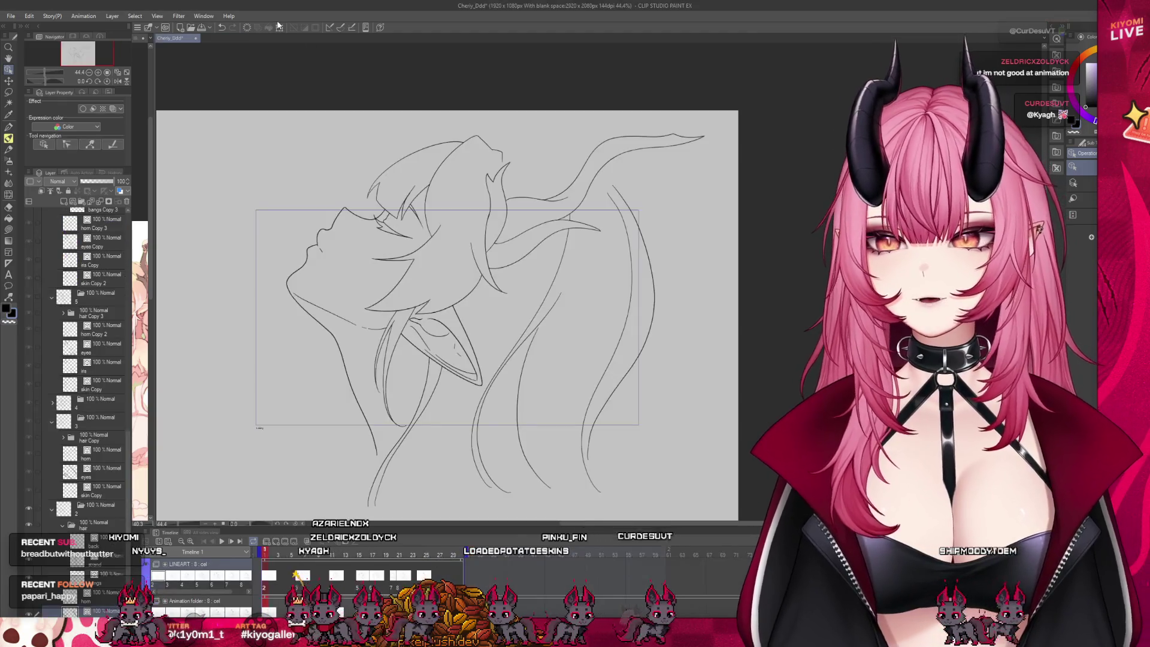
# Zoom in and out to inspect the horned character's line art up close.
pyautogui.scroll(2, 392, 194)
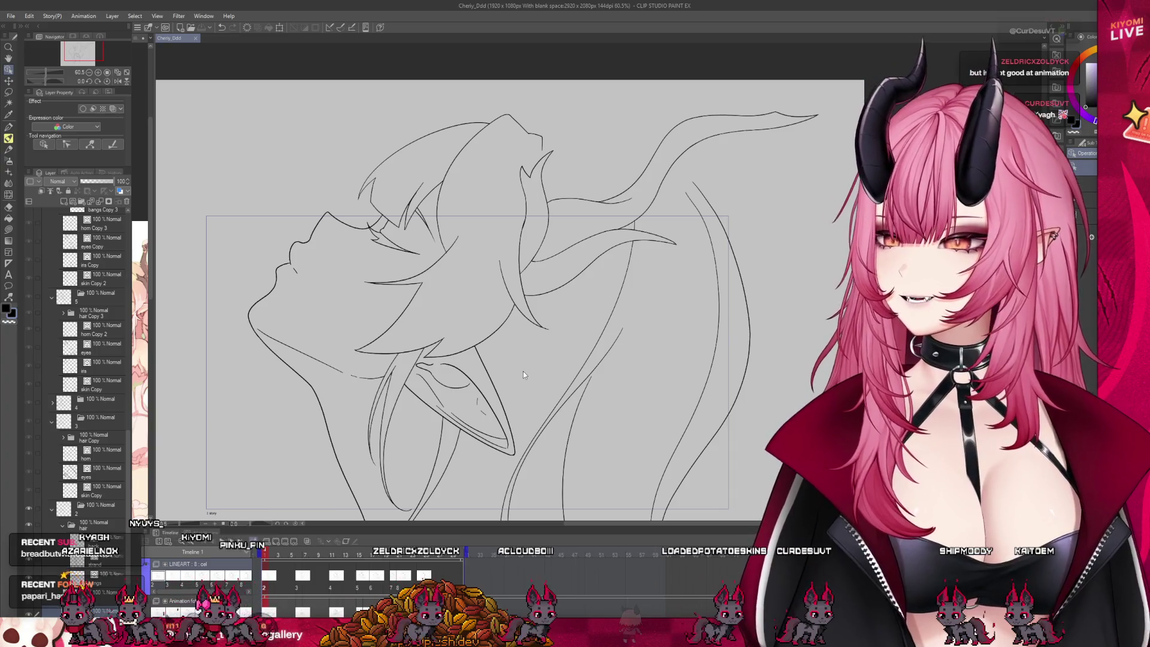
pyautogui.scroll(2, 375, 164)
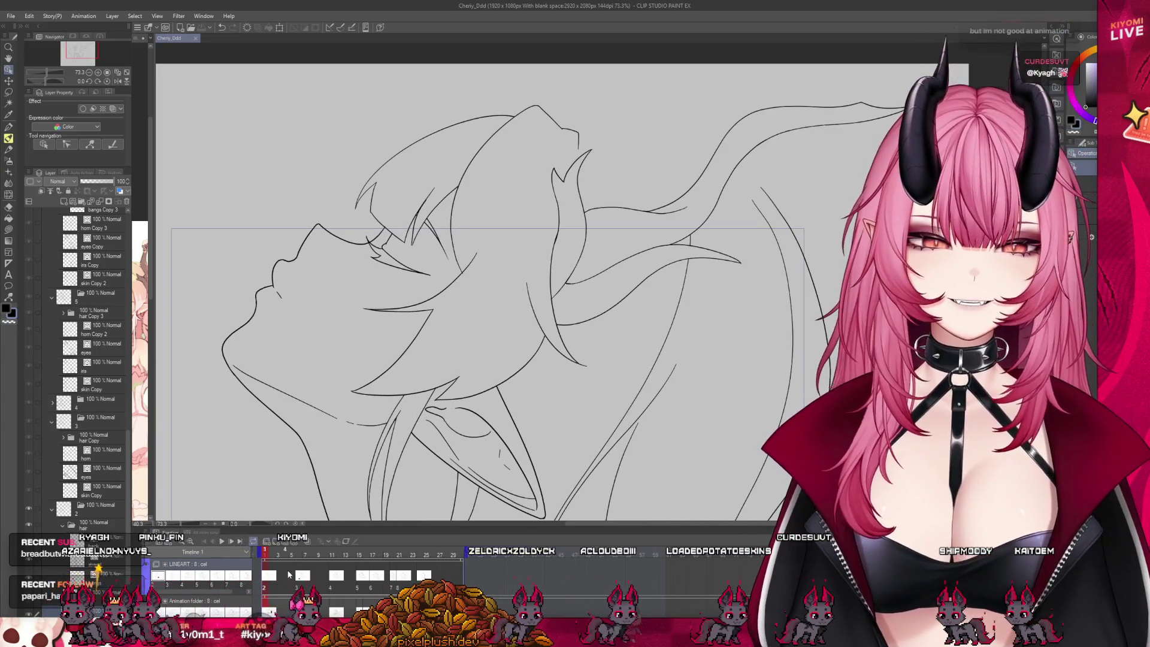
pyautogui.scroll(-2, 105, 577)
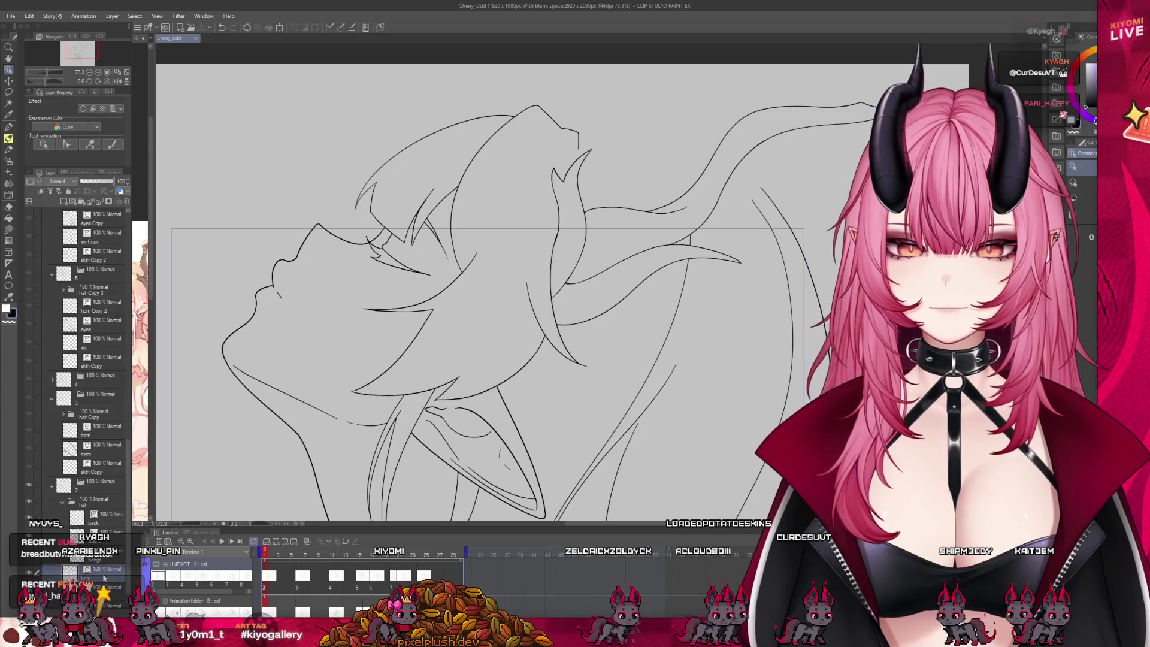
pyautogui.scroll(3, 93, 485)
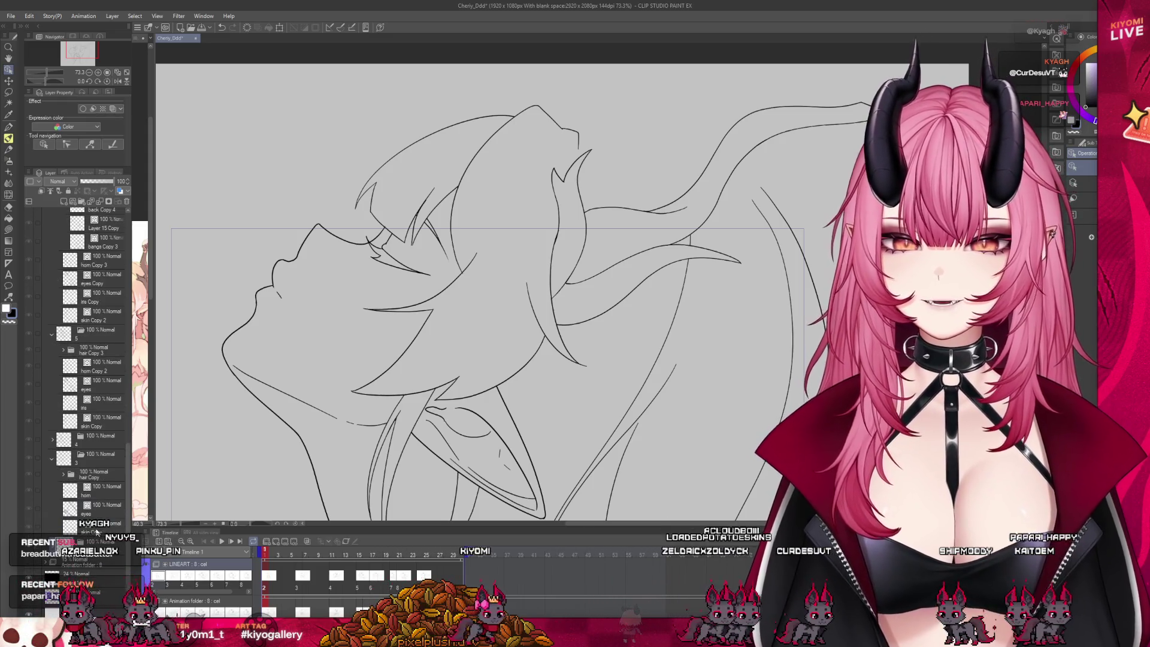
pyautogui.scroll(4, 427, 220)
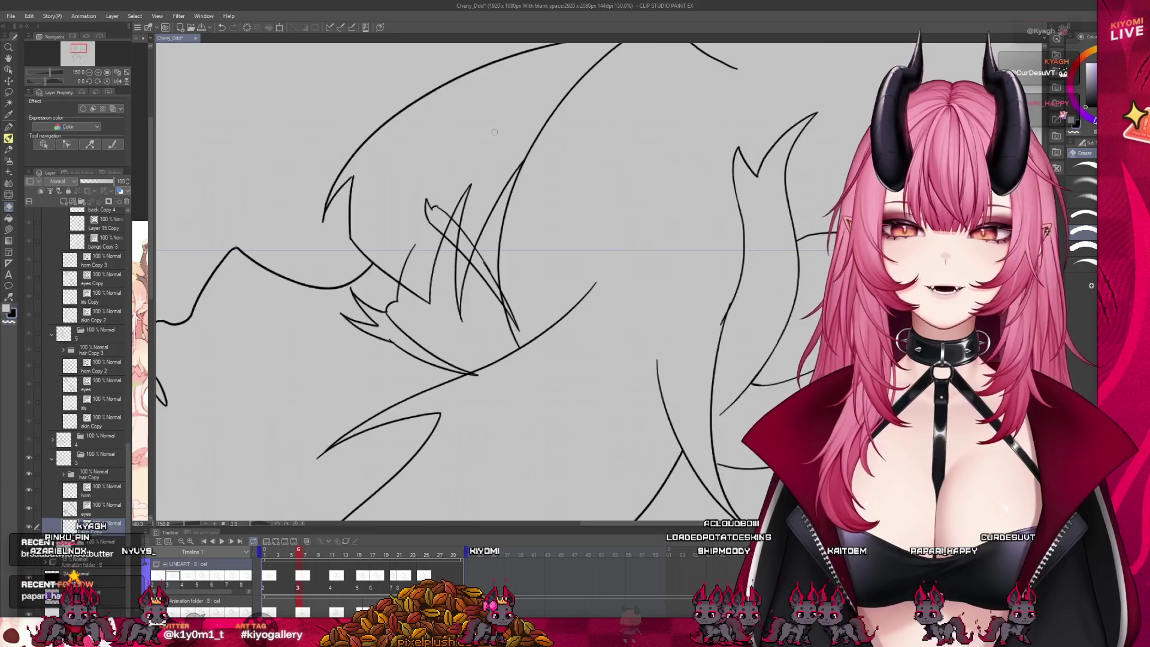
pyautogui.scroll(-3, 497, 130)
pyautogui.scroll(2, 404, 390)
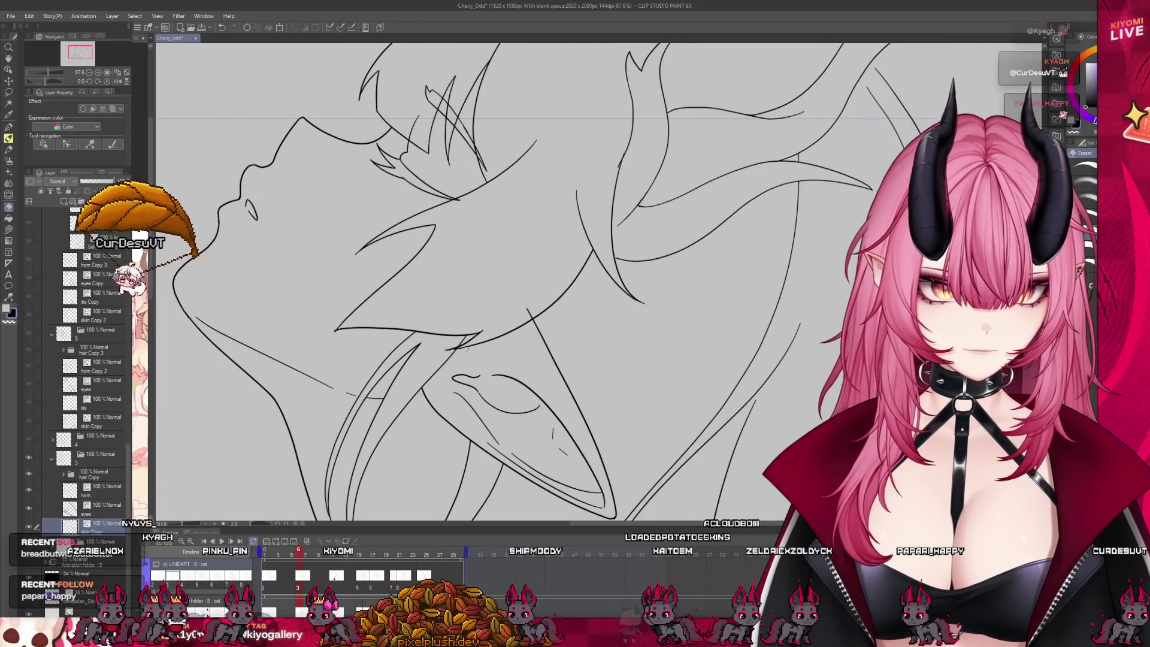
pyautogui.scroll(-2, 499, 84)
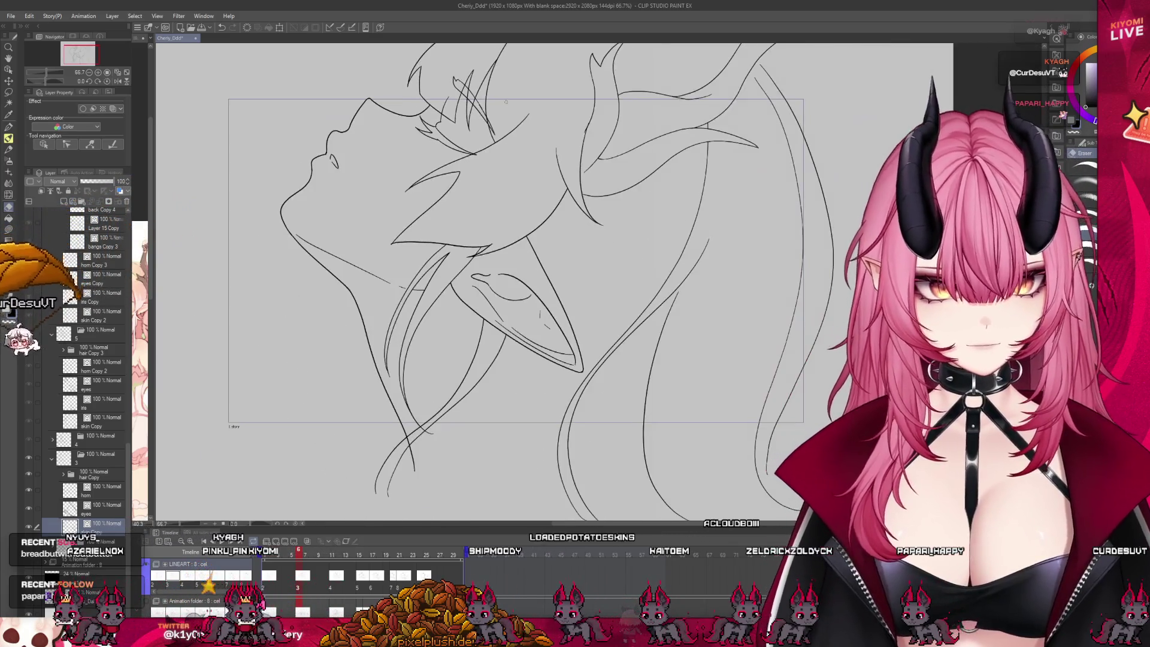
pyautogui.scroll(1, 499, 84)
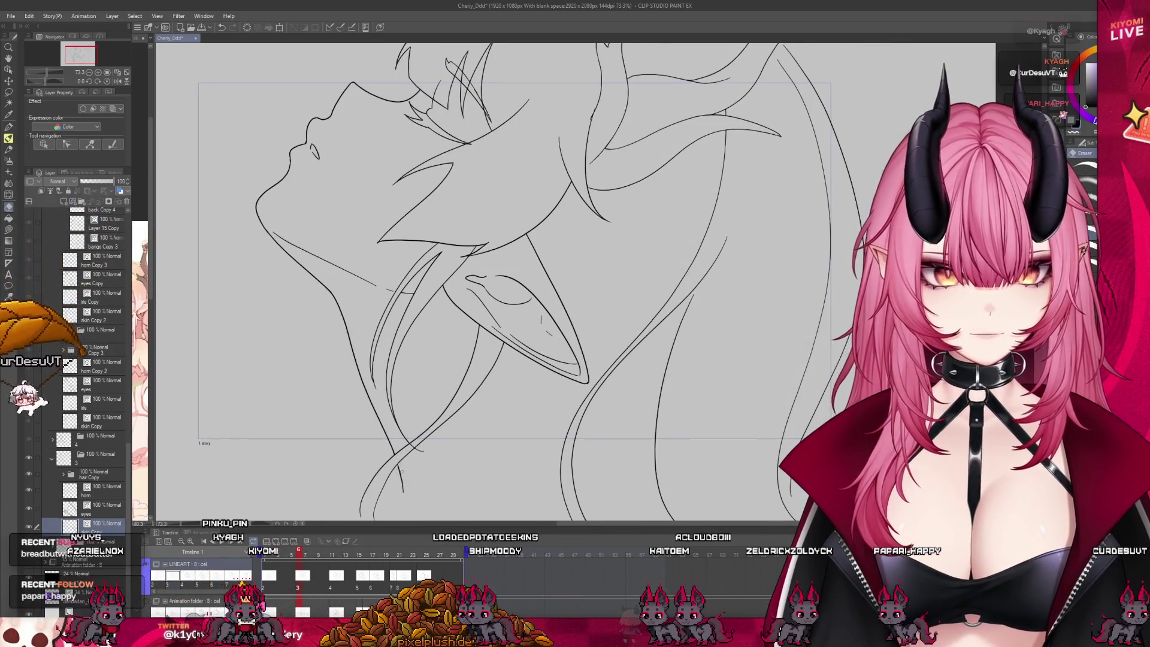
pyautogui.scroll(-2, 499, 84)
pyautogui.scroll(1, 499, 84)
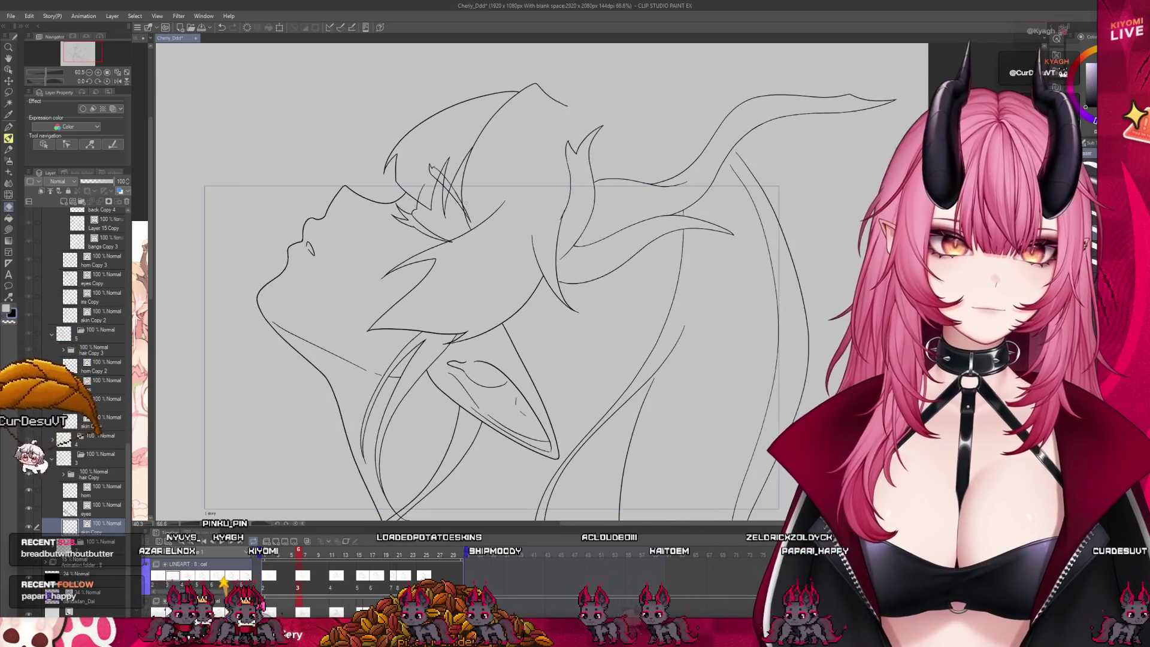
pyautogui.scroll(2, 499, 84)
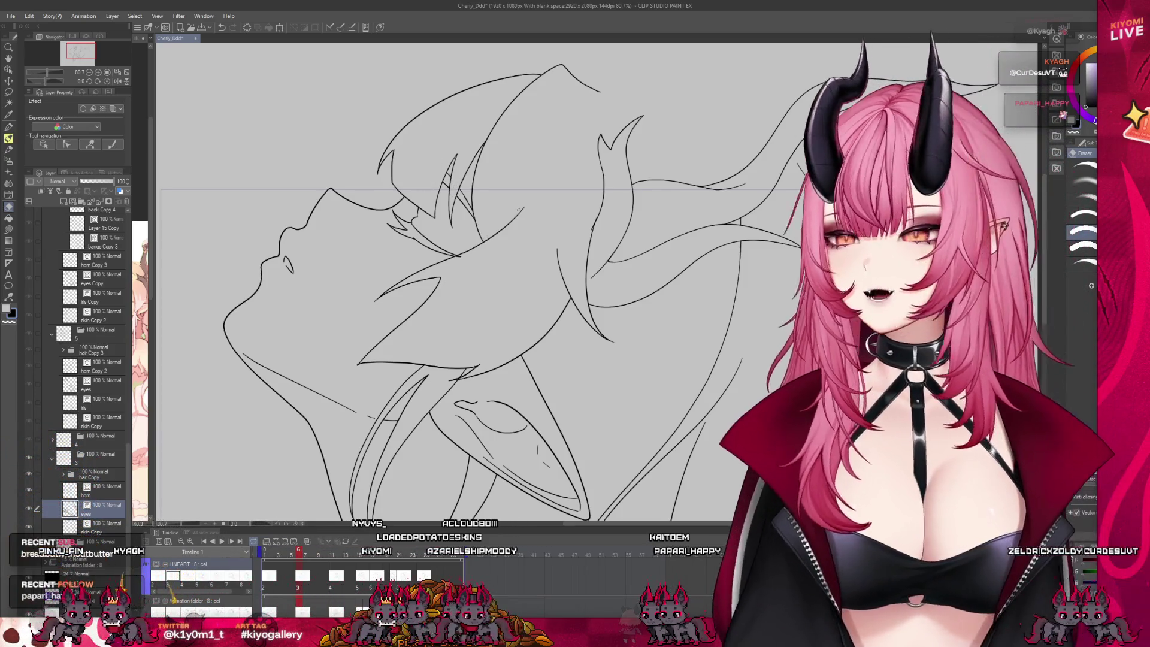
pyautogui.scroll(2, 802, 174)
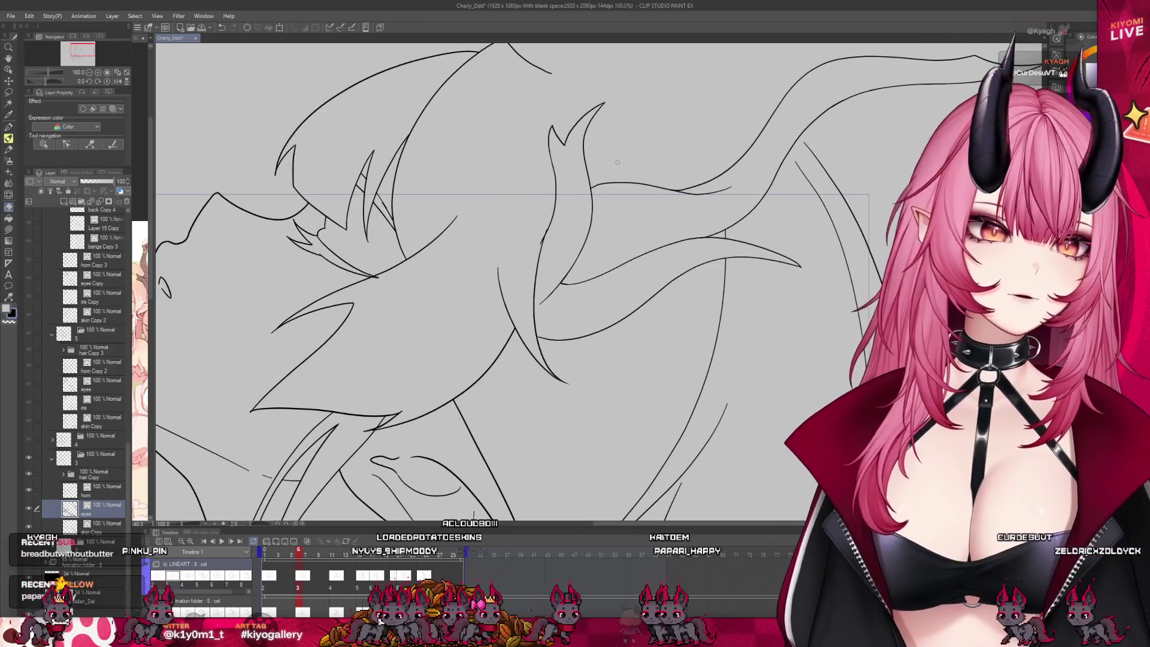
# Select the horn layer, then expand layer folder 4 and pick its skin Copy layer.
pyautogui.click(104, 491)
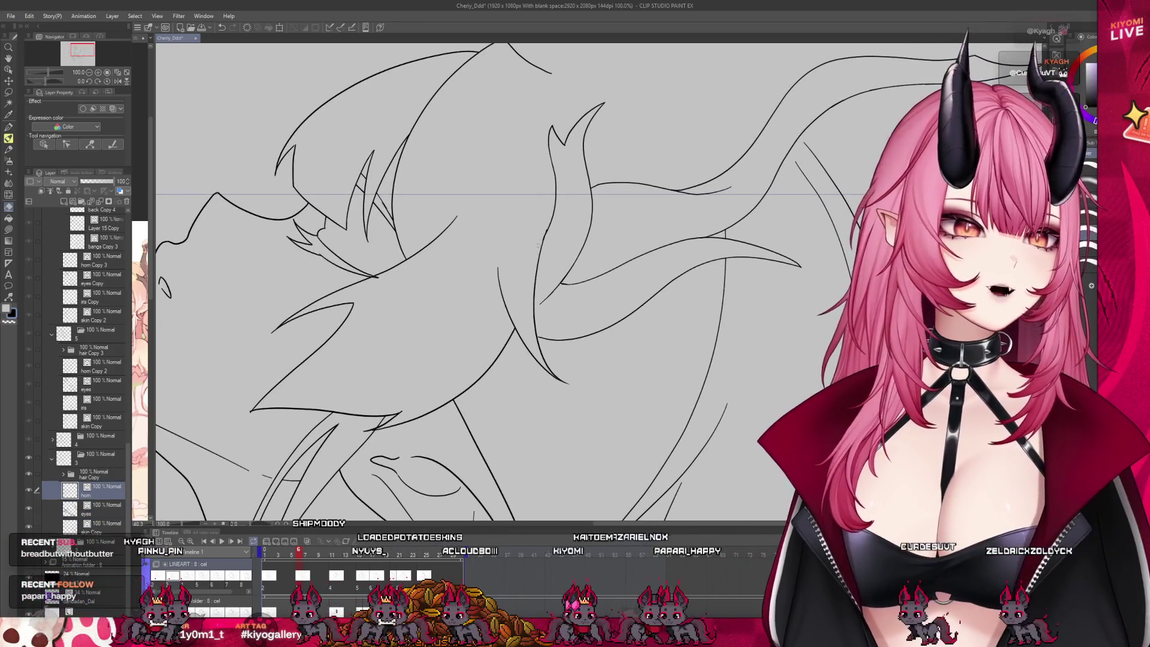
pyautogui.scroll(-3, 545, 252)
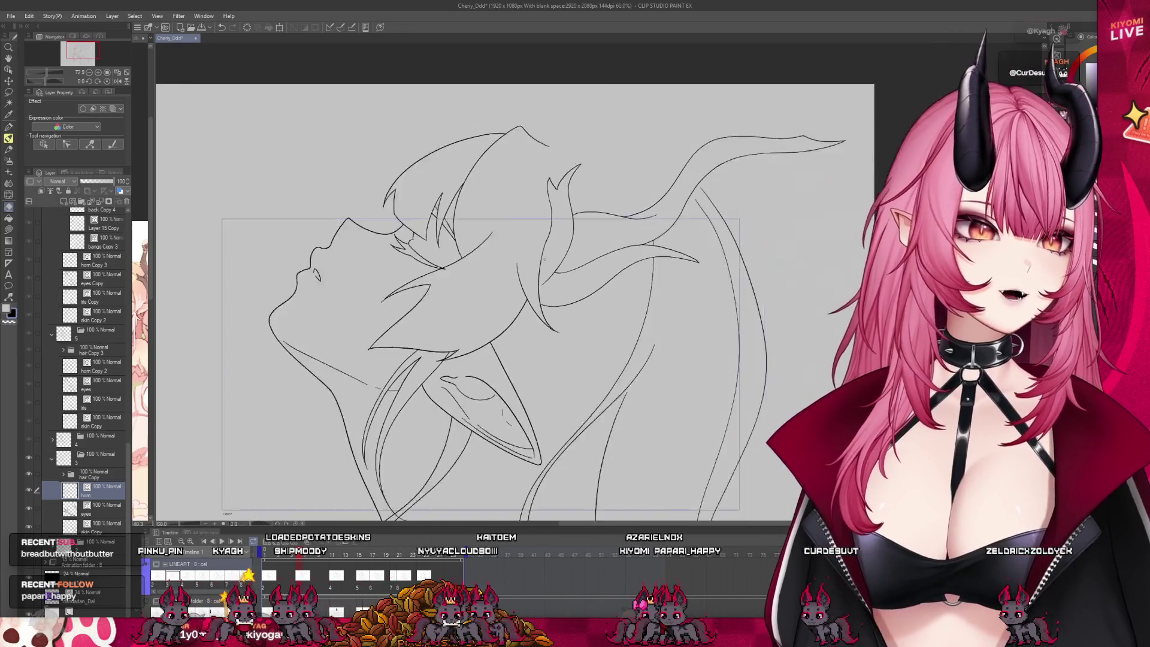
pyautogui.scroll(1, 515, 335)
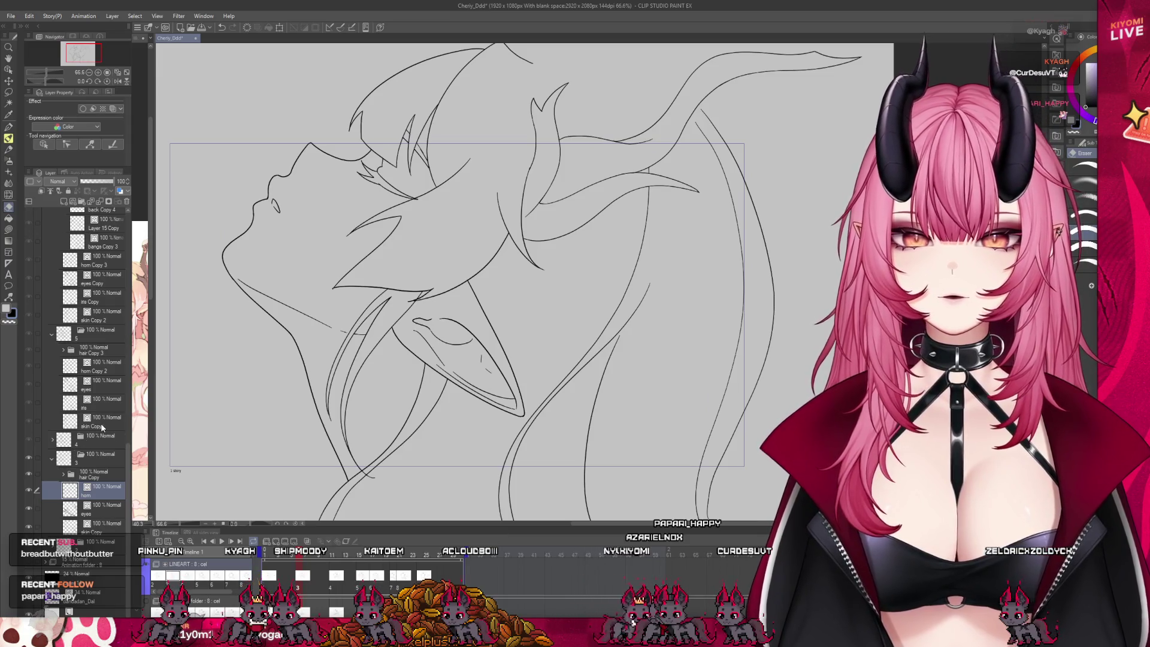
pyautogui.click(76, 442)
pyautogui.click(102, 533)
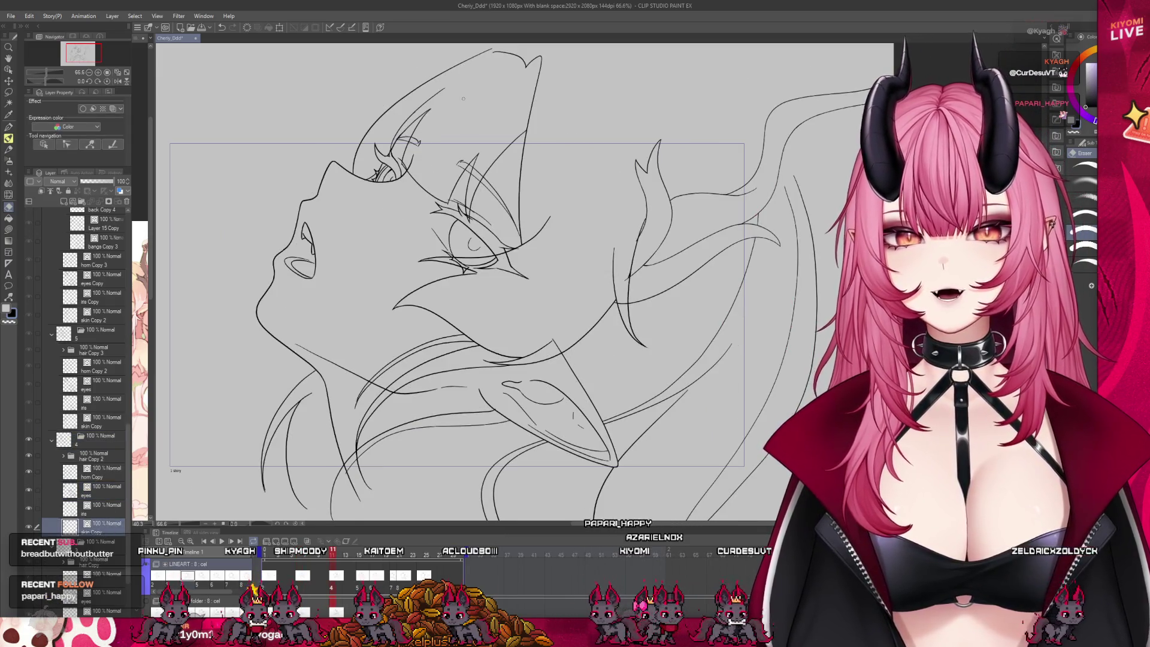
# Zoom in on the eye area and select the iris layer.
pyautogui.scroll(2, 459, 104)
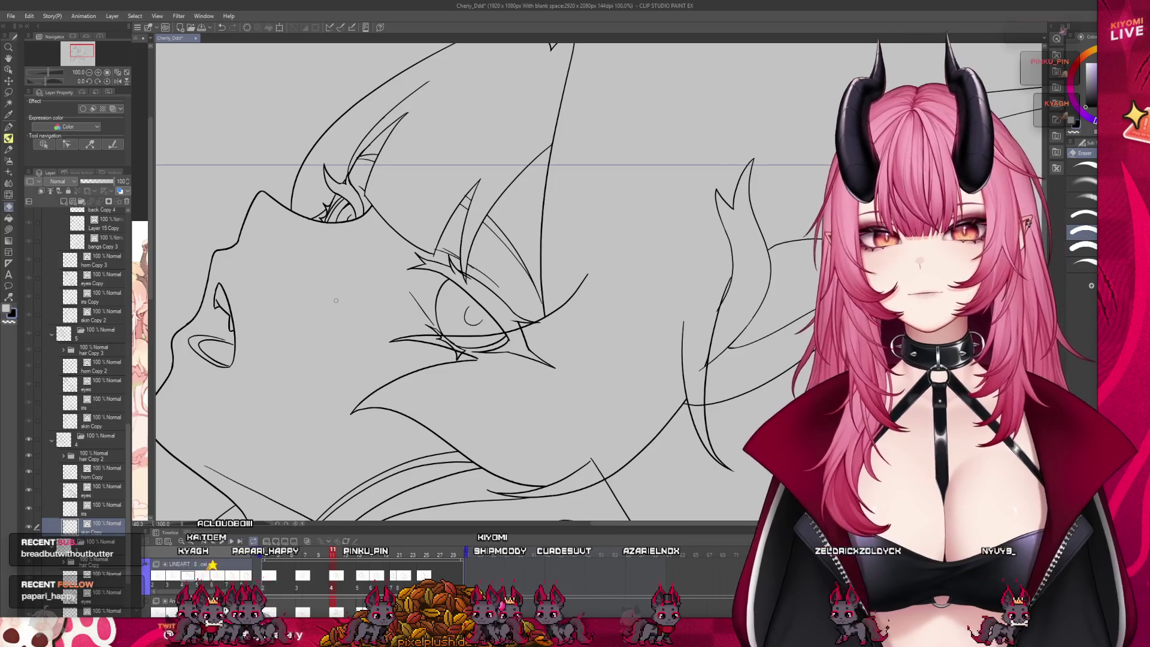
pyautogui.scroll(-5, 336, 301)
pyautogui.scroll(5, 354, 380)
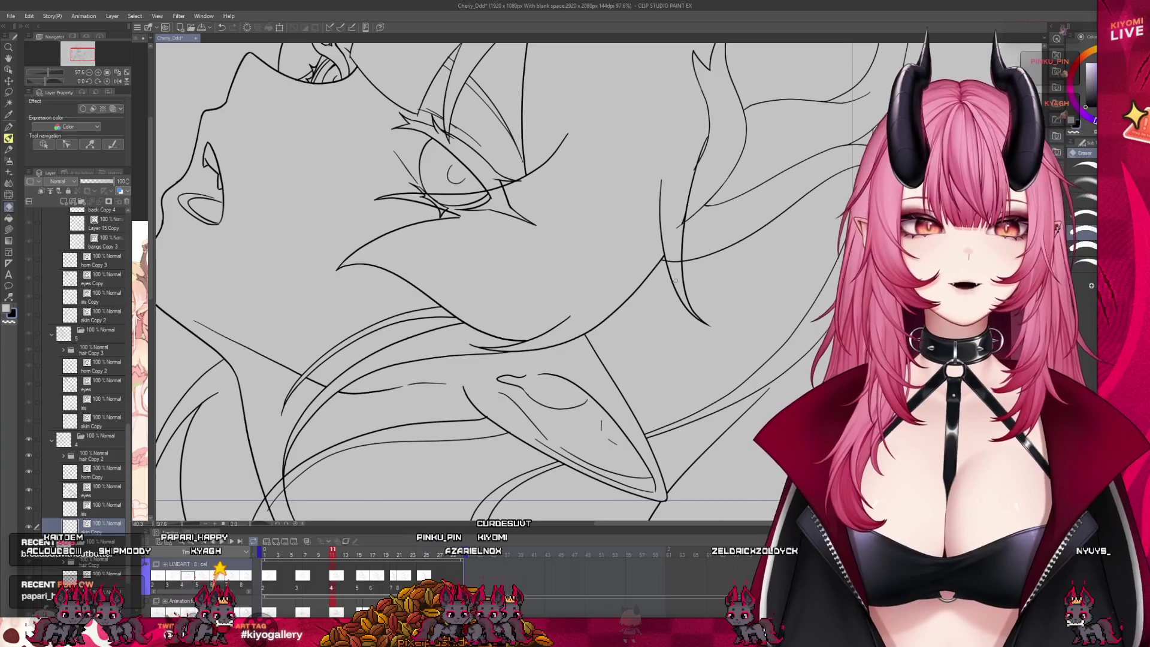
pyautogui.scroll(-3, 676, 280)
pyautogui.scroll(2, 675, 280)
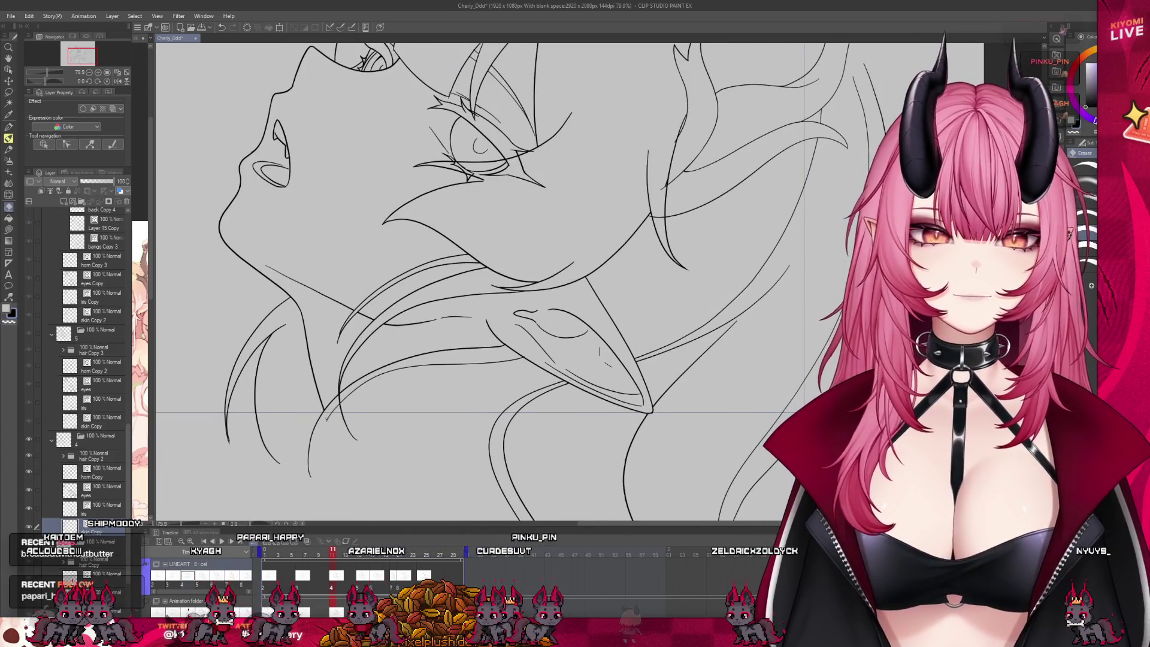
pyautogui.scroll(-3, 700, 85)
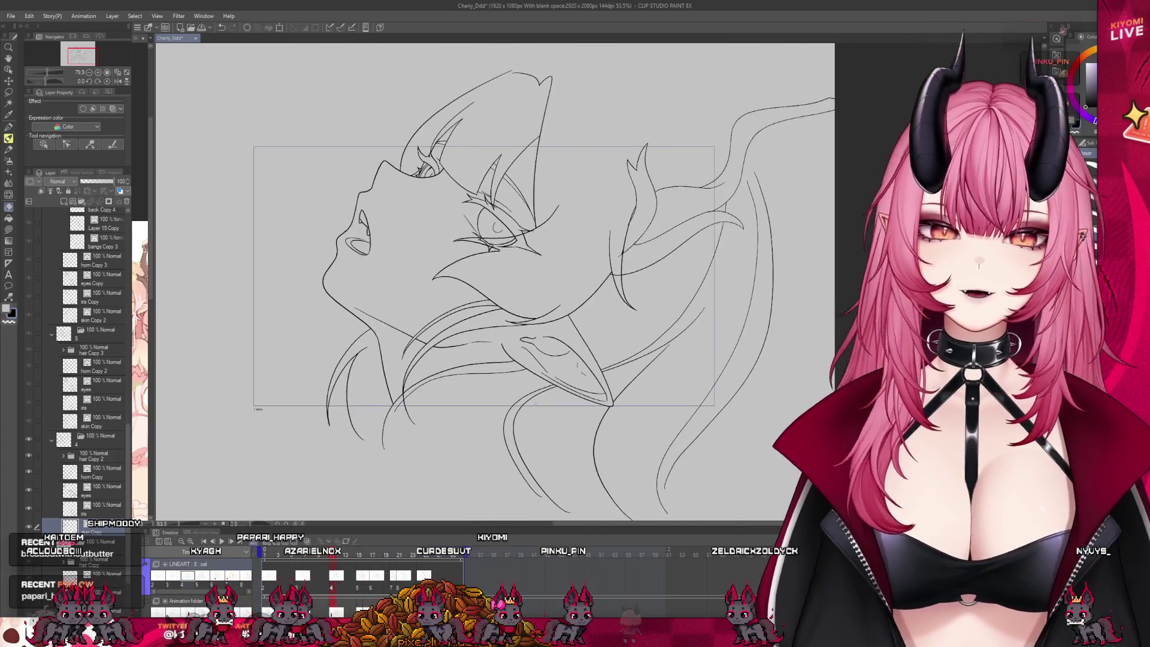
pyautogui.scroll(2, 699, 86)
pyautogui.click(108, 509)
pyautogui.scroll(3, 468, 197)
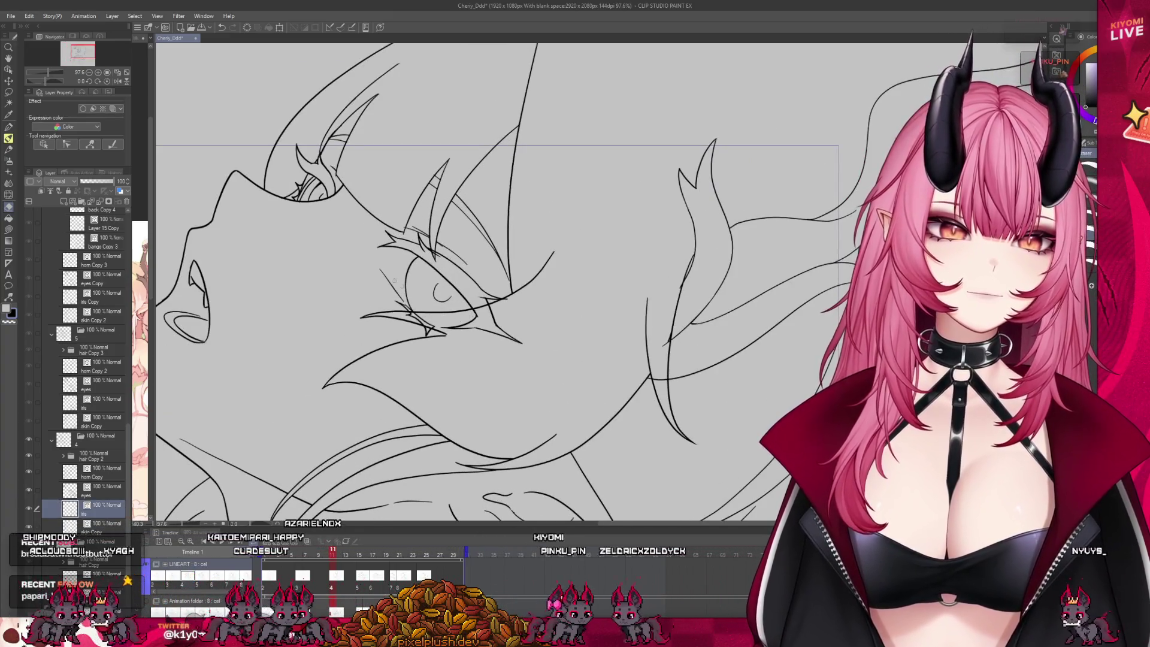
# Erase the stray line at the eye corner on the eyes layer.
pyautogui.click(114, 489)
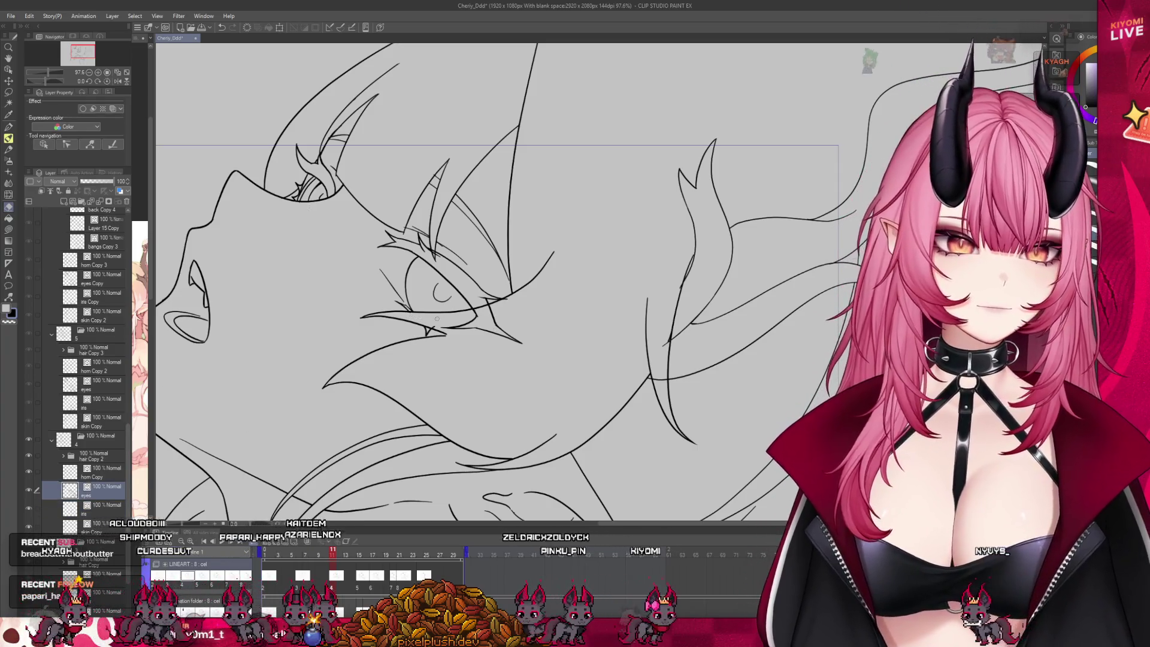
pyautogui.moveTo(453, 331); pyautogui.dragTo(482, 318)
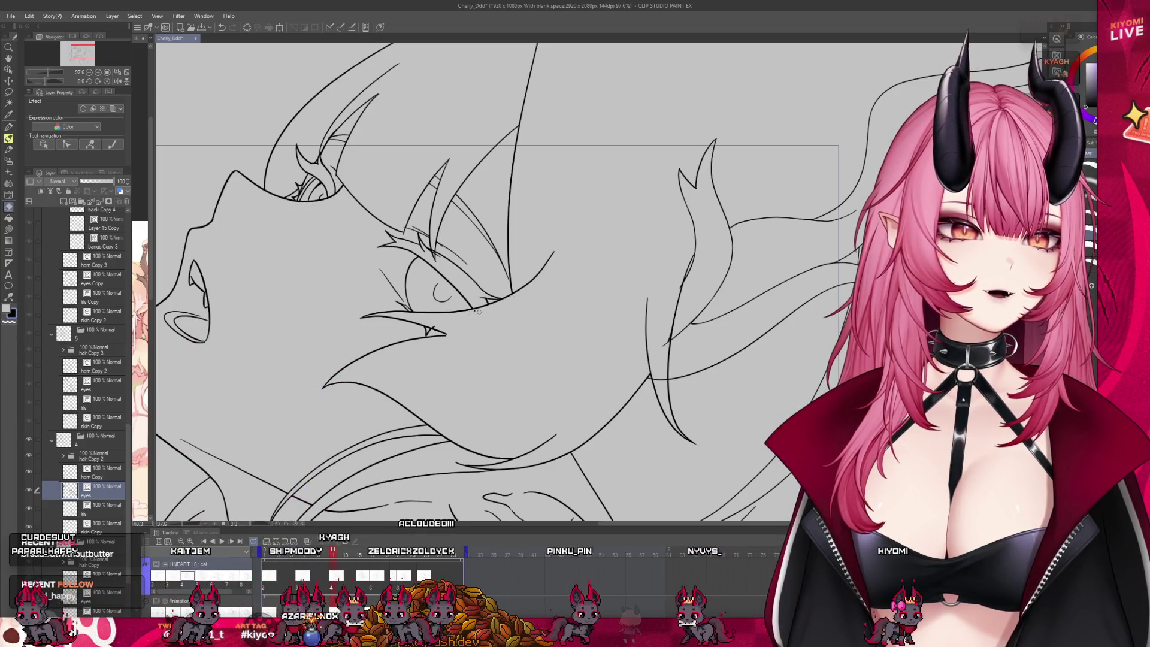
pyautogui.hotkey('alt', '[')
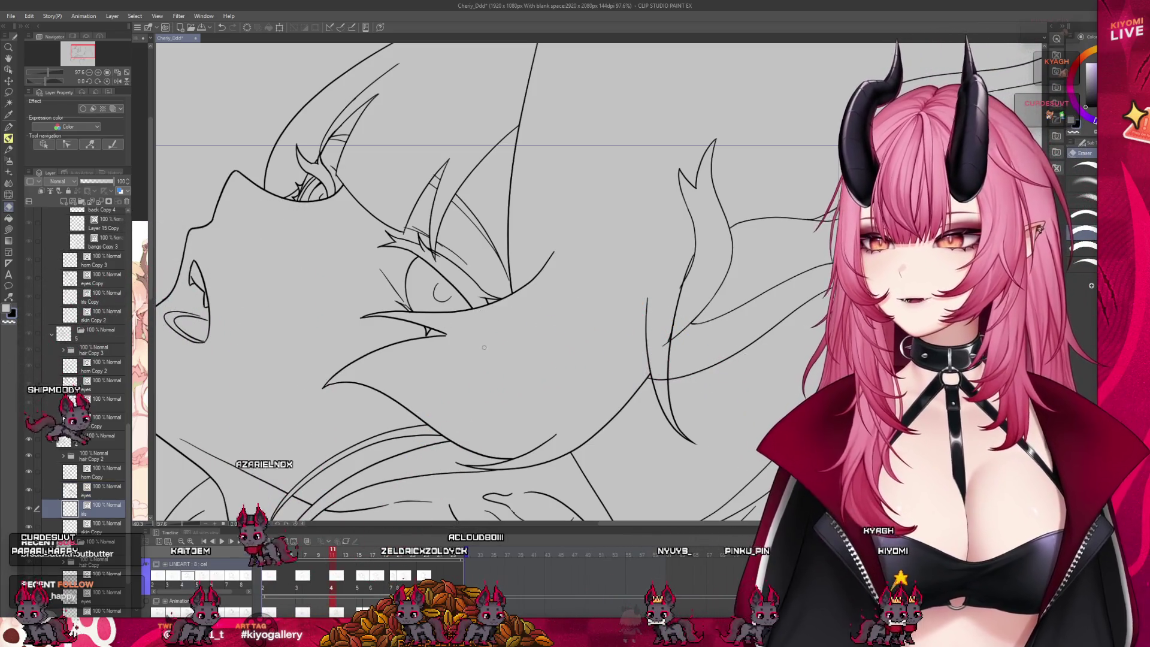
pyautogui.scroll(-2, 440, 293)
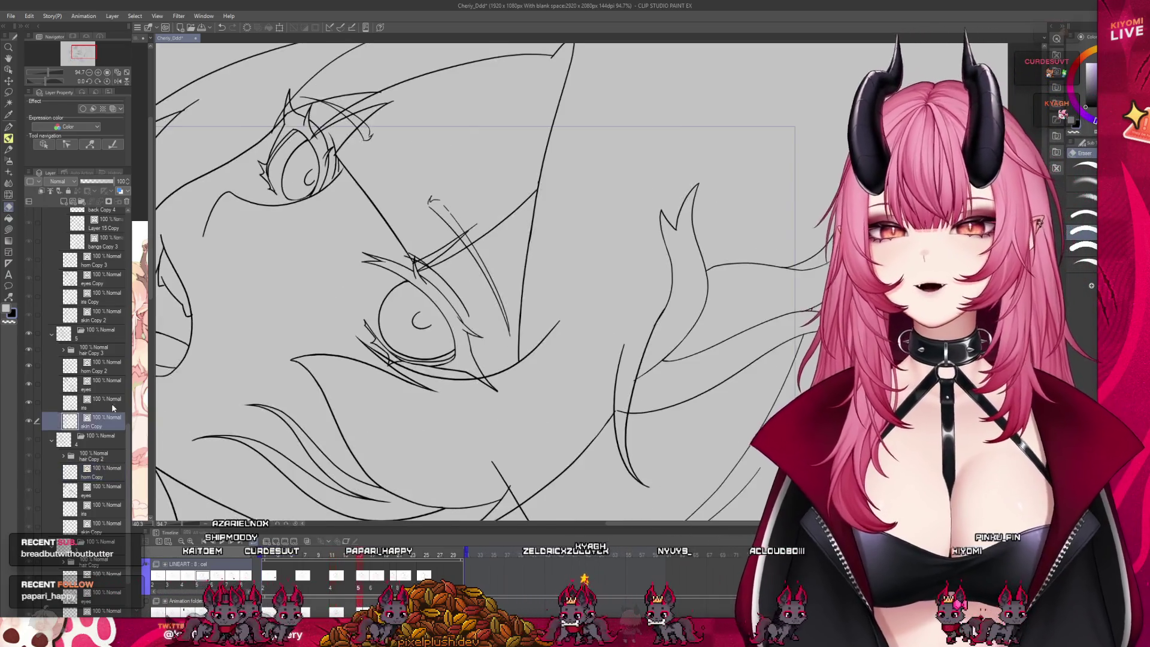
# Expand hair Copy 2, select its bangs layer, then jump to the frame 15 drawing.
pyautogui.click(63, 455)
pyautogui.click(112, 511)
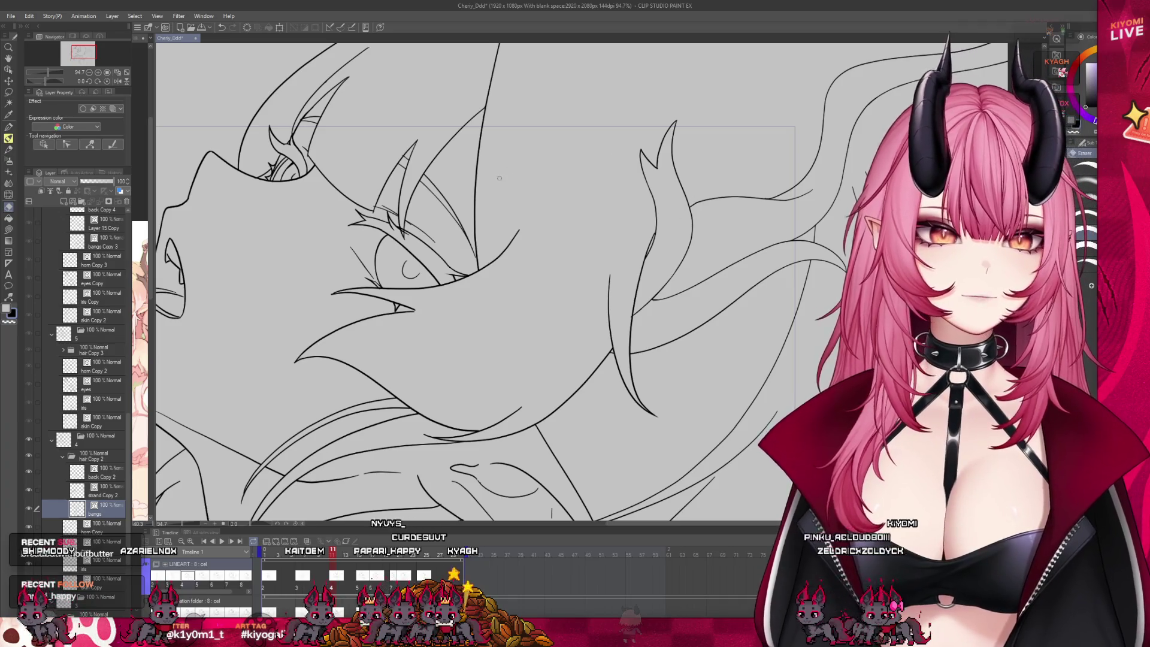
pyautogui.scroll(3, 397, 156)
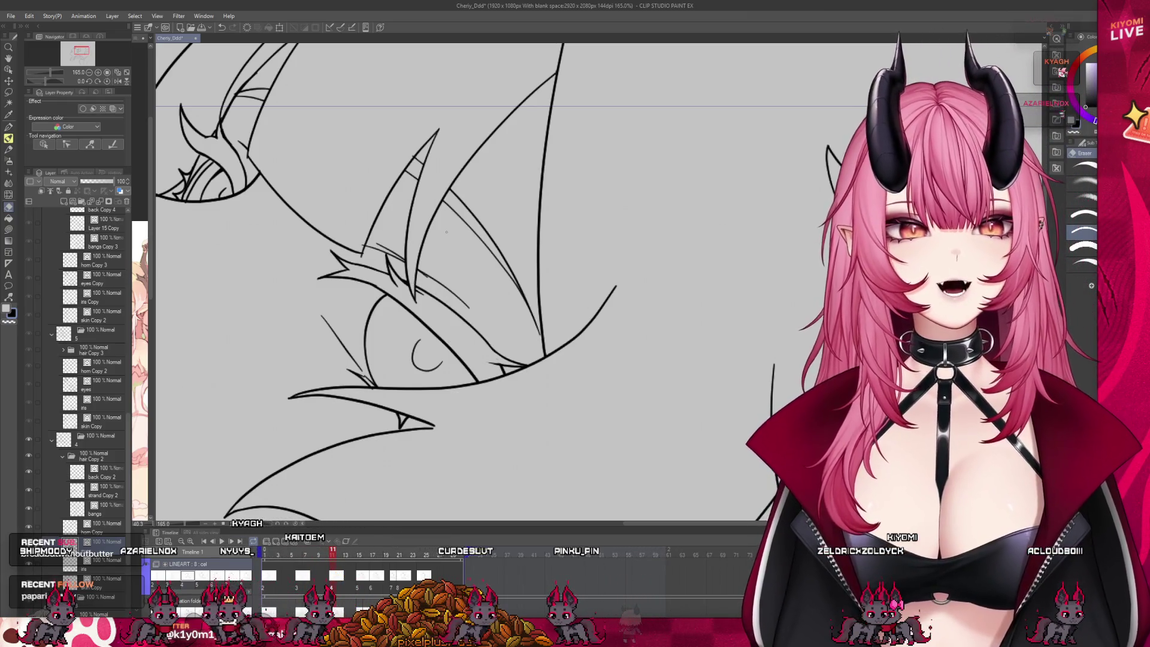
pyautogui.scroll(-6, 446, 232)
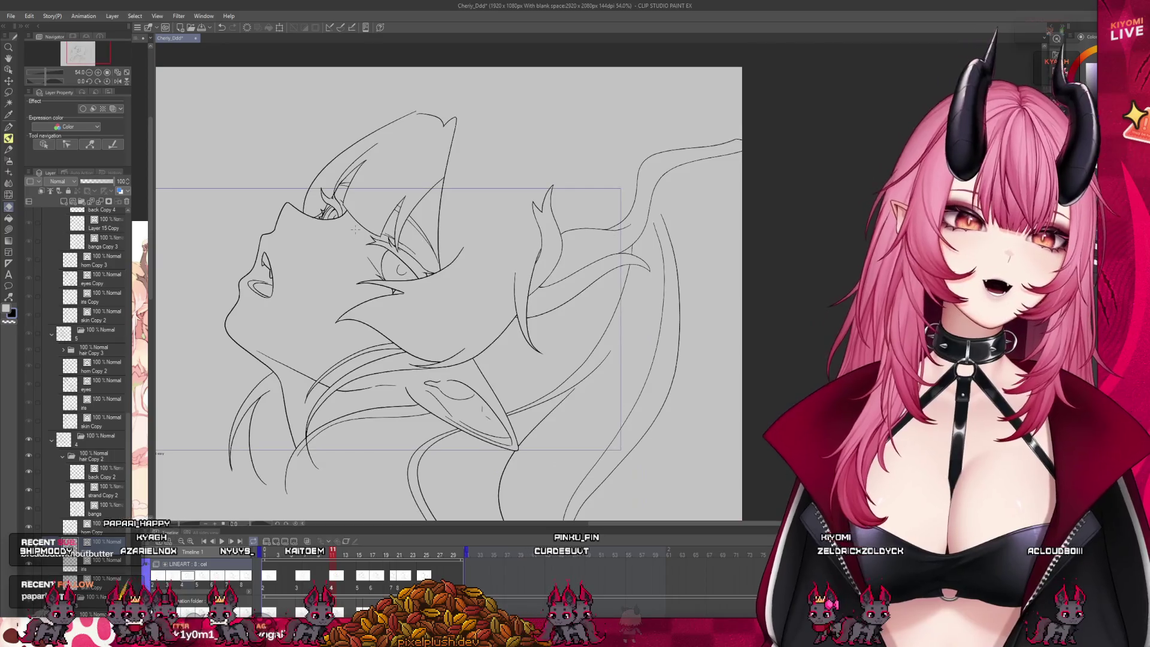
pyautogui.scroll(2, 355, 228)
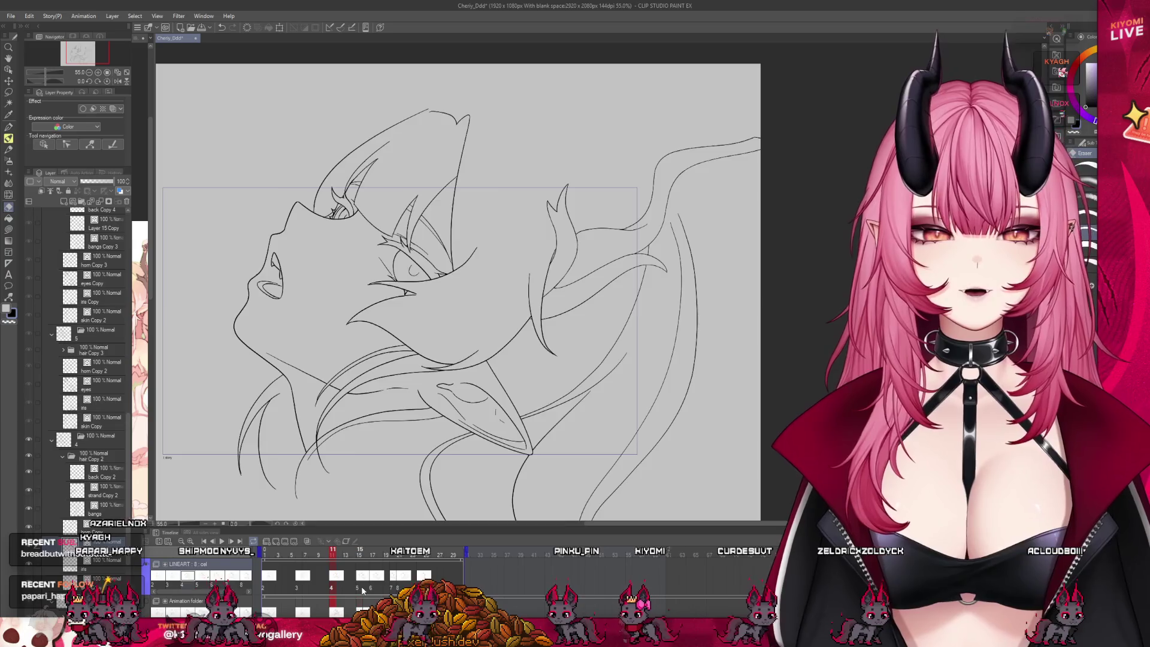
pyautogui.click(105, 402)
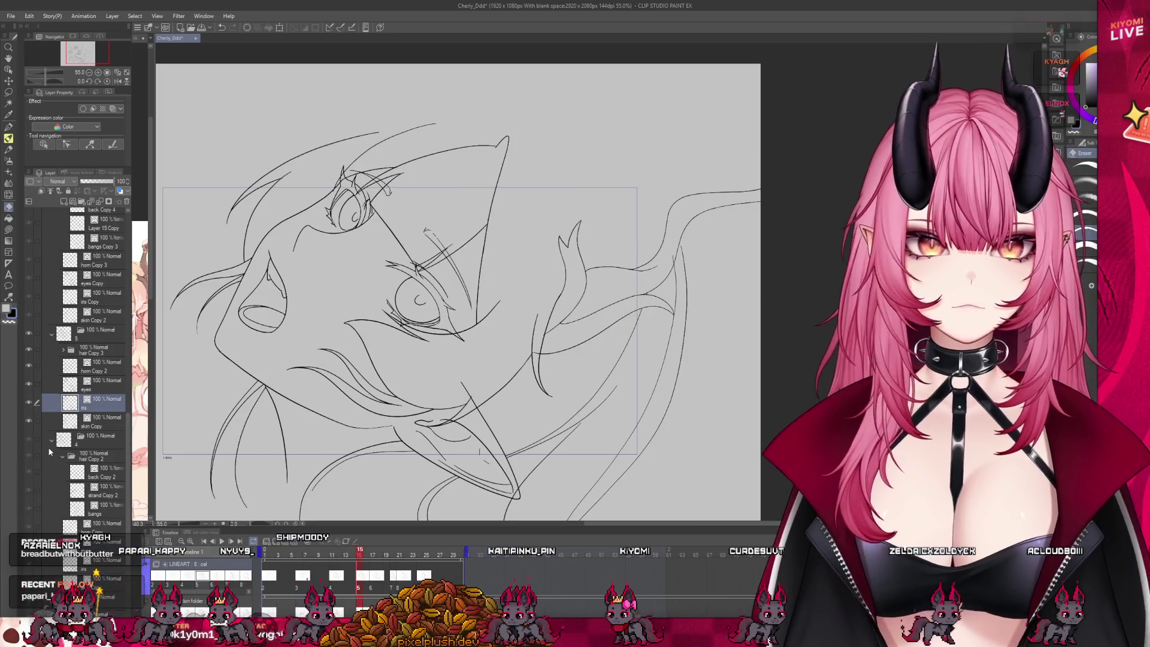
# Collapse folder 4 and erase stray sketch strokes near the eye on the skin Copy layer.
pyautogui.click(50, 441)
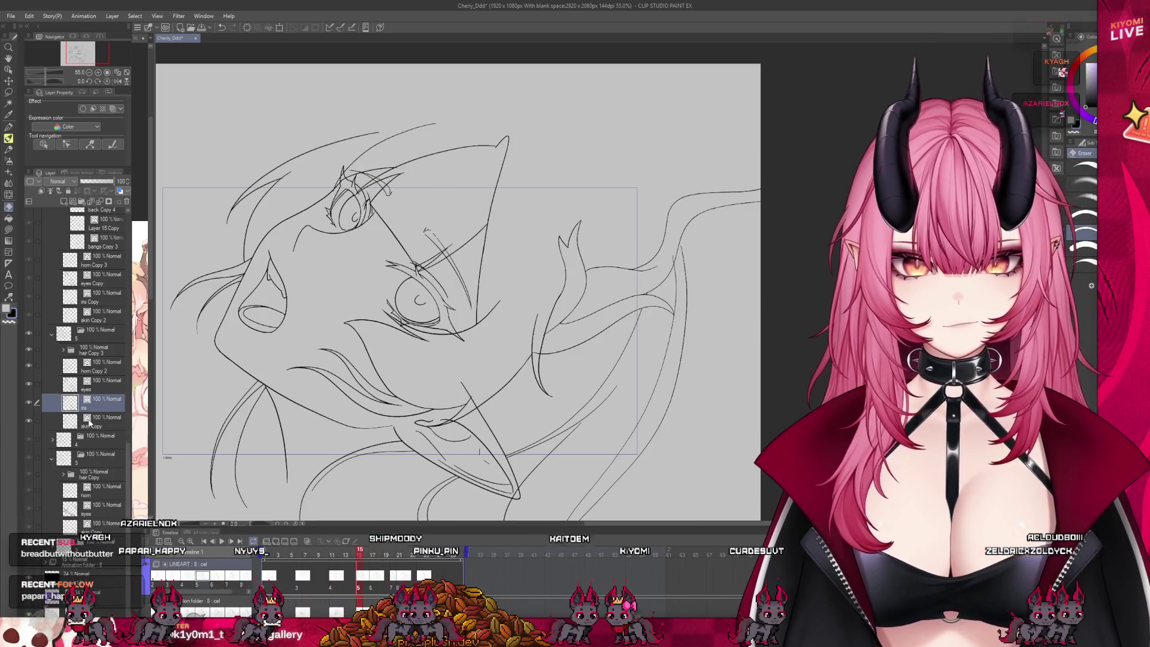
pyautogui.click(105, 420)
pyautogui.scroll(1, 349, 362)
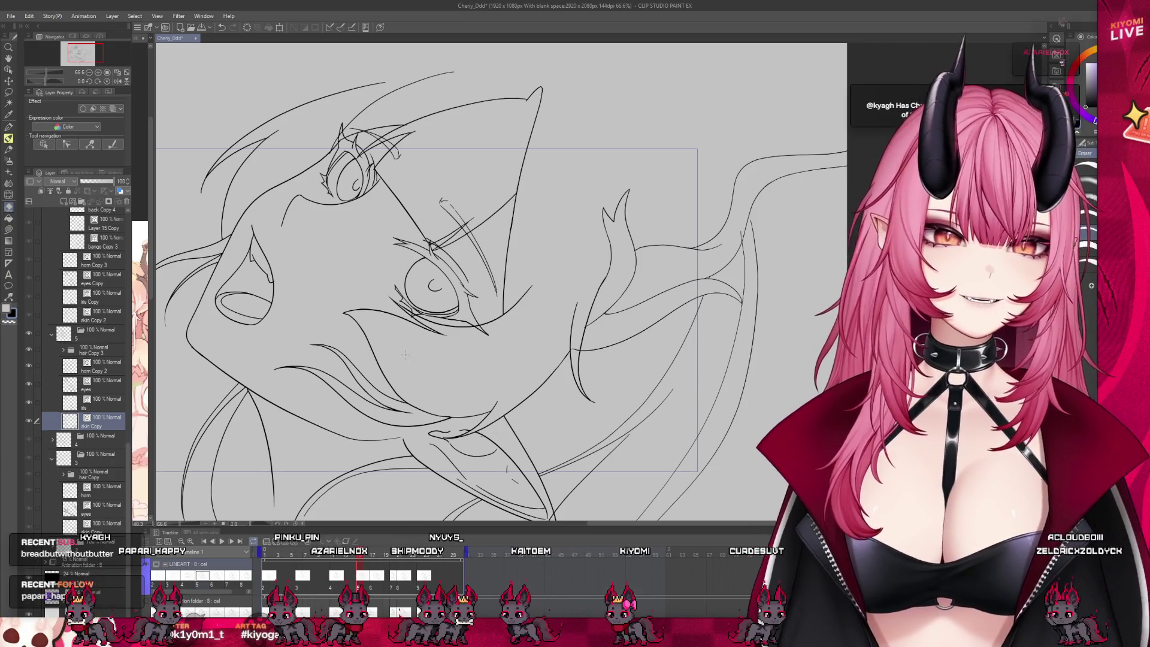
pyautogui.moveTo(446, 204); pyautogui.dragTo(470, 222)
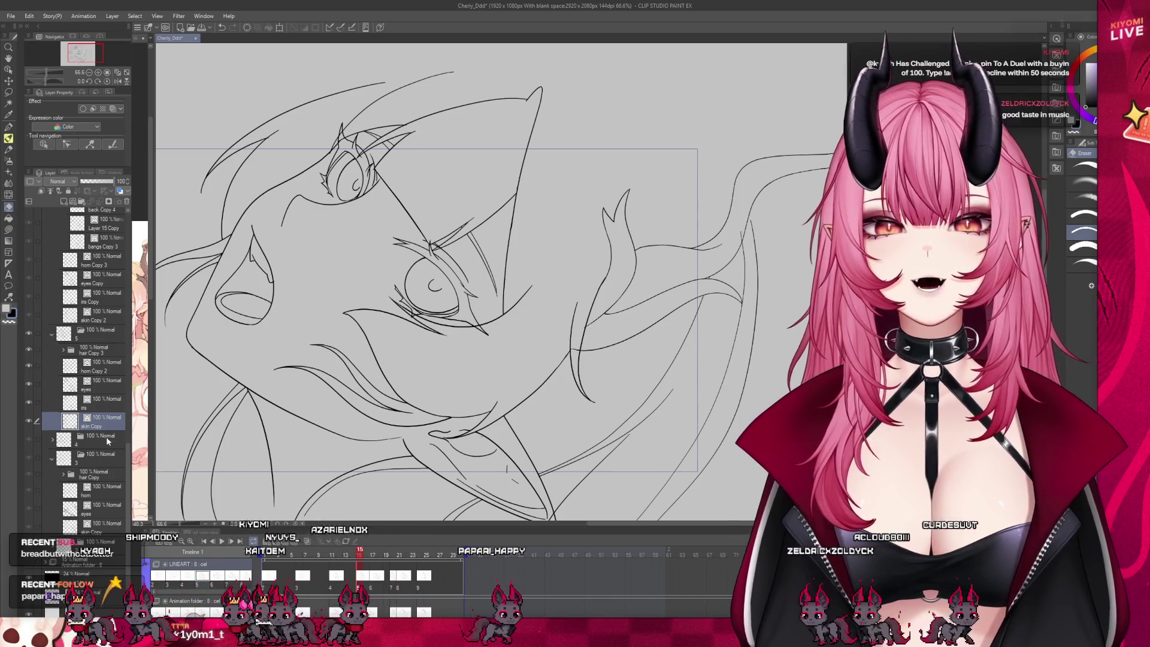
# Check the iris layer and hair Copy 3's bangs Copy 2 layer, returning to skin Copy.
pyautogui.click(102, 405)
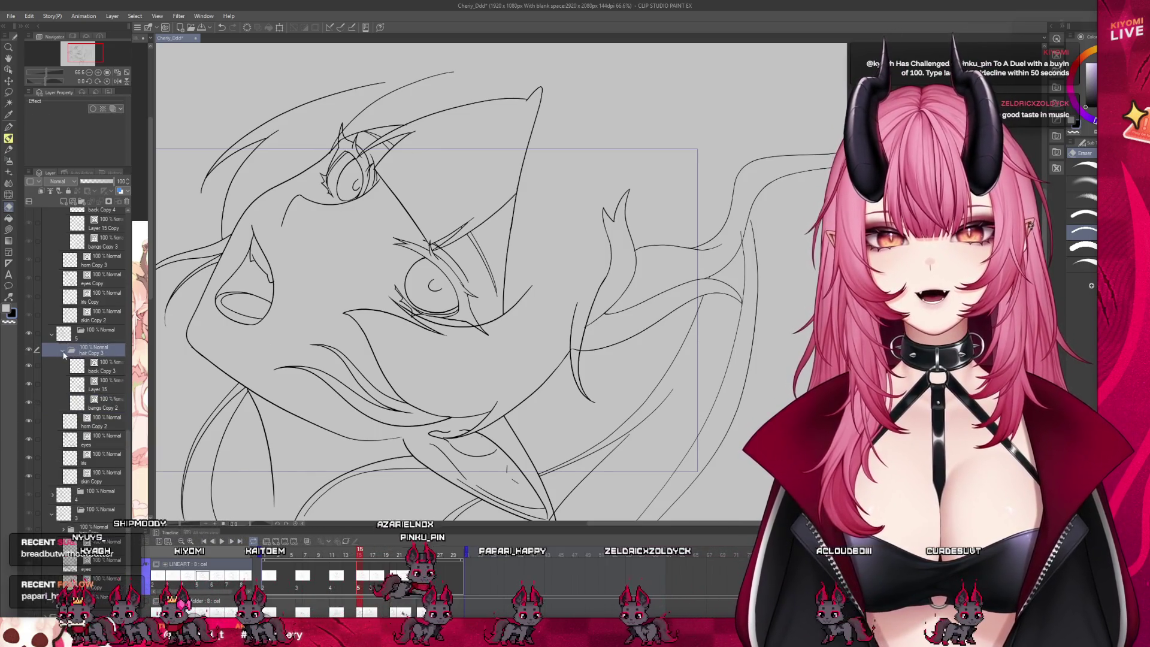
pyautogui.click(112, 413)
pyautogui.click(64, 351)
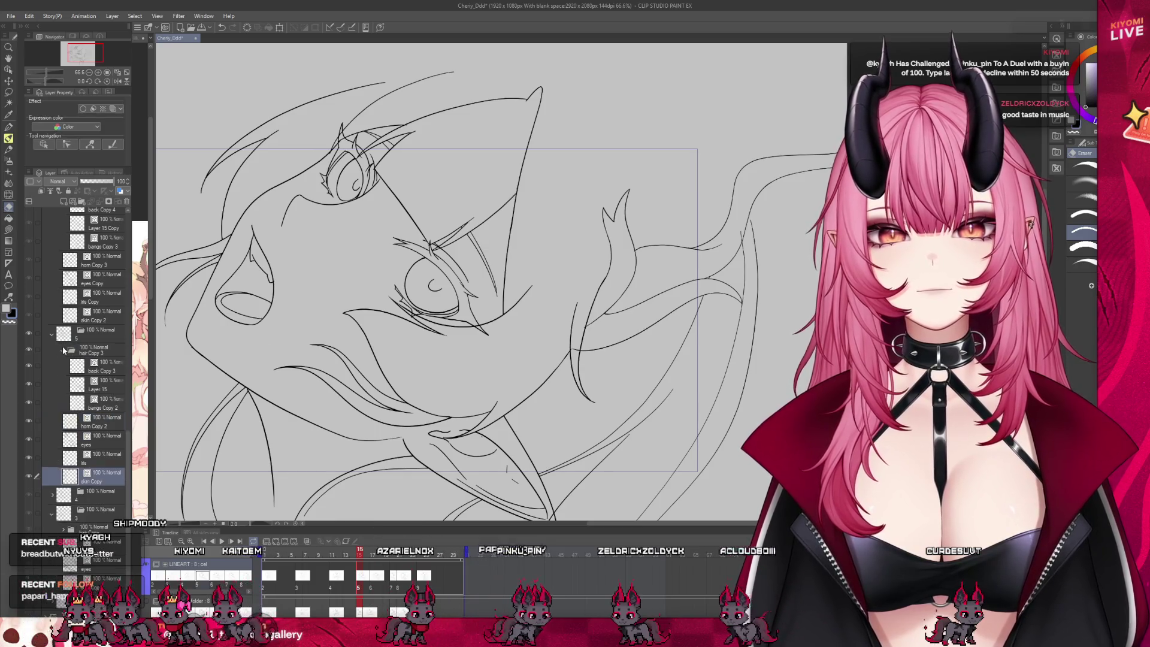
pyautogui.click(102, 402)
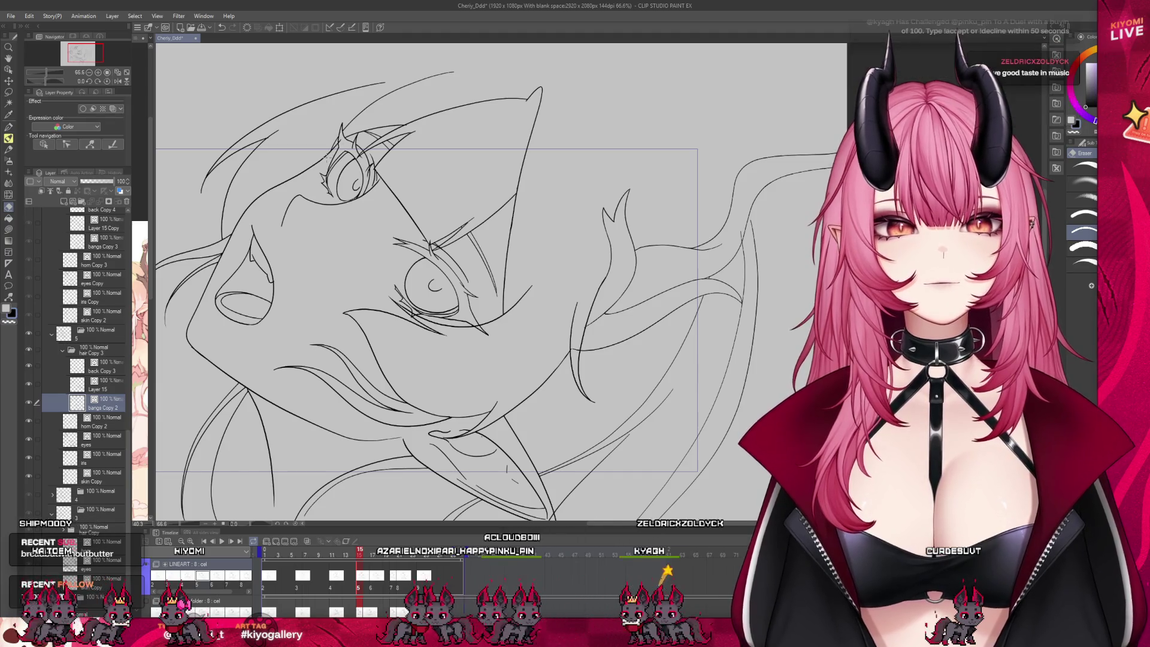
pyautogui.click(109, 476)
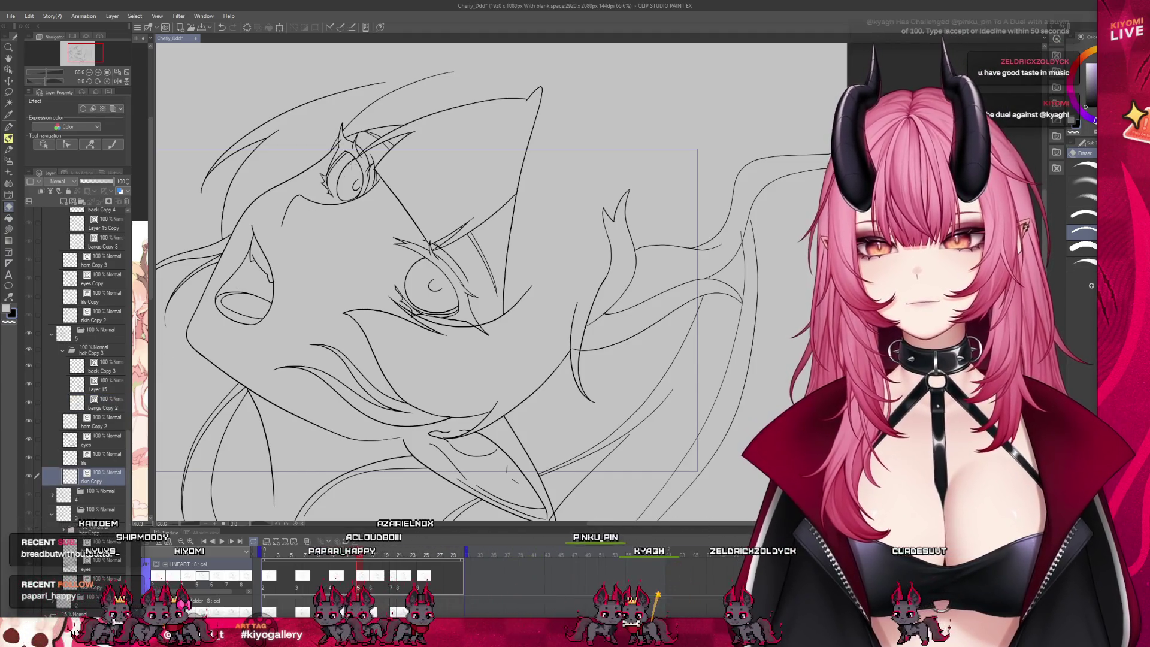